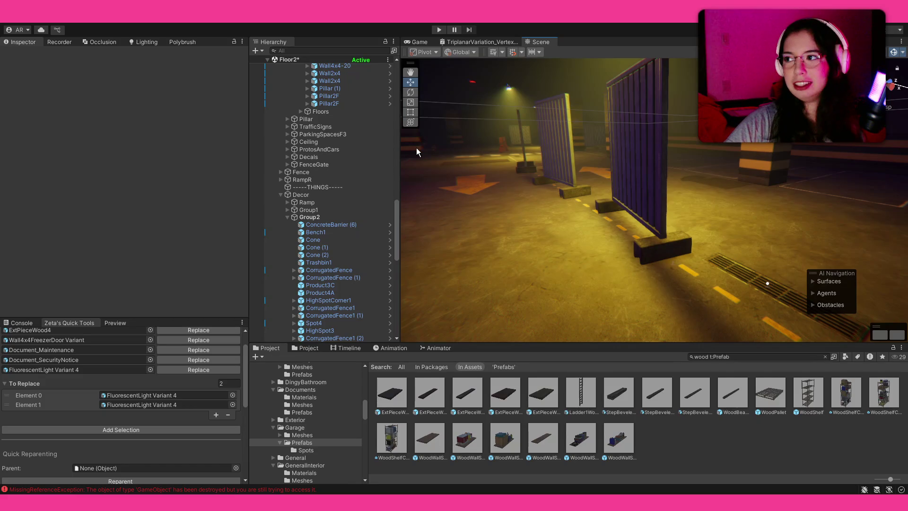
Select the CorrugatedFence (6) object under Group3 in the garage scene.
{"action": "mouse_move", "coordinate": [420, 150]}
{"action": "left_mouse_down"}
{"action": "mouse_move", "coordinate": [450, 165]}
{"action": "mouse_move", "coordinate": [181, 185]}
{"action": "mouse_move", "coordinate": [279, 175]}
{"action": "mouse_move", "coordinate": [386, 370]}
{"action": "left_mouse_up"}
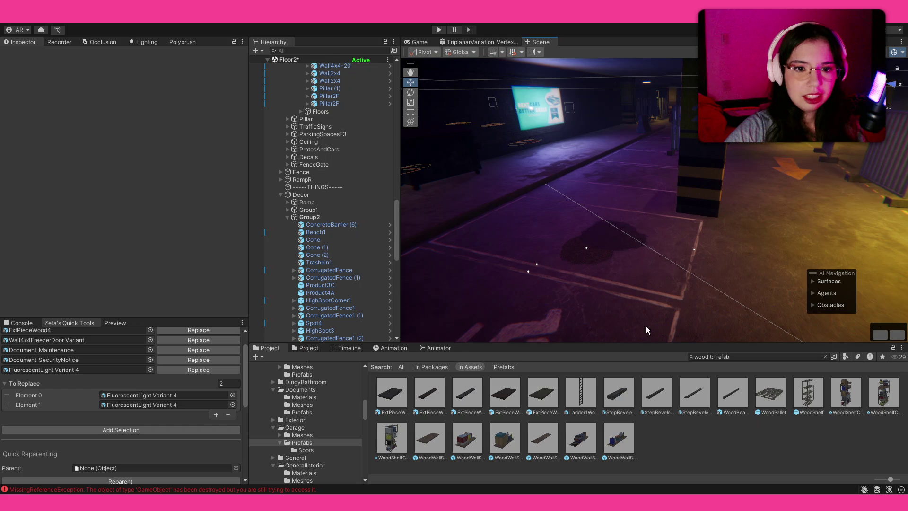
{"action": "left_click", "coordinate": [887, 158]}
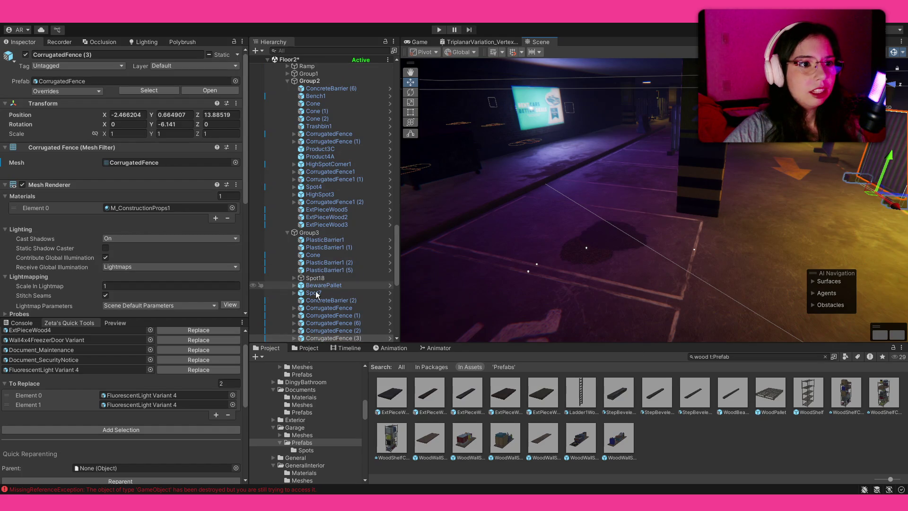
{"action": "left_click", "coordinate": [329, 232]}
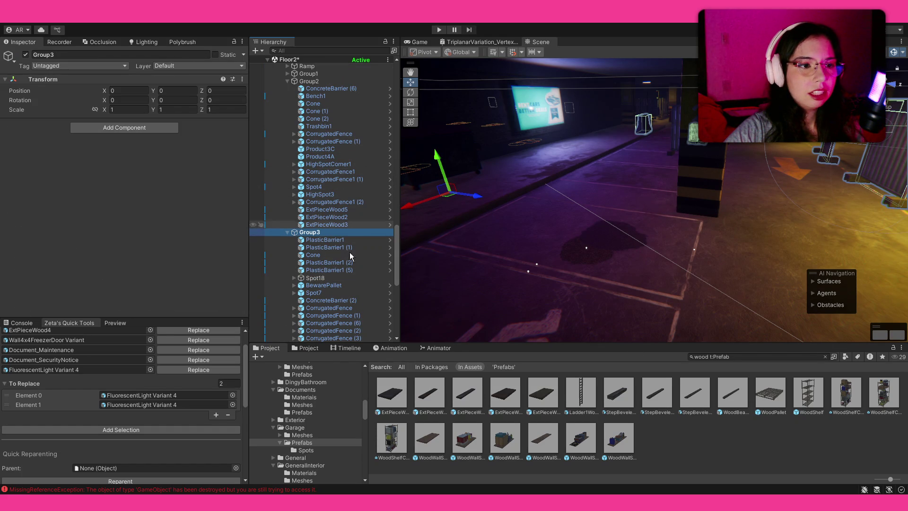
{"action": "left_click", "coordinate": [316, 323]}
Ping the CorrugatedFence prefab, open the Spots folder and drag a HighSpot3 fence panel into the scene.
{"action": "left_click", "coordinate": [142, 81]}
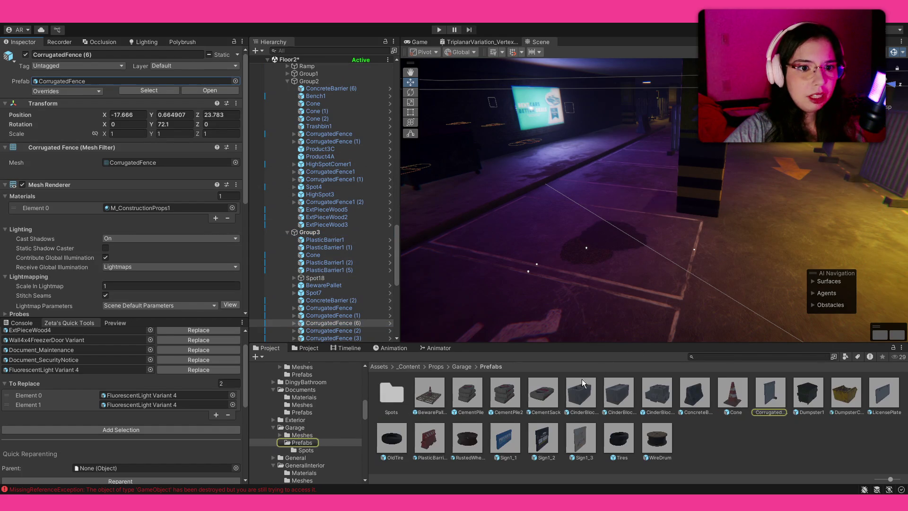
{"action": "double_click", "coordinate": [407, 395]}
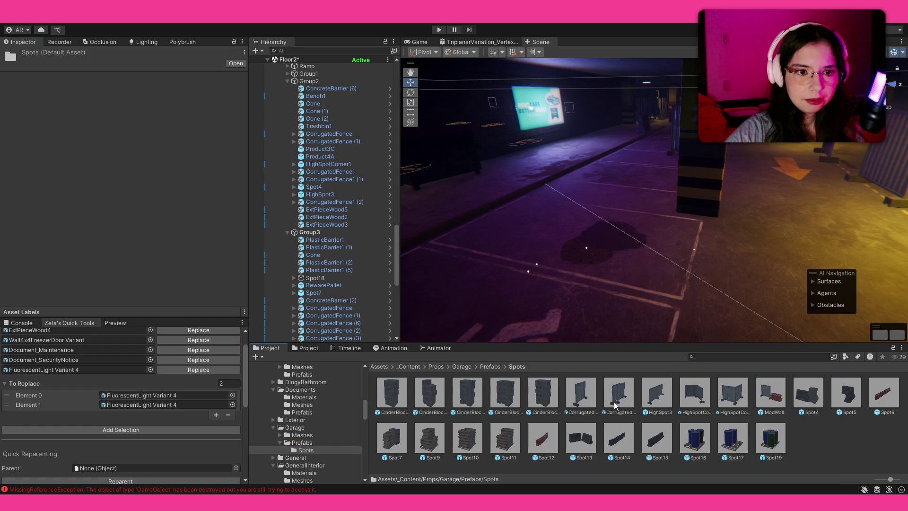
{"action": "mouse_move", "coordinate": [652, 404]}
{"action": "left_mouse_down"}
{"action": "mouse_move", "coordinate": [603, 240]}
{"action": "mouse_move", "coordinate": [609, 249]}
{"action": "mouse_move", "coordinate": [527, 308]}
{"action": "mouse_move", "coordinate": [504, 311]}
{"action": "left_mouse_up"}
Rotate the HighSpot3 fence panel about 90° and slide it along X.
{"action": "key", "text": "e"}
{"action": "key", "text": "w"}
{"action": "left_click_drag", "start_coordinate": [592, 269], "coordinate": [611, 245]}
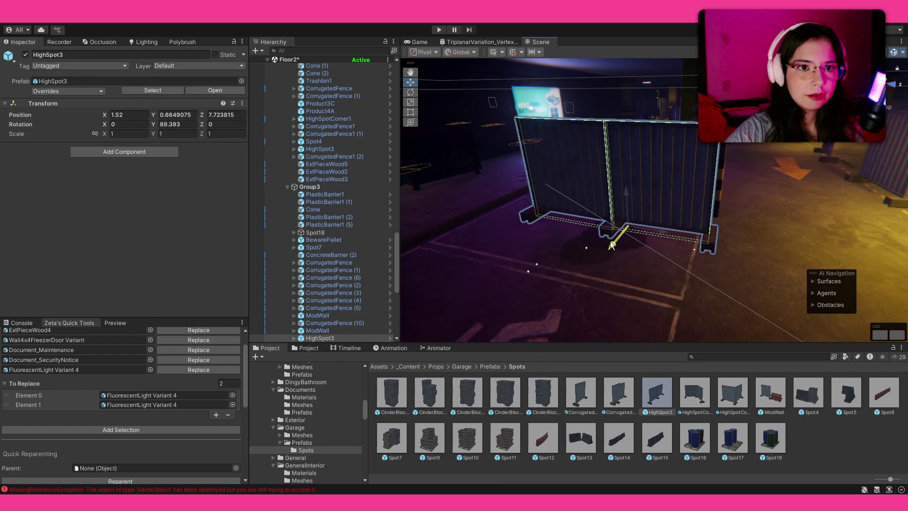
Fly to the LargeSign1_3 billboard, shift it along X, and duplicate it.
{"action": "key", "text": "w"}
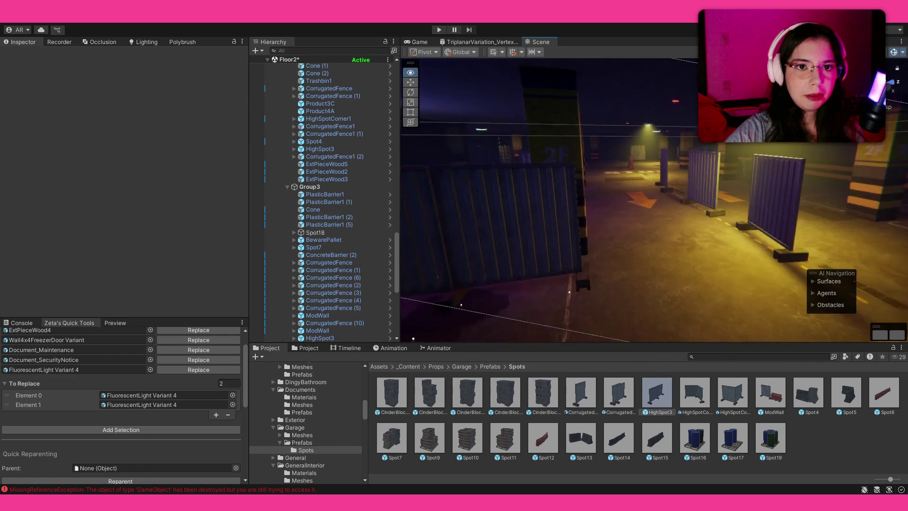
{"action": "key", "text": "w"}
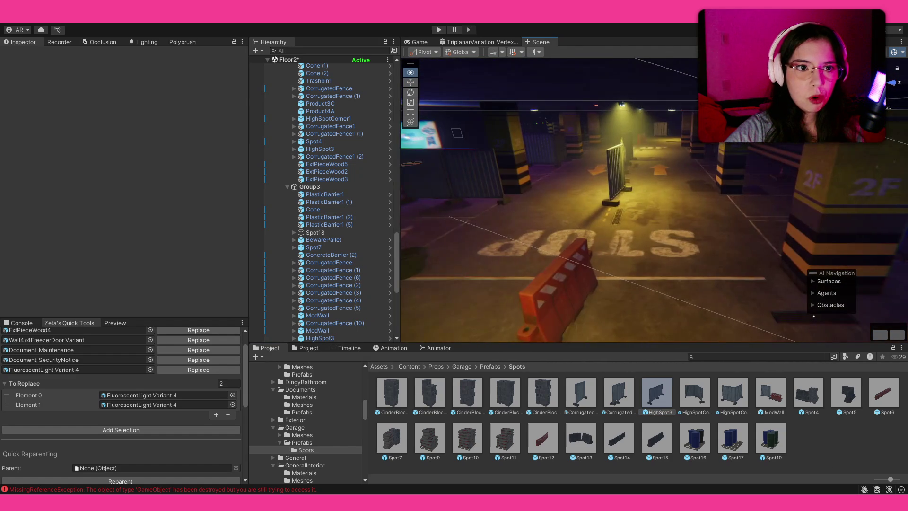
{"action": "key", "text": "w"}
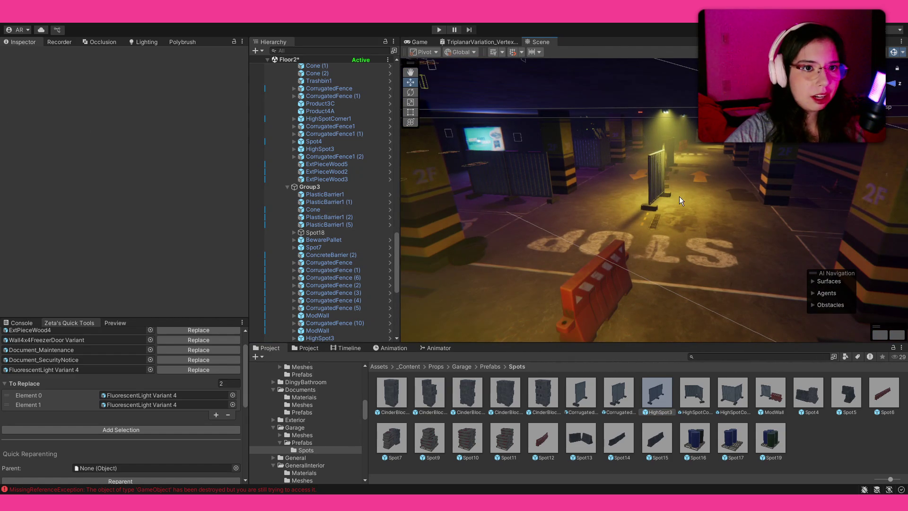
{"action": "key", "text": "w"}
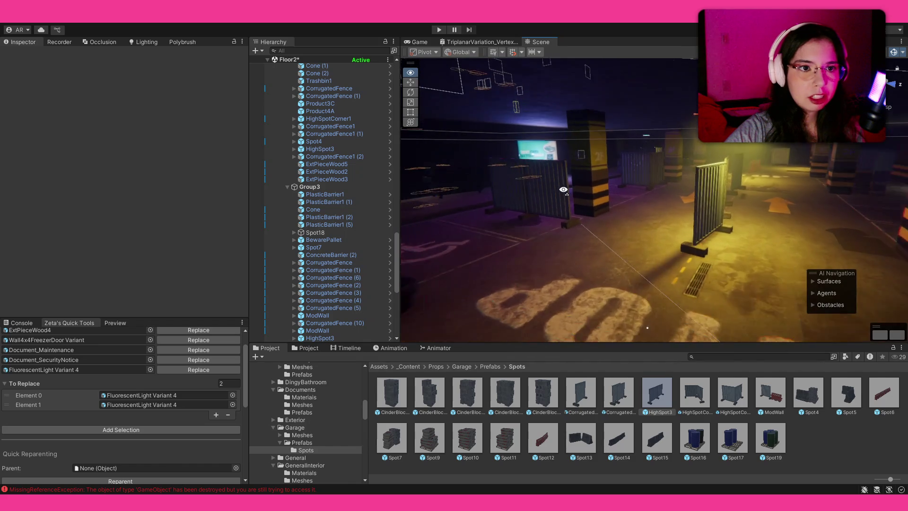
{"action": "key", "text": "w"}
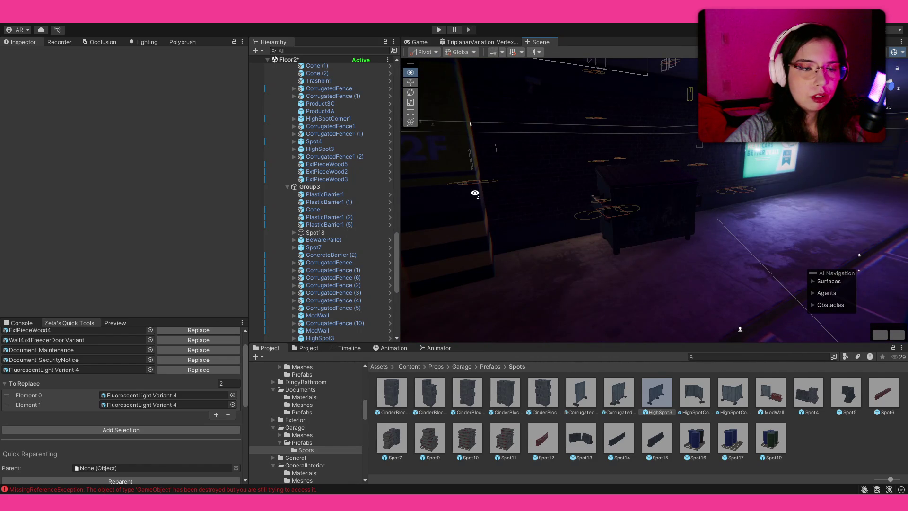
{"action": "key", "text": "w"}
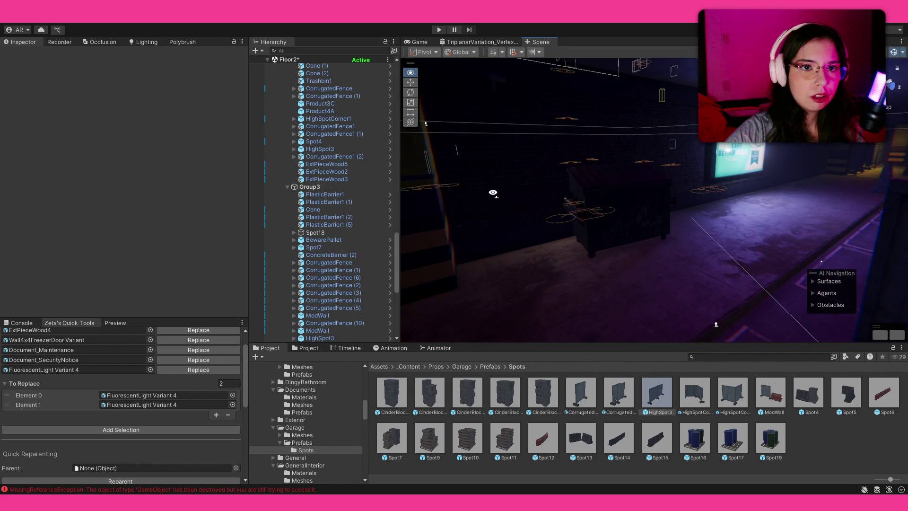
{"action": "key", "text": "w"}
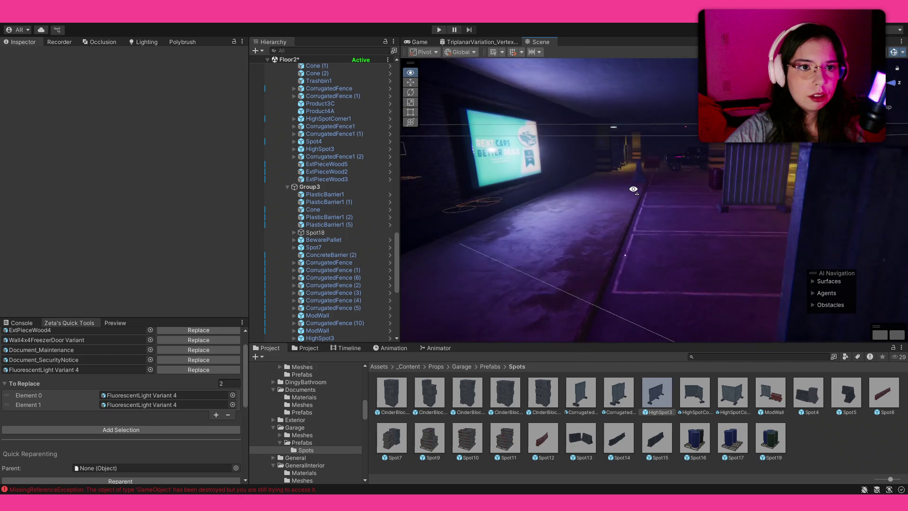
{"action": "key", "text": "w"}
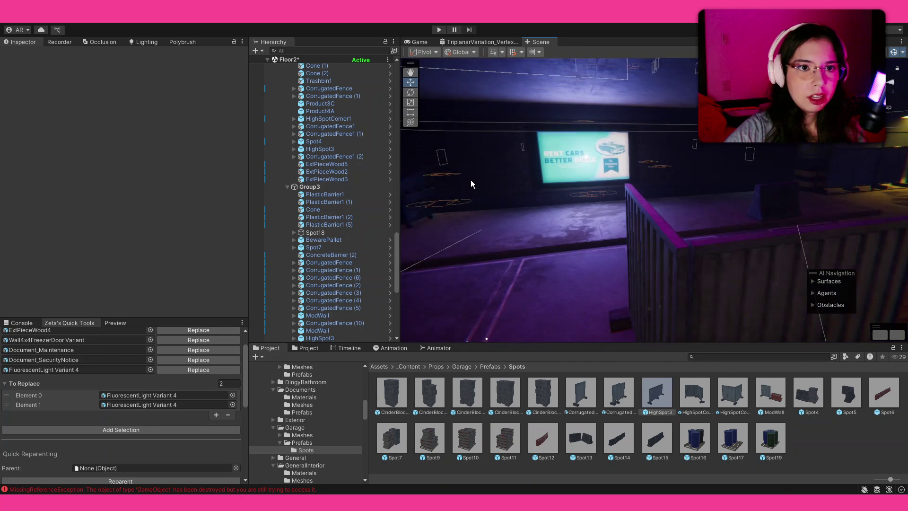
{"action": "left_click", "coordinate": [576, 151]}
{"action": "mouse_move", "coordinate": [549, 158]}
{"action": "left_mouse_down"}
{"action": "mouse_move", "coordinate": [668, 151]}
{"action": "mouse_move", "coordinate": [458, 171]}
{"action": "left_mouse_up"}
{"action": "key", "text": "ctrl+d"}
{"action": "left_click", "coordinate": [739, 438]}
Fly to the lamp post and delete the chain-link fence section standing there.
{"action": "mouse_move", "coordinate": [622, 284]}
{"action": "left_mouse_down"}
{"action": "mouse_move", "coordinate": [792, 273]}
{"action": "mouse_move", "coordinate": [687, 258]}
{"action": "mouse_move", "coordinate": [372, 280]}
{"action": "mouse_move", "coordinate": [124, 283]}
{"action": "mouse_move", "coordinate": [365, 276]}
{"action": "mouse_move", "coordinate": [590, 285]}
{"action": "mouse_move", "coordinate": [705, 268]}
{"action": "mouse_move", "coordinate": [736, 275]}
{"action": "mouse_move", "coordinate": [641, 269]}
{"action": "mouse_move", "coordinate": [780, 283]}
{"action": "left_mouse_up"}
{"action": "key", "text": "w"}
{"action": "key", "text": "w"}
{"action": "left_click_drag", "start_coordinate": [518, 255], "coordinate": [627, 264]}
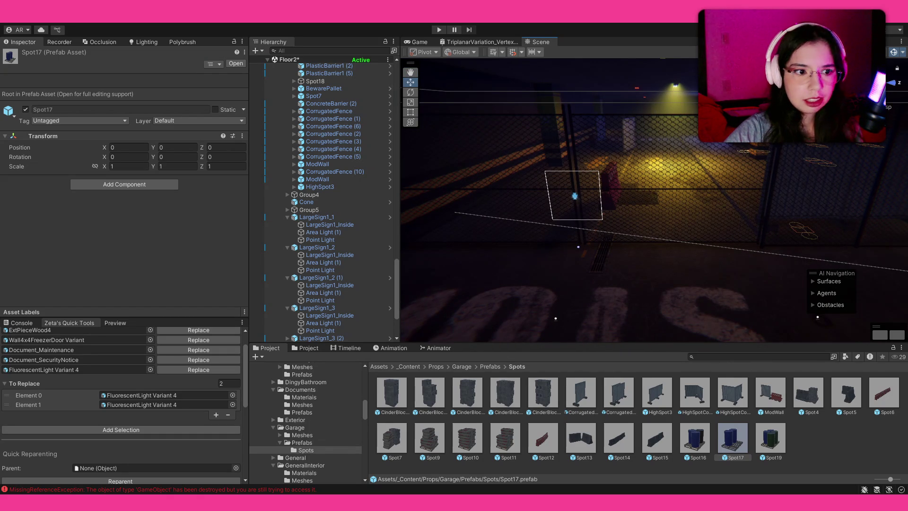
{"action": "left_click_drag", "start_coordinate": [580, 203], "coordinate": [662, 177]}
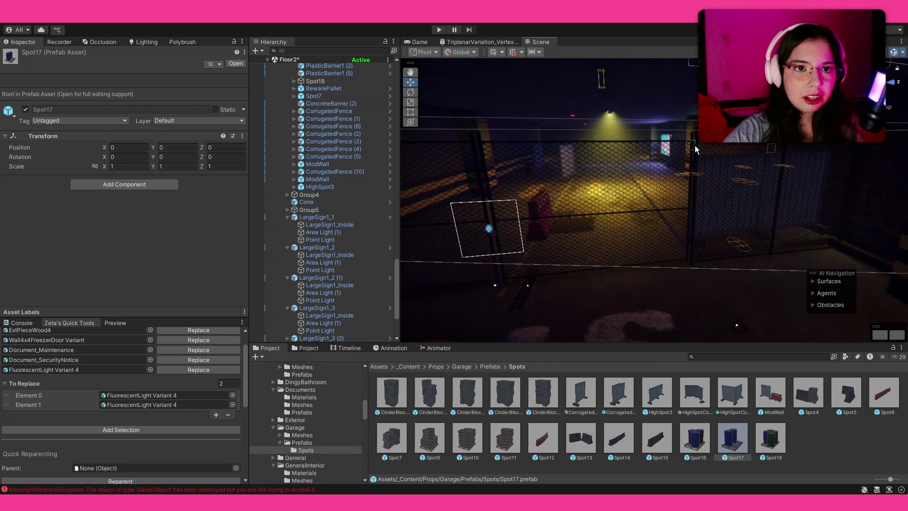
{"action": "left_click", "coordinate": [694, 148]}
{"action": "key", "text": "Delete"}
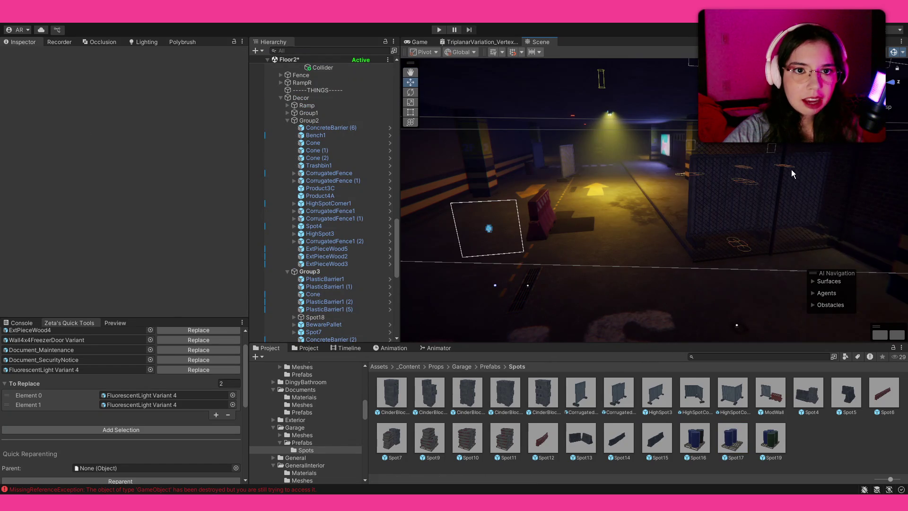
Redo the fence deletion and delete the right-hand Fence1_Mid_2m (1) panel.
{"action": "key", "text": "ctrl+z"}
{"action": "key", "text": "Delete"}
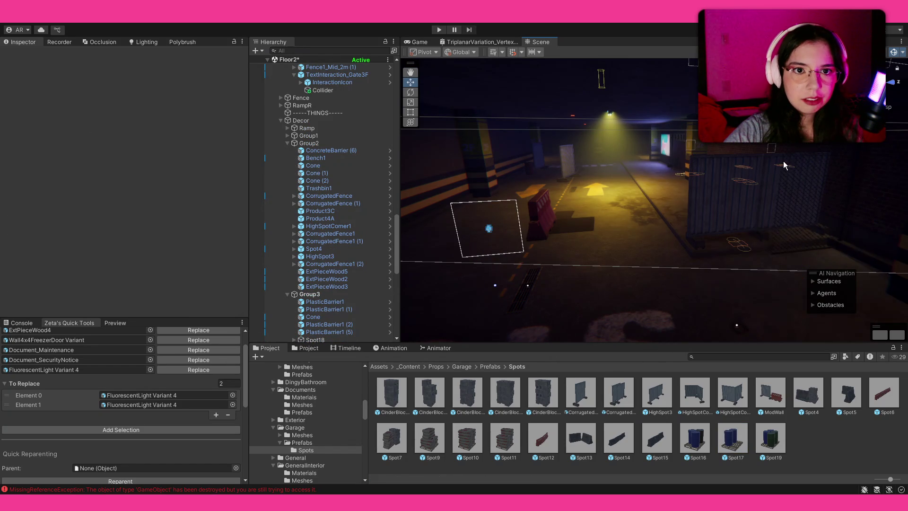
{"action": "left_click", "coordinate": [841, 229]}
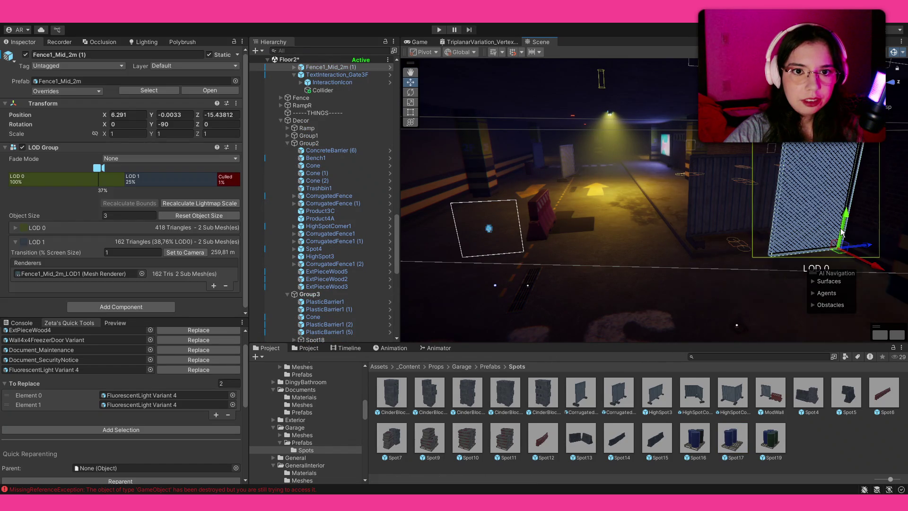
{"action": "key", "text": "Delete"}
Delete the TextInteraction_Gate3F trigger.
{"action": "left_click_drag", "start_coordinate": [666, 226], "coordinate": [622, 194]}
{"action": "left_click", "coordinate": [624, 193]}
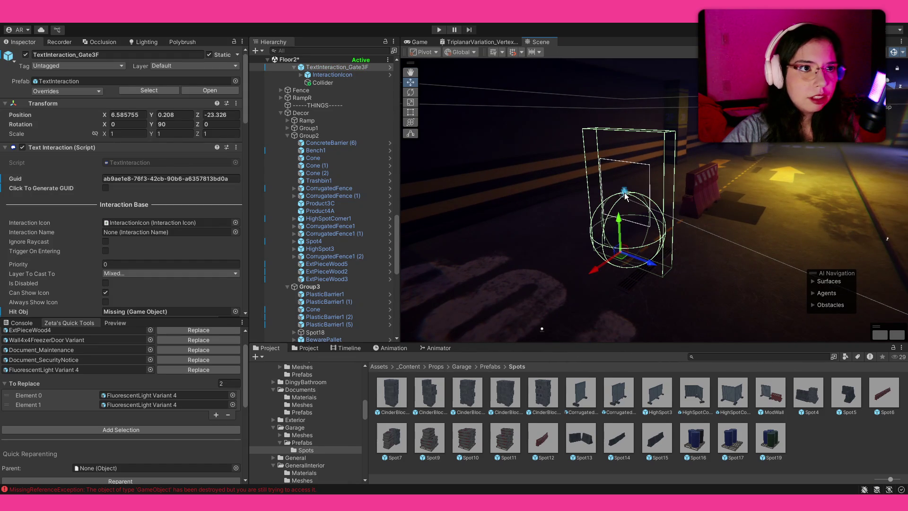
{"action": "key", "text": "Delete"}
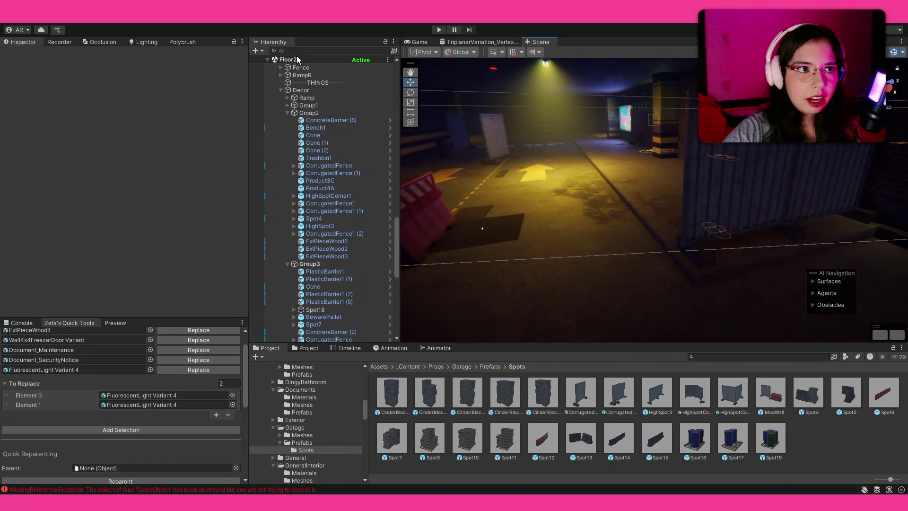
Filter the Hierarchy by 'textin' and select the TextInteraction object under Stairs.
{"action": "left_click", "coordinate": [298, 50]}
{"action": "type", "text": "textinte"}
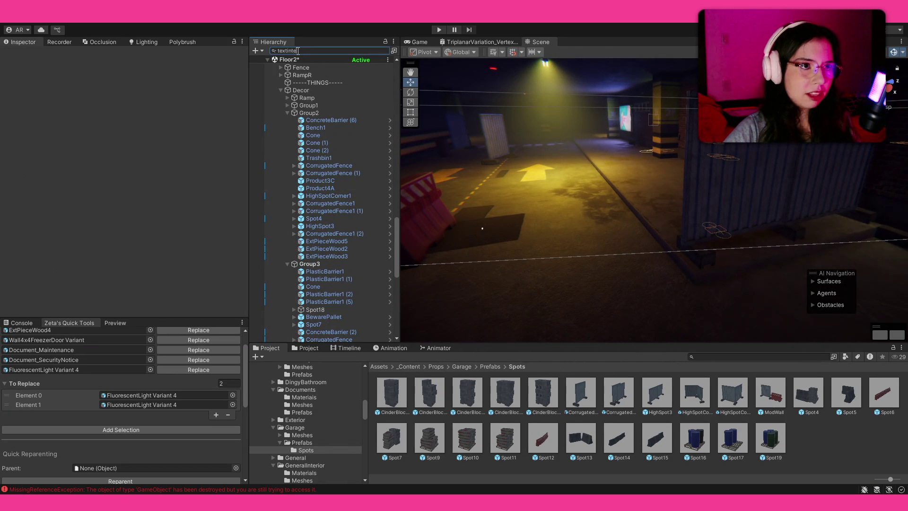
{"action": "type", "text": "raction"}
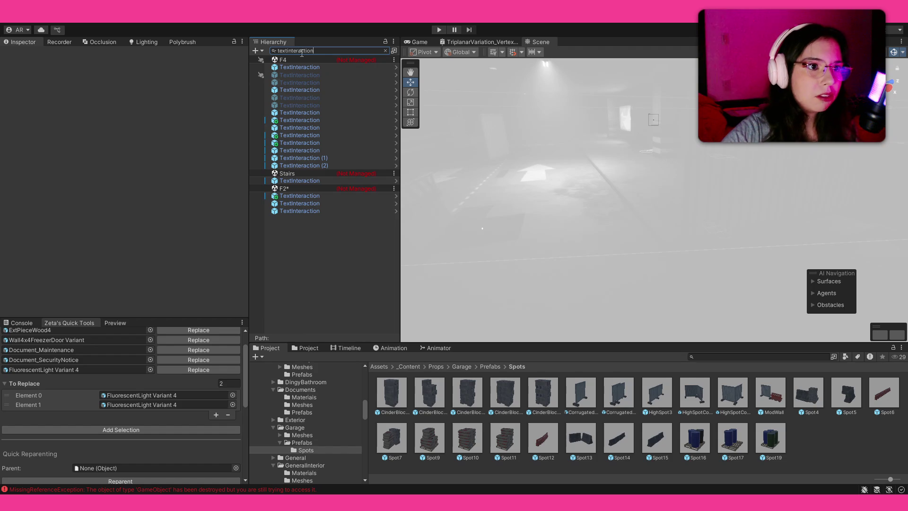
{"action": "left_click", "coordinate": [327, 197]}
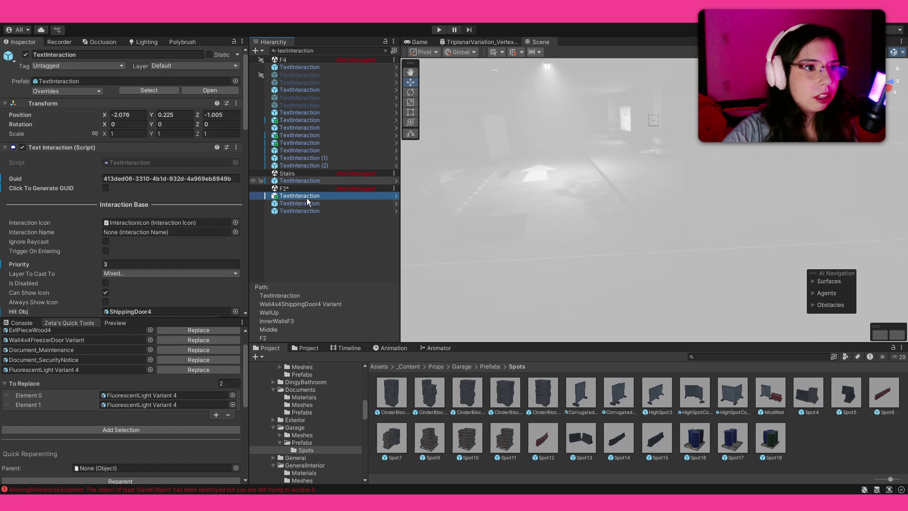
{"action": "left_click", "coordinate": [280, 211], "text": "shift"}
{"action": "left_click", "coordinate": [103, 189]}
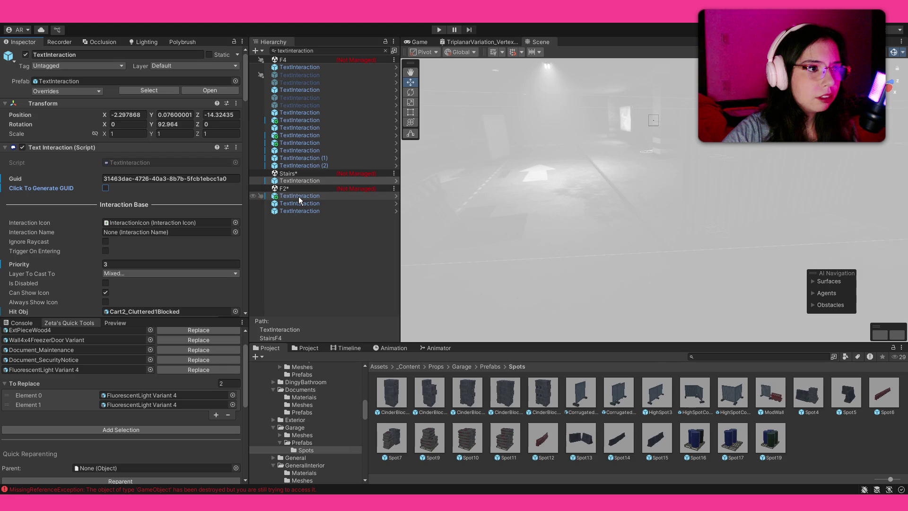
{"action": "scroll", "coordinate": [123, 231], "scroll_direction": "down", "scroll_amount": 5}
{"action": "scroll", "coordinate": [133, 205], "scroll_direction": "up", "scroll_amount": 1}
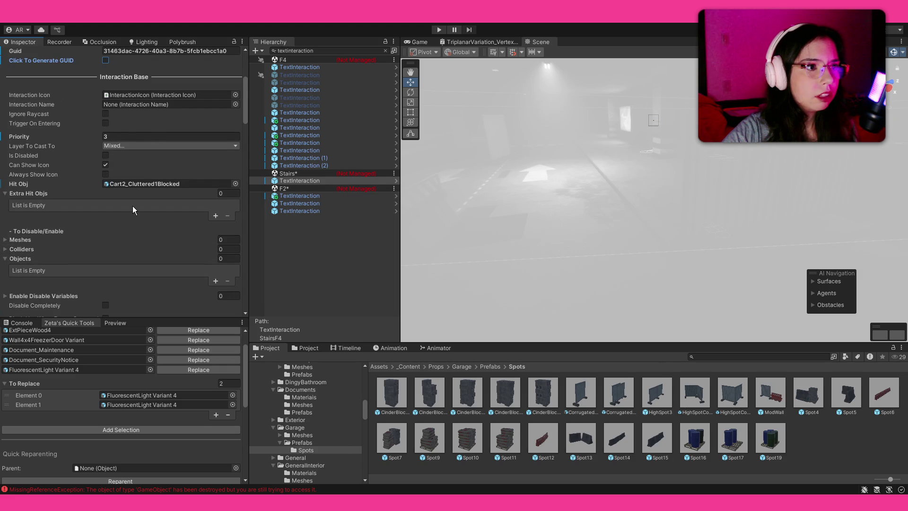
Check its Hit Obj Cart2_Cluttered1Blocked and frame the TextInteraction object in the view.
{"action": "left_click", "coordinate": [153, 183]}
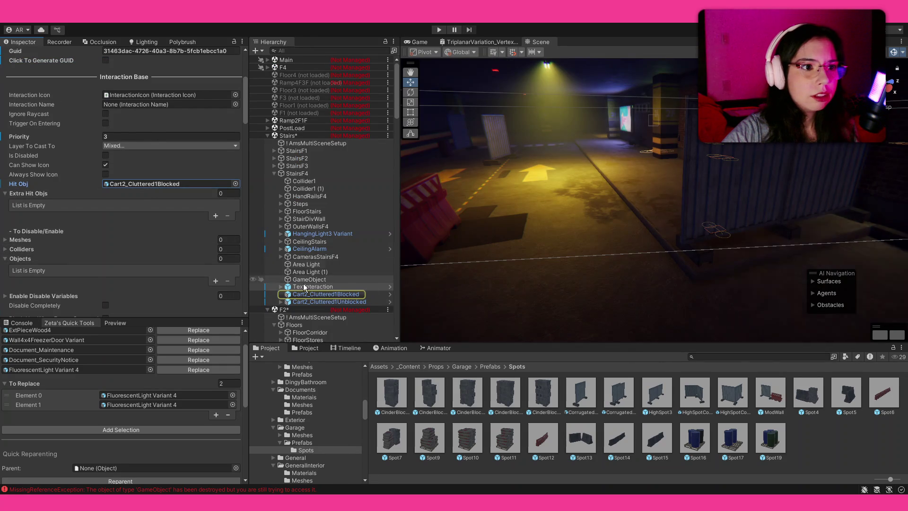
{"action": "left_click", "coordinate": [321, 294]}
{"action": "left_click", "coordinate": [319, 286]}
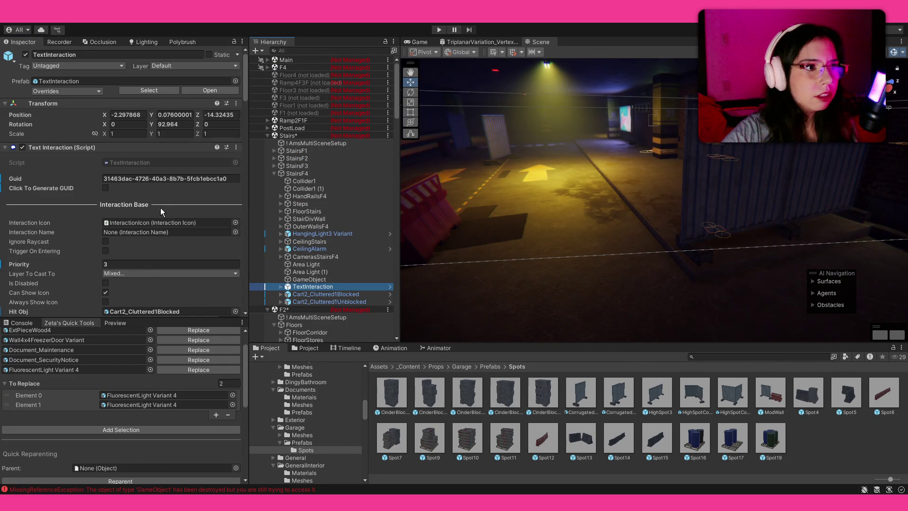
{"action": "key", "text": "f"}
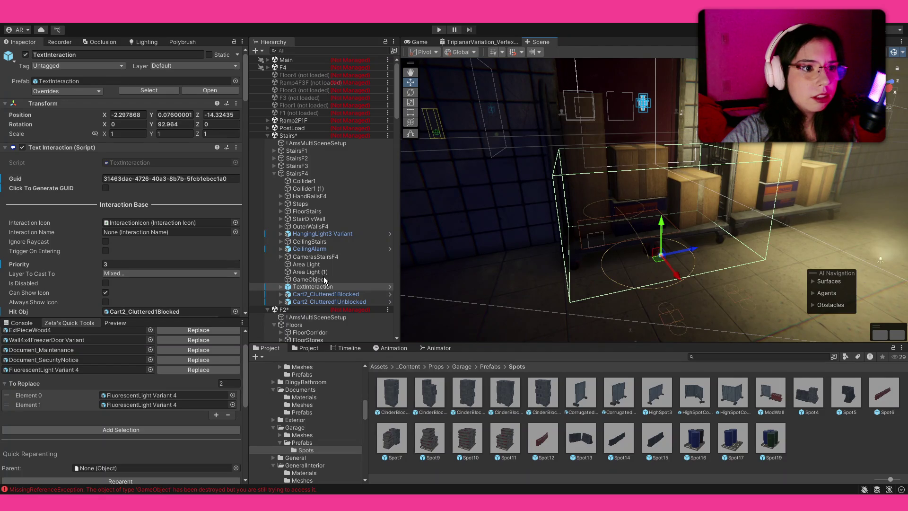
{"action": "scroll", "coordinate": [324, 278], "scroll_direction": "down", "scroll_amount": 4}
{"action": "left_click", "coordinate": [296, 51]}
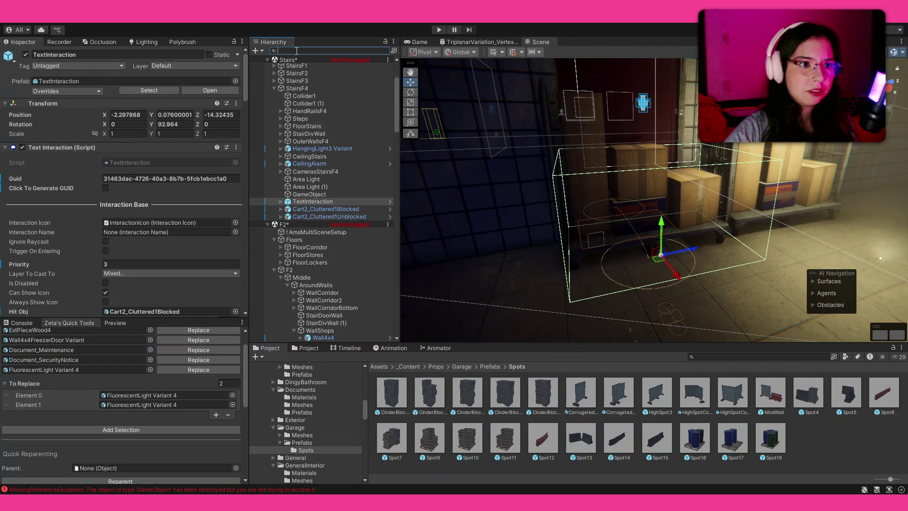
Filter the Hierarchy by 'doorint', compare ShippingDoor Door Interact GUIDs, then clear the filter.
{"action": "type", "text": "door"}
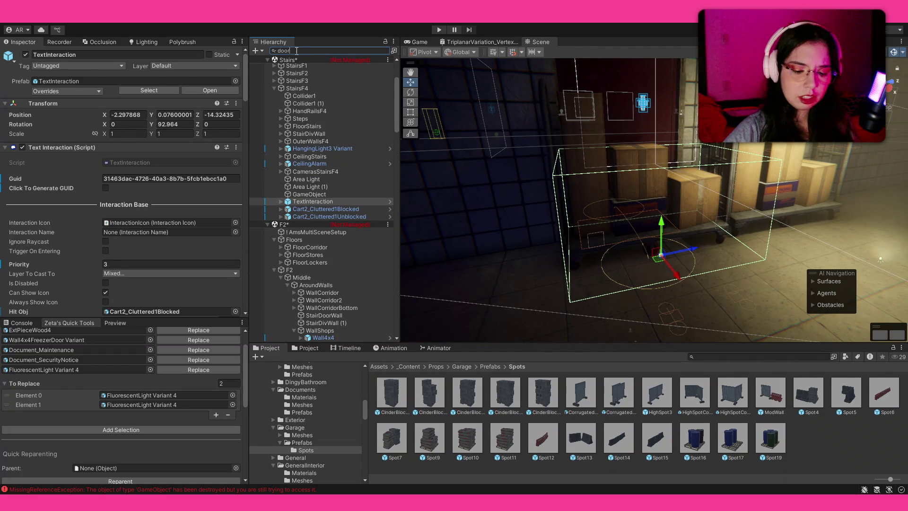
{"action": "type", "text": "interact"}
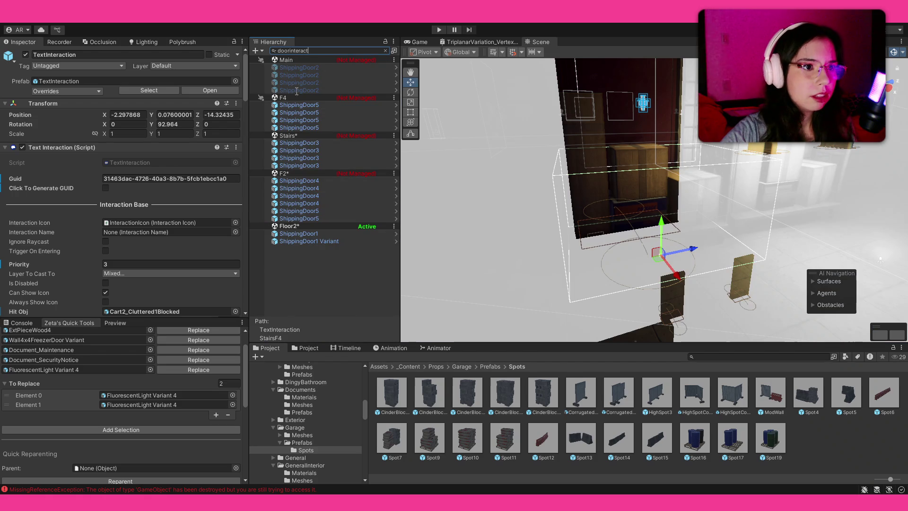
{"action": "left_click", "coordinate": [312, 218]}
{"action": "left_click", "coordinate": [303, 181], "text": "shift"}
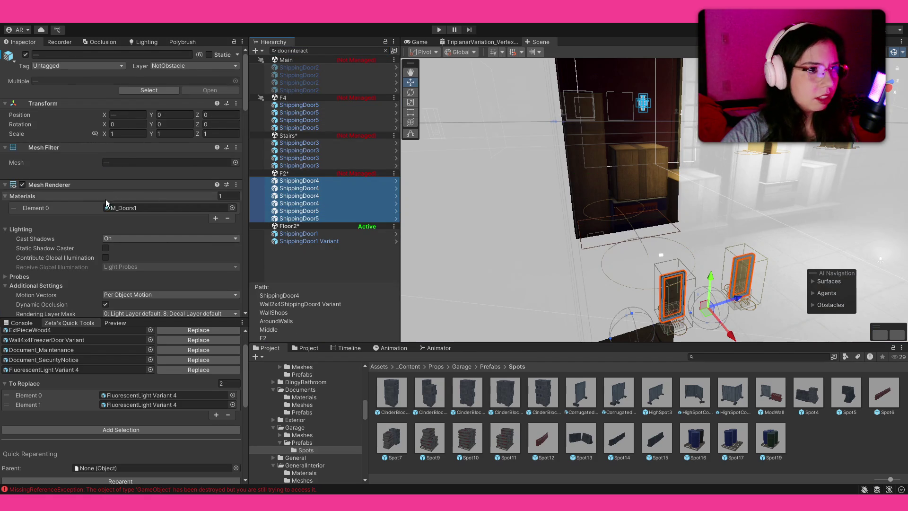
{"action": "scroll", "coordinate": [113, 196], "scroll_direction": "down", "scroll_amount": 7}
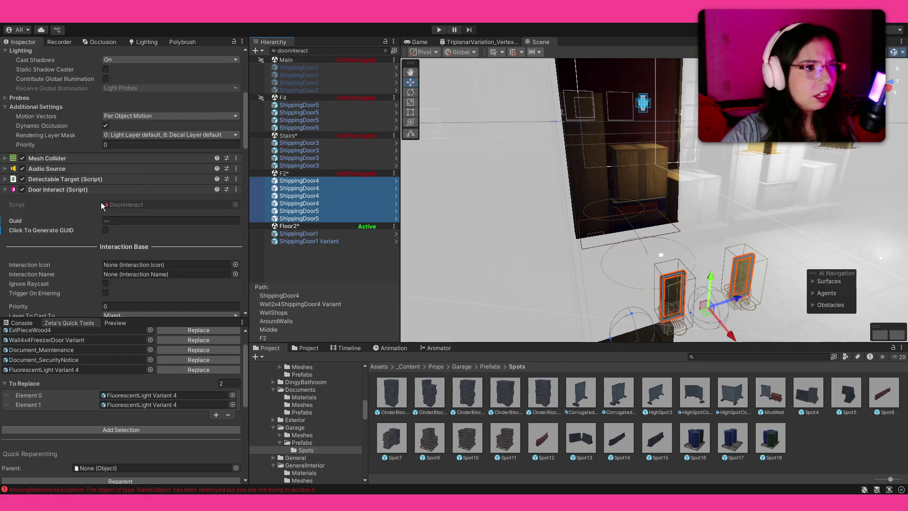
{"action": "left_click", "coordinate": [303, 242]}
{"action": "left_click", "coordinate": [298, 233], "text": "shift"}
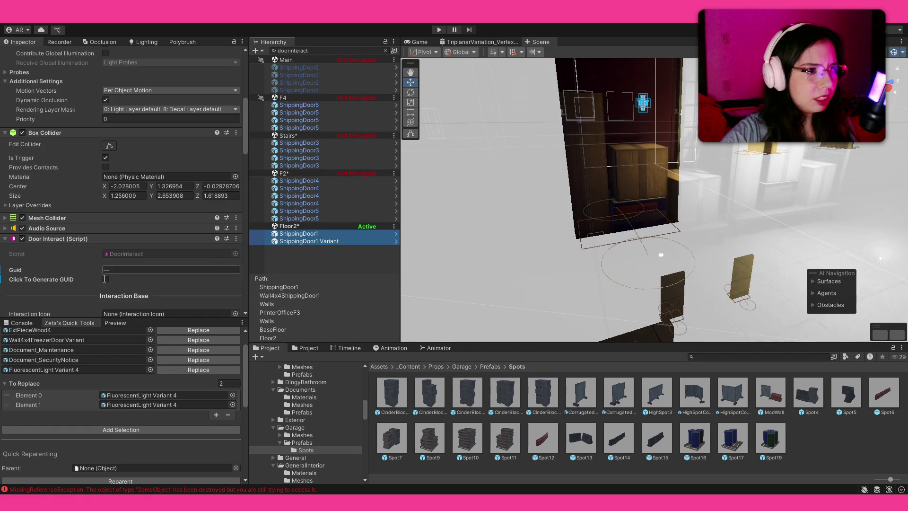
{"action": "left_click", "coordinate": [312, 195]}
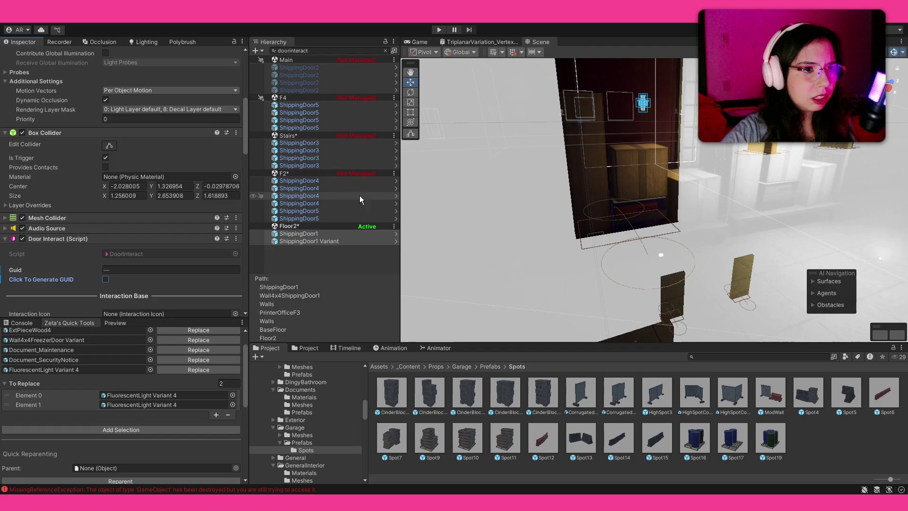
{"action": "left_click", "coordinate": [384, 51]}
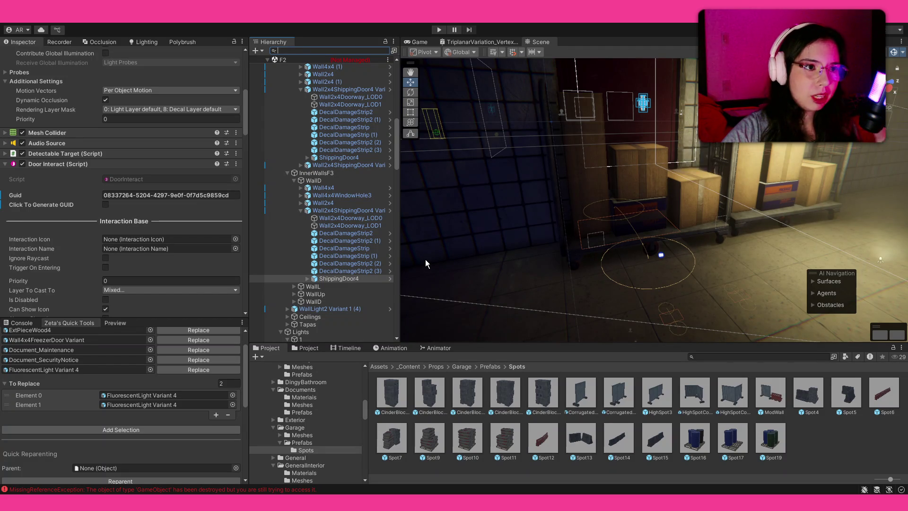
{"action": "mouse_move", "coordinate": [424, 264]}
{"action": "left_mouse_down"}
{"action": "mouse_move", "coordinate": [522, 288]}
{"action": "mouse_move", "coordinate": [841, 273]}
{"action": "mouse_move", "coordinate": [685, 250]}
{"action": "mouse_move", "coordinate": [570, 244]}
{"action": "mouse_move", "coordinate": [264, 260]}
{"action": "mouse_move", "coordinate": [174, 253]}
{"action": "mouse_move", "coordinate": [315, 265]}
{"action": "mouse_move", "coordinate": [289, 272]}
{"action": "mouse_move", "coordinate": [536, 229]}
{"action": "left_mouse_up"}
Add a rotated CorrugatedFencePile to the Decor Group1 props.
{"action": "left_click", "coordinate": [537, 207]}
{"action": "left_click", "coordinate": [309, 255]}
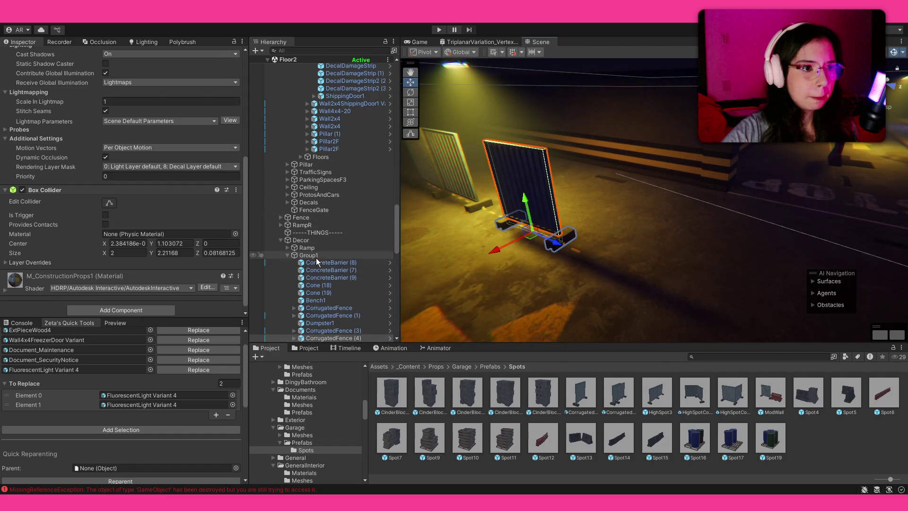
{"action": "mouse_move", "coordinate": [622, 396]}
{"action": "left_mouse_down"}
{"action": "mouse_move", "coordinate": [746, 226]}
{"action": "mouse_move", "coordinate": [714, 211]}
{"action": "mouse_move", "coordinate": [702, 220]}
{"action": "mouse_move", "coordinate": [710, 250]}
{"action": "mouse_move", "coordinate": [693, 254]}
{"action": "mouse_move", "coordinate": [646, 241]}
{"action": "mouse_move", "coordinate": [690, 241]}
{"action": "mouse_move", "coordinate": [701, 254]}
{"action": "left_mouse_up"}
{"action": "key", "text": "e"}
{"action": "key", "text": "w"}
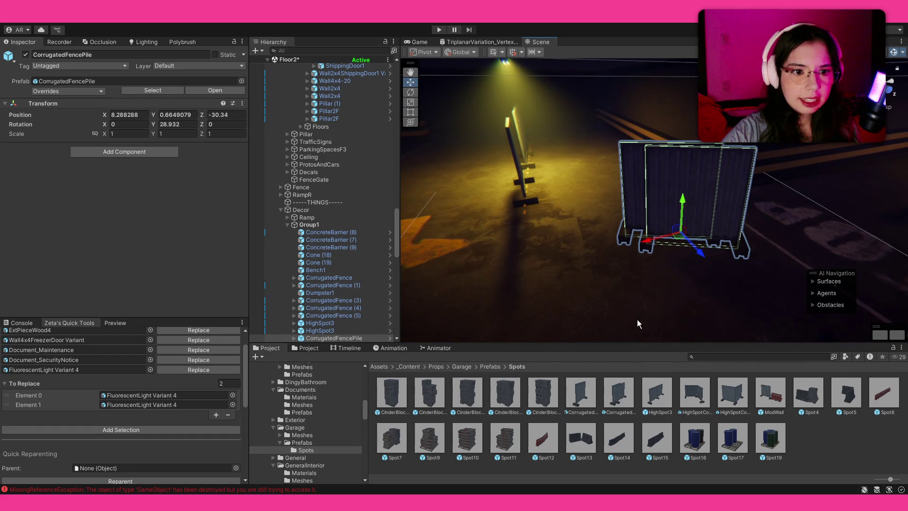
{"action": "mouse_move", "coordinate": [697, 306]}
{"action": "left_mouse_down"}
{"action": "mouse_move", "coordinate": [662, 284]}
{"action": "mouse_move", "coordinate": [657, 303]}
{"action": "left_mouse_up"}
Place Spot16 barrels, a Spot13 prop, Spot11 crates, and CinderBlockPile5 and CinderBlockPile4 piles.
{"action": "mouse_move", "coordinate": [700, 432]}
{"action": "left_mouse_down"}
{"action": "mouse_move", "coordinate": [560, 244]}
{"action": "mouse_move", "coordinate": [524, 235]}
{"action": "mouse_move", "coordinate": [548, 251]}
{"action": "mouse_move", "coordinate": [560, 284]}
{"action": "left_mouse_up"}
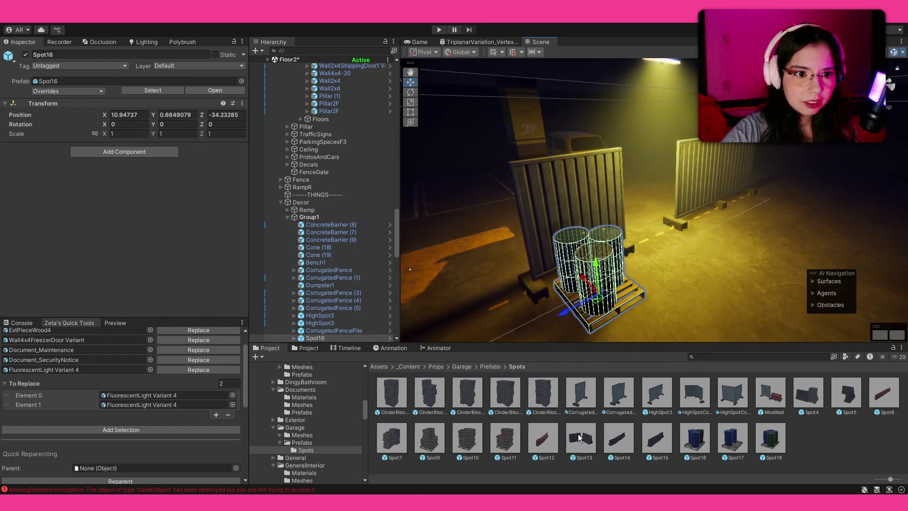
{"action": "mouse_move", "coordinate": [581, 437]}
{"action": "left_mouse_down"}
{"action": "mouse_move", "coordinate": [696, 254]}
{"action": "mouse_move", "coordinate": [780, 284]}
{"action": "left_mouse_up"}
{"action": "mouse_move", "coordinate": [609, 243]}
{"action": "left_mouse_down"}
{"action": "mouse_move", "coordinate": [781, 261]}
{"action": "mouse_move", "coordinate": [670, 224]}
{"action": "mouse_move", "coordinate": [533, 342]}
{"action": "left_mouse_up"}
{"action": "mouse_move", "coordinate": [612, 261]}
{"action": "left_mouse_down"}
{"action": "mouse_move", "coordinate": [146, 260]}
{"action": "mouse_move", "coordinate": [171, 267]}
{"action": "mouse_move", "coordinate": [175, 291]}
{"action": "mouse_move", "coordinate": [432, 481]}
{"action": "left_mouse_up"}
{"action": "left_click_drag", "start_coordinate": [591, 254], "coordinate": [639, 210]}
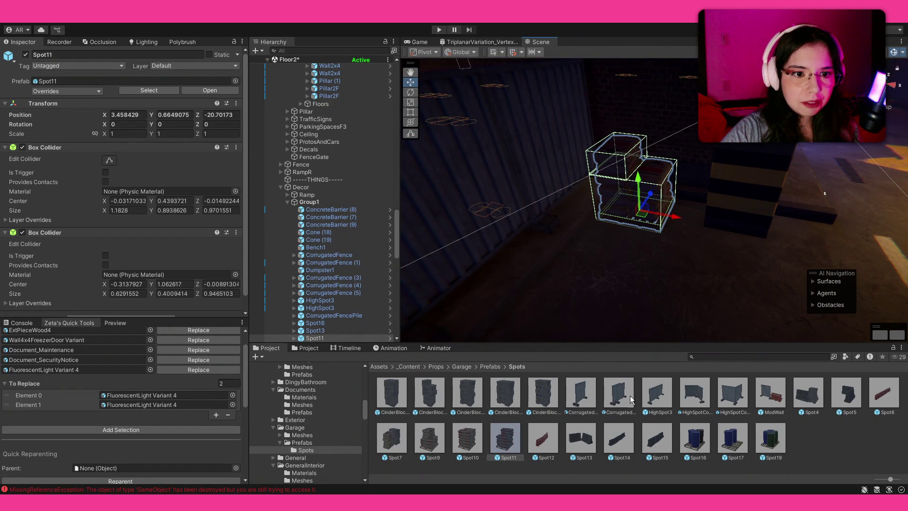
{"action": "left_click", "coordinate": [537, 398]}
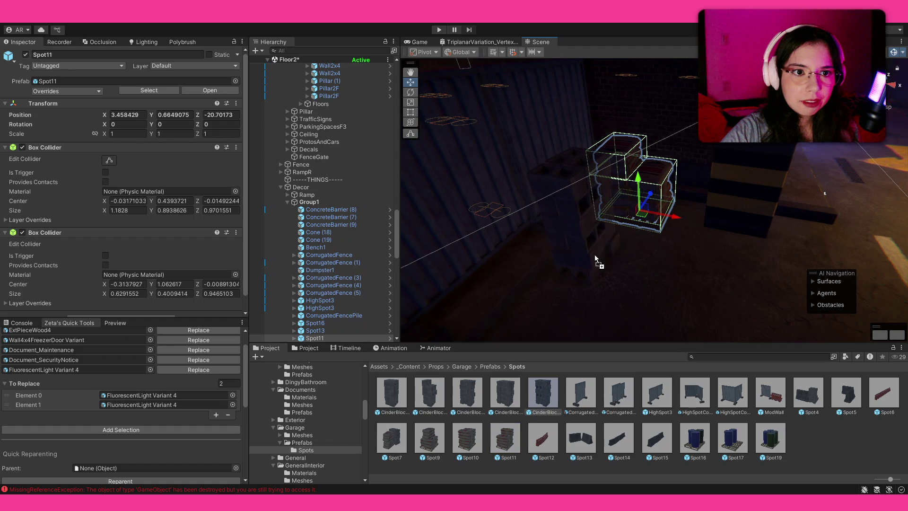
{"action": "left_click_drag", "start_coordinate": [563, 324], "coordinate": [556, 311]}
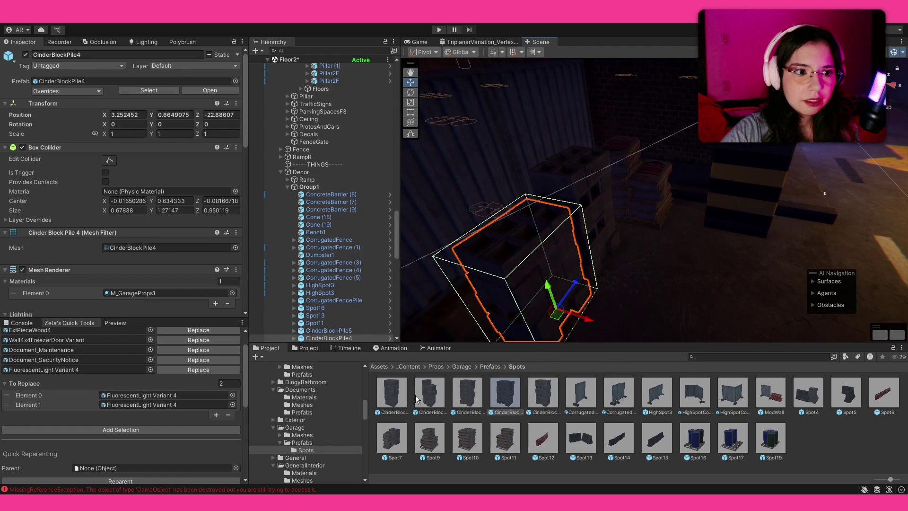
Place a corrugated fence and another prop further down the garage lane.
{"action": "left_click", "coordinate": [733, 392]}
{"action": "mouse_move", "coordinate": [688, 314]}
{"action": "left_mouse_down"}
{"action": "mouse_move", "coordinate": [650, 231]}
{"action": "mouse_move", "coordinate": [586, 219]}
{"action": "mouse_move", "coordinate": [551, 257]}
{"action": "mouse_move", "coordinate": [527, 198]}
{"action": "mouse_move", "coordinate": [421, 214]}
{"action": "mouse_move", "coordinate": [446, 205]}
{"action": "mouse_move", "coordinate": [501, 222]}
{"action": "mouse_move", "coordinate": [537, 217]}
{"action": "mouse_move", "coordinate": [515, 229]}
{"action": "left_mouse_up"}
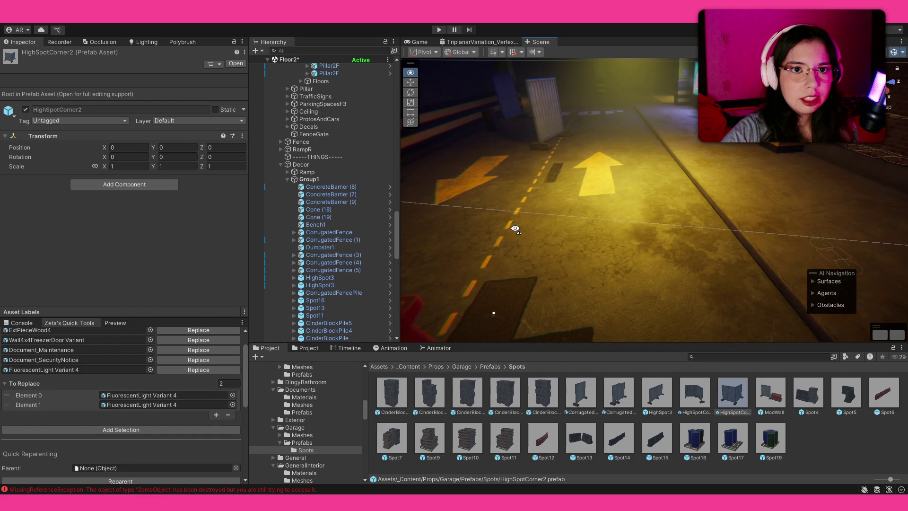
{"action": "left_click_drag", "start_coordinate": [515, 228], "coordinate": [510, 278]}
{"action": "mouse_move", "coordinate": [587, 390]}
{"action": "left_mouse_down"}
{"action": "mouse_move", "coordinate": [668, 202]}
{"action": "mouse_move", "coordinate": [716, 208]}
{"action": "mouse_move", "coordinate": [691, 234]}
{"action": "mouse_move", "coordinate": [587, 221]}
{"action": "left_mouse_up"}
{"action": "key", "text": "ctrl+d"}
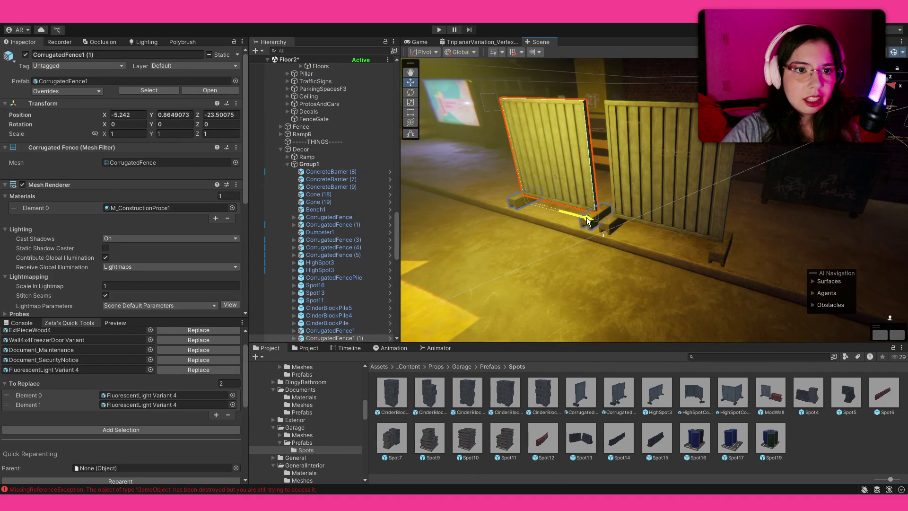
{"action": "key", "text": "ctrl+z"}
{"action": "key", "text": "ctrl+z"}
{"action": "key", "text": "ctrl+z"}
{"action": "mouse_move", "coordinate": [657, 393]}
{"action": "left_mouse_down"}
{"action": "mouse_move", "coordinate": [629, 217]}
{"action": "mouse_move", "coordinate": [556, 215]}
{"action": "mouse_move", "coordinate": [592, 207]}
{"action": "mouse_move", "coordinate": [586, 222]}
{"action": "mouse_move", "coordinate": [602, 237]}
{"action": "left_mouse_up"}
Fly forward through the garage and select the orange ModWall barrier.
{"action": "left_click", "coordinate": [830, 454]}
{"action": "left_click", "coordinate": [853, 462]}
{"action": "mouse_move", "coordinate": [769, 204]}
{"action": "left_mouse_down"}
{"action": "mouse_move", "coordinate": [496, 224]}
{"action": "mouse_move", "coordinate": [601, 190]}
{"action": "mouse_move", "coordinate": [626, 205]}
{"action": "mouse_move", "coordinate": [502, 202]}
{"action": "left_mouse_up"}
{"action": "left_click", "coordinate": [502, 202]}
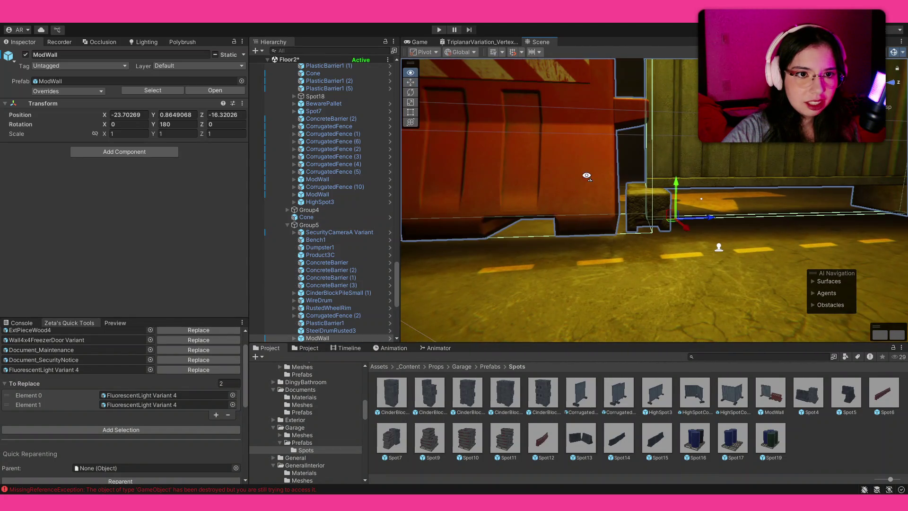
Frame the ModWall barrier and nudge it slightly with the move gizmo.
{"action": "key", "text": "f"}
{"action": "left_click_drag", "start_coordinate": [653, 206], "coordinate": [653, 212]}
{"action": "left_click", "coordinate": [842, 458]}
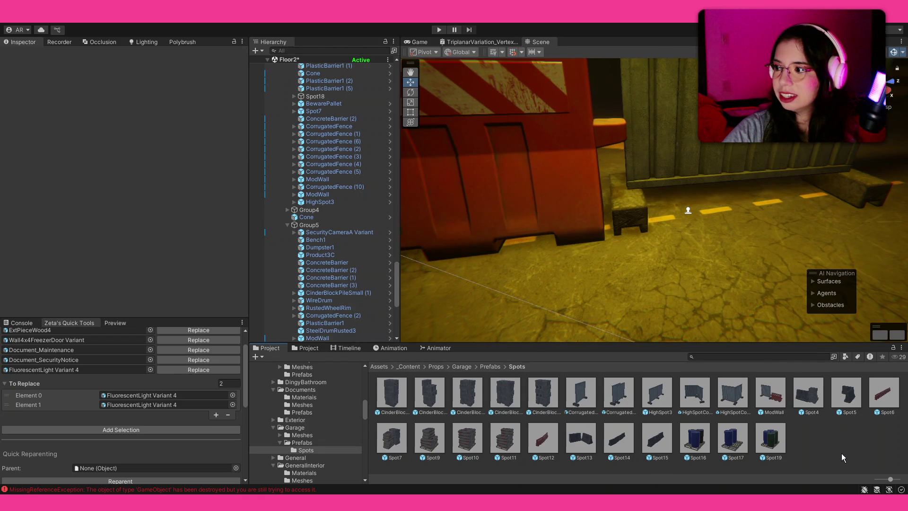
Inspect the LOD Groups of the parked Jeep1A and Car1C cars.
{"action": "mouse_move", "coordinate": [629, 259]}
{"action": "left_mouse_down"}
{"action": "mouse_move", "coordinate": [584, 235]}
{"action": "mouse_move", "coordinate": [764, 307]}
{"action": "mouse_move", "coordinate": [807, 211]}
{"action": "mouse_move", "coordinate": [795, 222]}
{"action": "mouse_move", "coordinate": [731, 203]}
{"action": "mouse_move", "coordinate": [858, 196]}
{"action": "left_mouse_up"}
{"action": "key", "text": "q"}
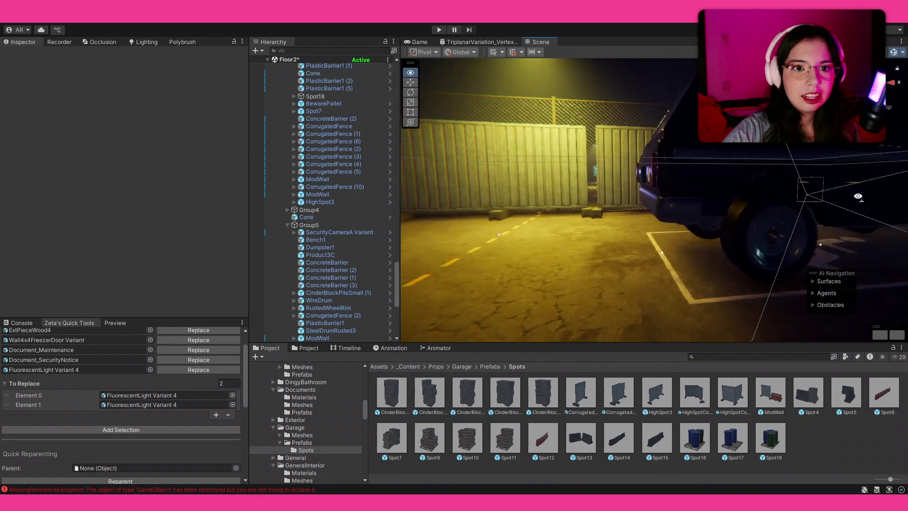
{"action": "key", "text": "e"}
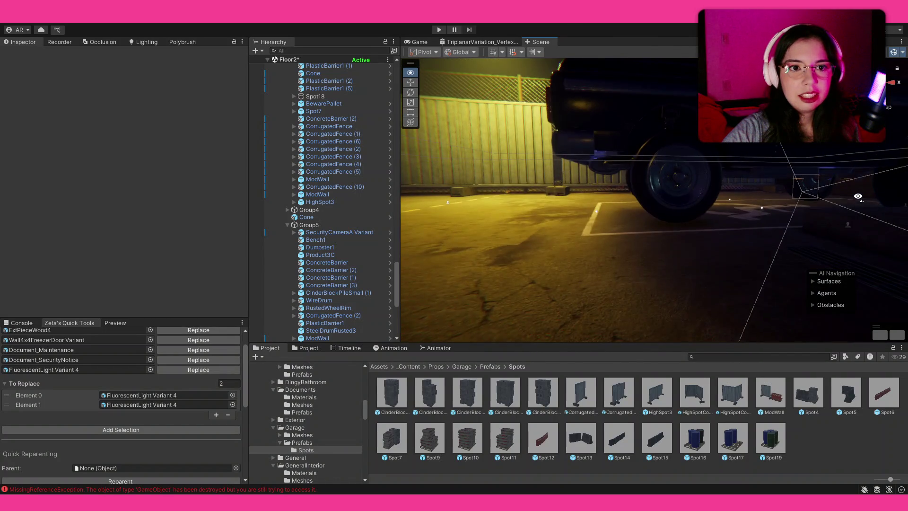
{"action": "mouse_move", "coordinate": [854, 199]}
{"action": "left_mouse_down"}
{"action": "mouse_move", "coordinate": [629, 203]}
{"action": "mouse_move", "coordinate": [655, 167]}
{"action": "mouse_move", "coordinate": [701, 243]}
{"action": "mouse_move", "coordinate": [636, 219]}
{"action": "mouse_move", "coordinate": [666, 197]}
{"action": "mouse_move", "coordinate": [510, 239]}
{"action": "mouse_move", "coordinate": [341, 251]}
{"action": "mouse_move", "coordinate": [294, 243]}
{"action": "mouse_move", "coordinate": [218, 198]}
{"action": "mouse_move", "coordinate": [168, 208]}
{"action": "mouse_move", "coordinate": [71, 262]}
{"action": "left_mouse_up"}
{"action": "left_click", "coordinate": [702, 242]}
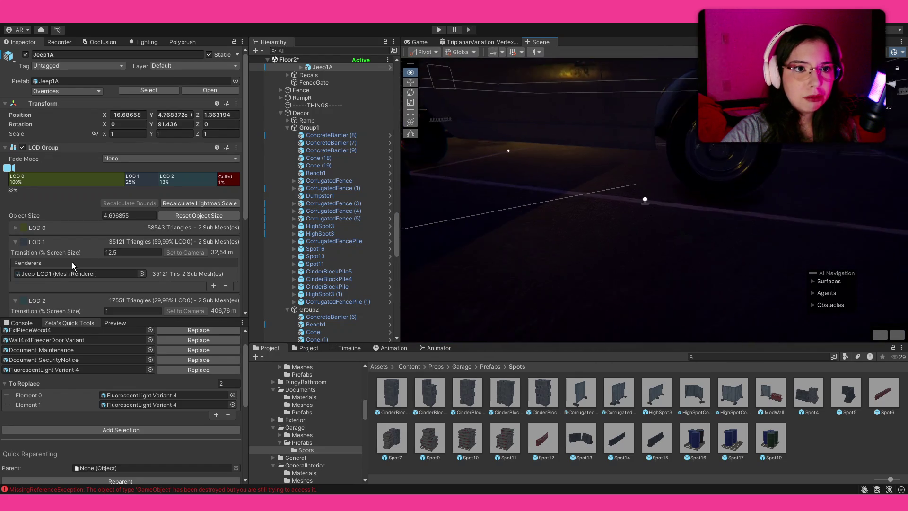
{"action": "left_click", "coordinate": [625, 169]}
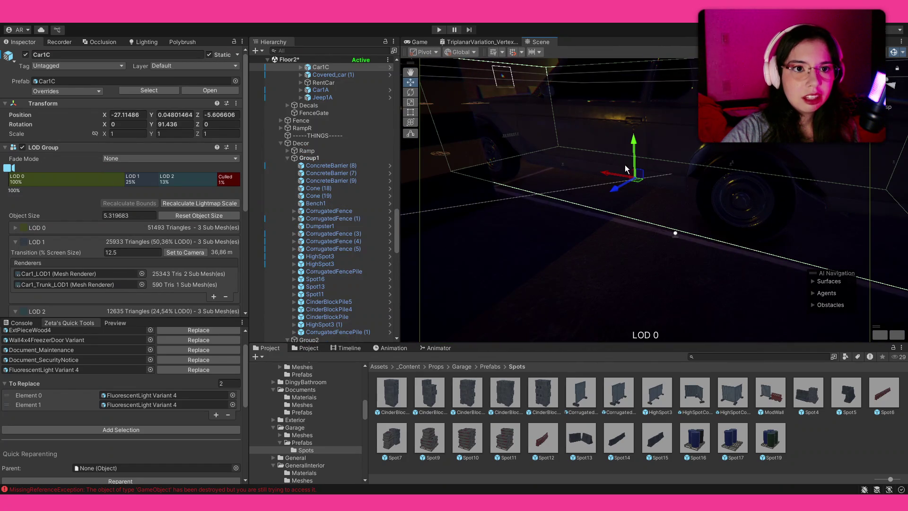
Look along the brick wall, check a light there, and turn toward the blue-lit corridor.
{"action": "mouse_move", "coordinate": [693, 239]}
{"action": "left_mouse_down"}
{"action": "mouse_move", "coordinate": [529, 235]}
{"action": "mouse_move", "coordinate": [661, 193]}
{"action": "mouse_move", "coordinate": [597, 232]}
{"action": "mouse_move", "coordinate": [303, 219]}
{"action": "mouse_move", "coordinate": [443, 213]}
{"action": "left_mouse_up"}
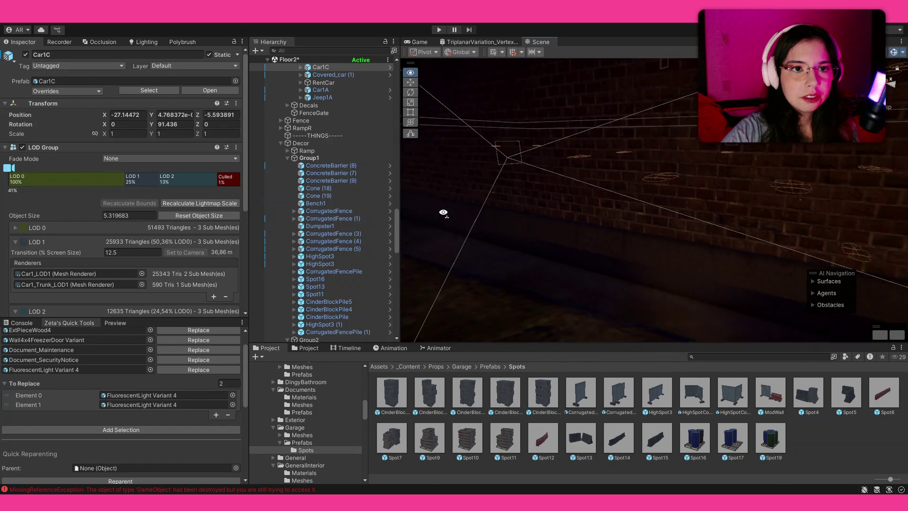
{"action": "left_click_drag", "start_coordinate": [499, 209], "coordinate": [568, 200]}
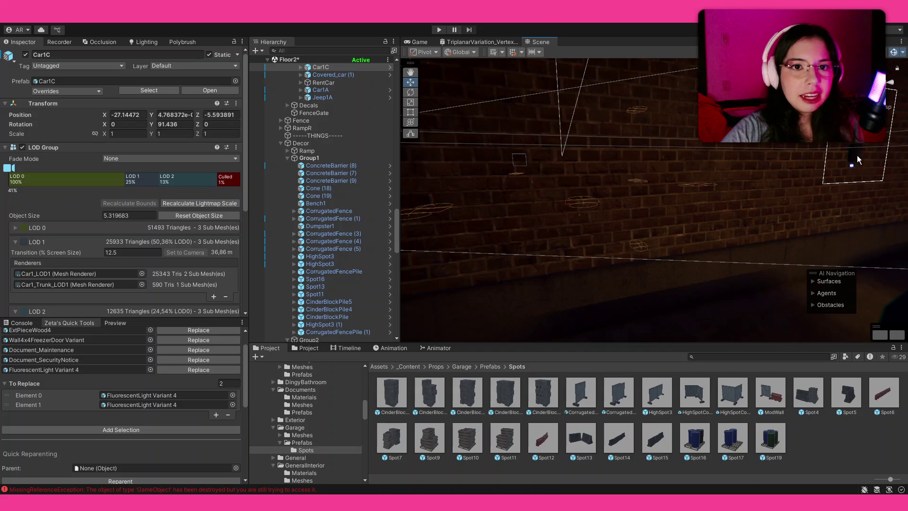
{"action": "left_click", "coordinate": [857, 156]}
{"action": "left_click", "coordinate": [710, 207]}
{"action": "mouse_move", "coordinate": [682, 219]}
{"action": "left_mouse_down"}
{"action": "mouse_move", "coordinate": [720, 209]}
{"action": "mouse_move", "coordinate": [583, 189]}
{"action": "left_mouse_up"}
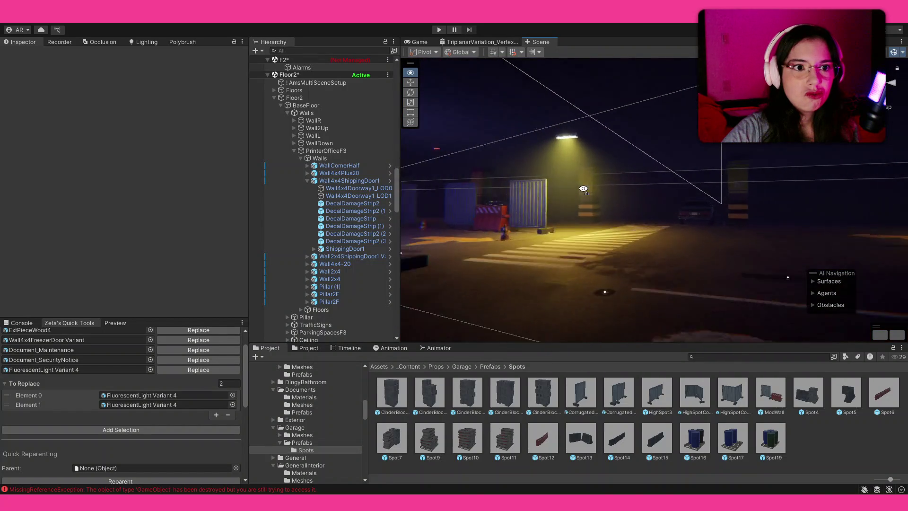
Fly into the tiled room and select the Floor2x4Bottom tile at X 5.8, Z 3.8.
{"action": "left_click_drag", "start_coordinate": [411, 255], "coordinate": [415, 257]}
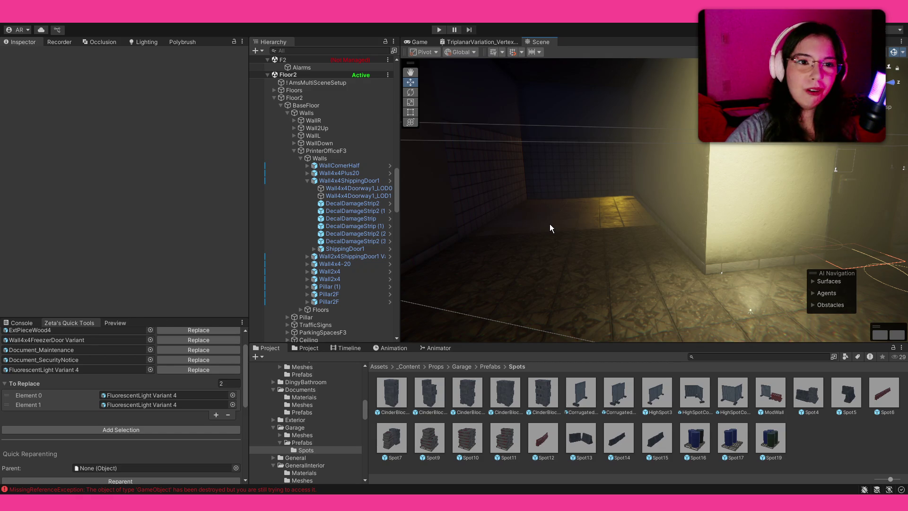
{"action": "mouse_move", "coordinate": [538, 212]}
{"action": "left_mouse_down"}
{"action": "mouse_move", "coordinate": [675, 215]}
{"action": "mouse_move", "coordinate": [776, 197]}
{"action": "mouse_move", "coordinate": [587, 197]}
{"action": "mouse_move", "coordinate": [651, 215]}
{"action": "mouse_move", "coordinate": [695, 205]}
{"action": "mouse_move", "coordinate": [652, 217]}
{"action": "mouse_move", "coordinate": [280, 230]}
{"action": "left_mouse_up"}
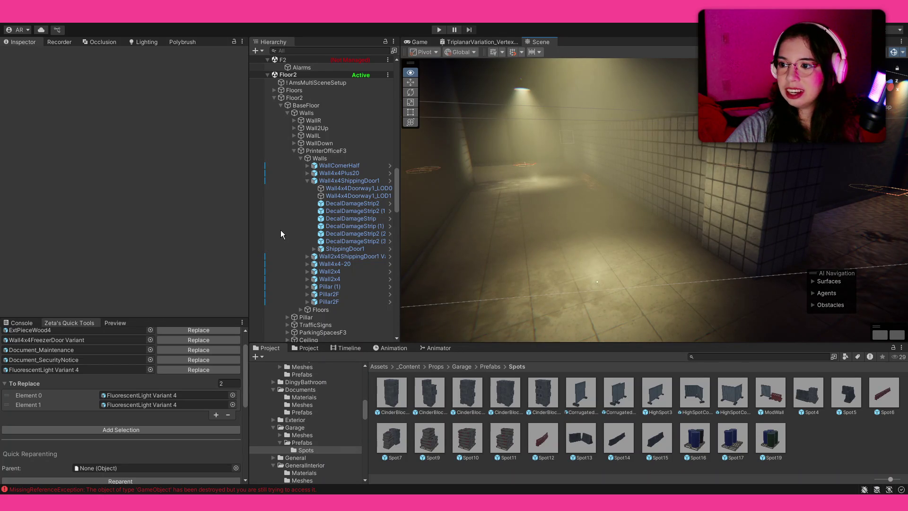
{"action": "mouse_move", "coordinate": [281, 234]}
{"action": "left_mouse_down"}
{"action": "mouse_move", "coordinate": [408, 211]}
{"action": "mouse_move", "coordinate": [138, 278]}
{"action": "mouse_move", "coordinate": [143, 260]}
{"action": "mouse_move", "coordinate": [237, 196]}
{"action": "mouse_move", "coordinate": [407, 196]}
{"action": "mouse_move", "coordinate": [504, 210]}
{"action": "mouse_move", "coordinate": [499, 218]}
{"action": "left_mouse_up"}
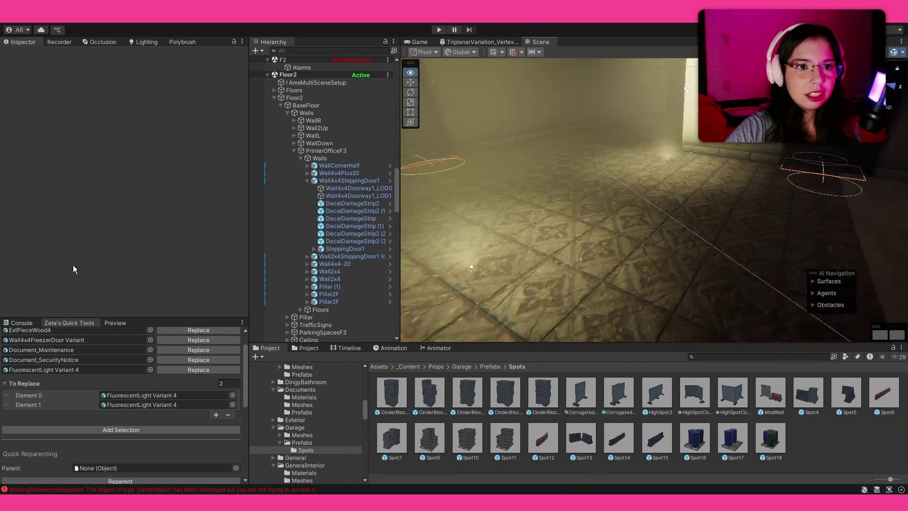
{"action": "mouse_move", "coordinate": [491, 239]}
{"action": "left_mouse_down"}
{"action": "mouse_move", "coordinate": [581, 227]}
{"action": "mouse_move", "coordinate": [795, 227]}
{"action": "mouse_move", "coordinate": [515, 244]}
{"action": "left_mouse_up"}
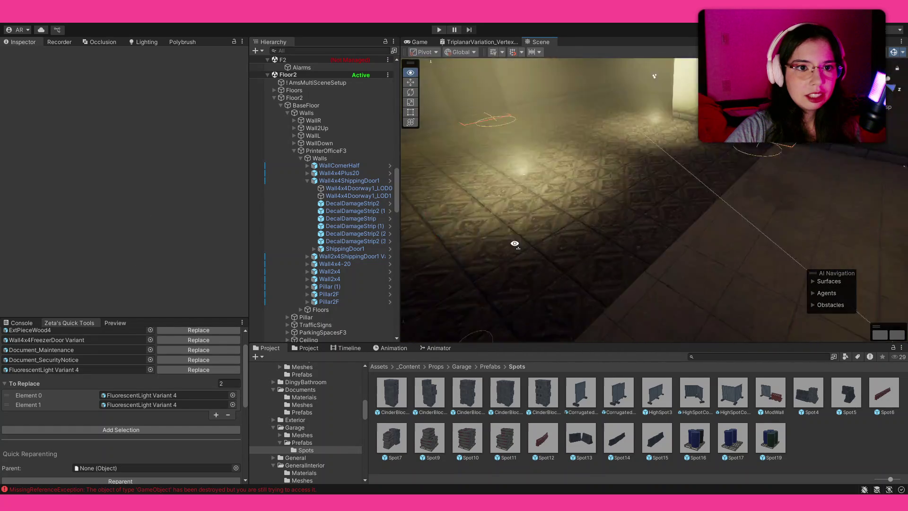
{"action": "left_click", "coordinate": [507, 220]}
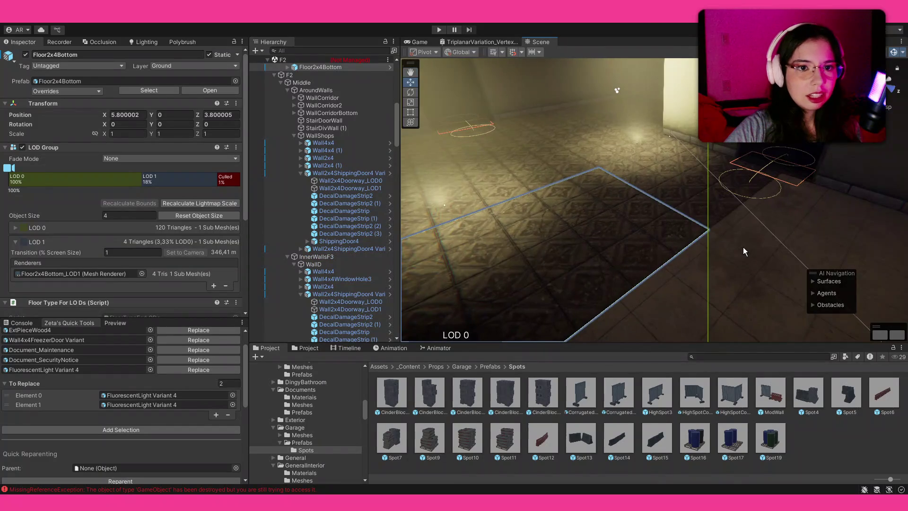
Select several Floor2x4Bottom tiles and locate their M_CementStarTiles2 material in the project.
{"action": "left_click", "coordinate": [744, 250]}
{"action": "scroll", "coordinate": [123, 213], "scroll_direction": "down", "scroll_amount": 5}
{"action": "left_click", "coordinate": [134, 265]}
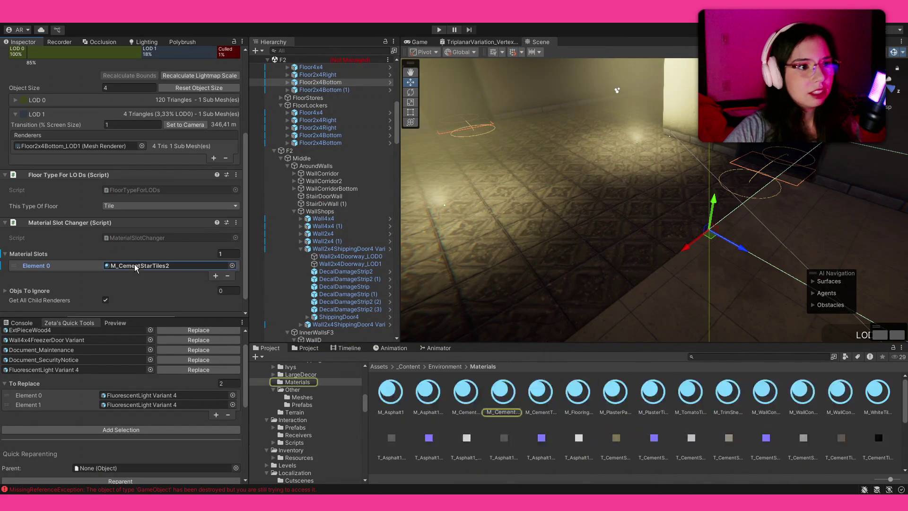
{"action": "left_click_drag", "start_coordinate": [613, 236], "coordinate": [609, 221]}
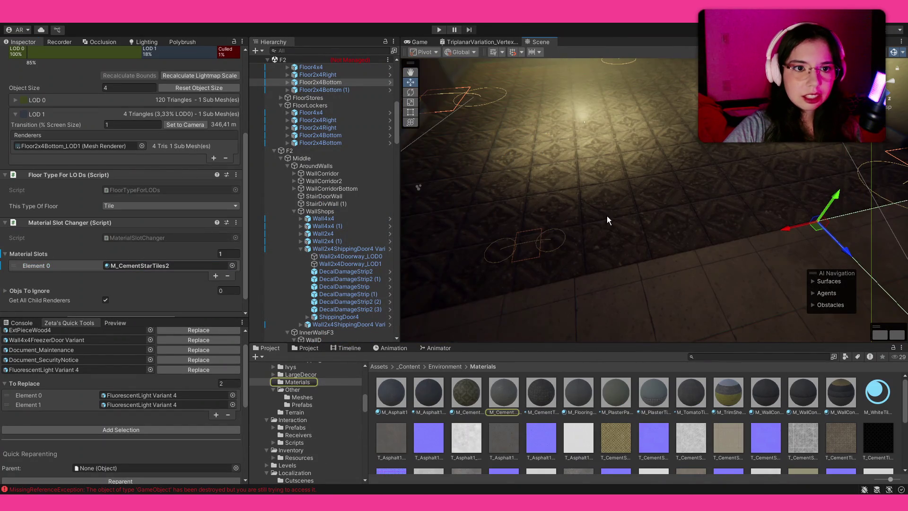
{"action": "left_click", "coordinate": [800, 152], "text": "shift"}
{"action": "mouse_move", "coordinate": [710, 213]}
{"action": "left_mouse_down"}
{"action": "mouse_move", "coordinate": [580, 284]}
{"action": "mouse_move", "coordinate": [731, 219]}
{"action": "left_mouse_up"}
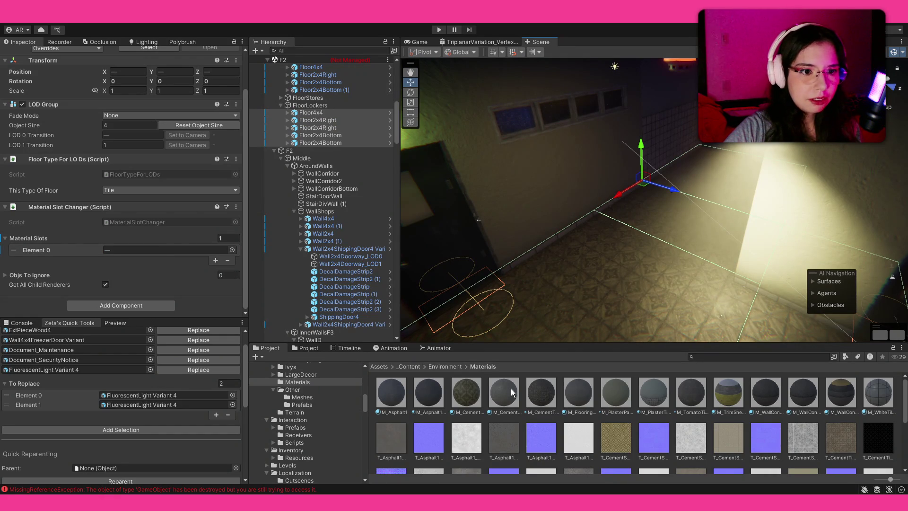
Drop a floor material onto Element 0 and inspect the T_Asphalt1Crack_roughness texture settings.
{"action": "left_click_drag", "start_coordinate": [168, 258], "coordinate": [168, 257]}
{"action": "left_click", "coordinate": [578, 438]}
{"action": "mouse_move", "coordinate": [615, 213]}
{"action": "left_mouse_down"}
{"action": "mouse_move", "coordinate": [869, 236]}
{"action": "mouse_move", "coordinate": [520, 199]}
{"action": "left_mouse_up"}
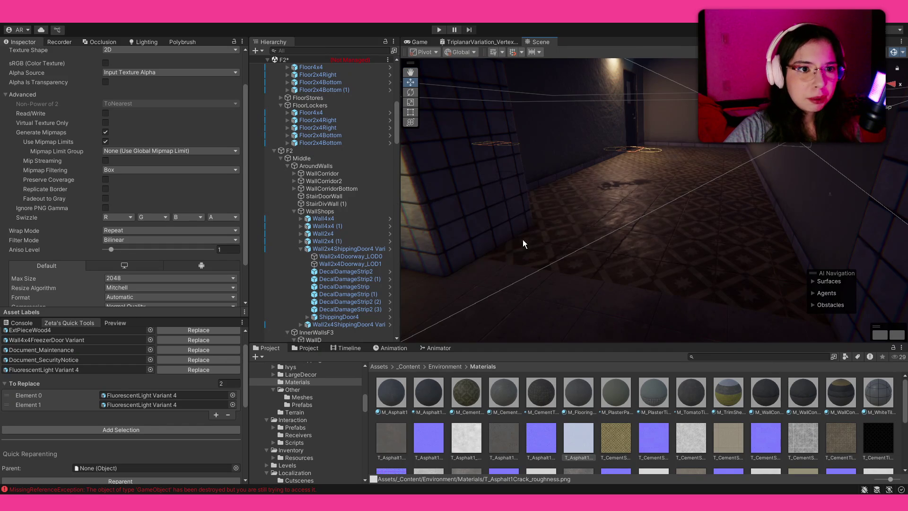
Collapse the Floors, Middle and Lights groups and expand Decor under F2.
{"action": "left_click", "coordinate": [274, 151]}
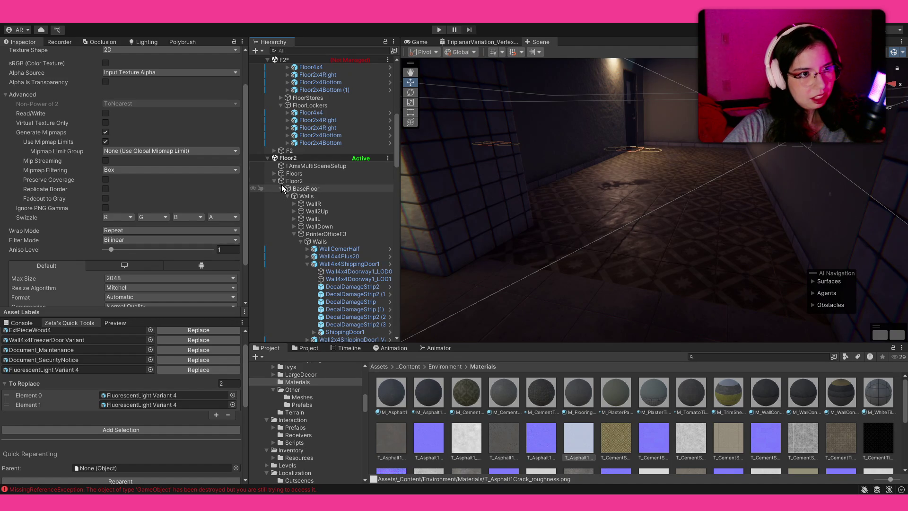
{"action": "left_click", "coordinate": [650, 254]}
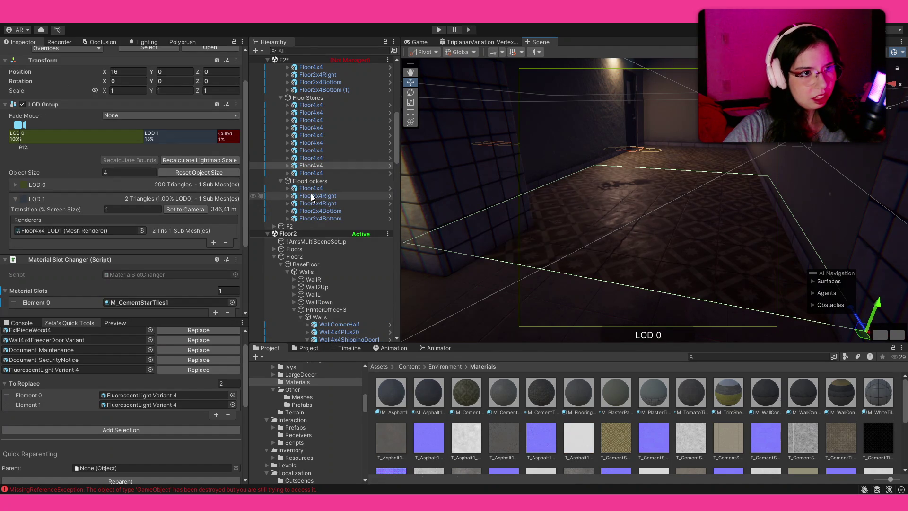
{"action": "scroll", "coordinate": [294, 171], "scroll_direction": "up", "scroll_amount": 6}
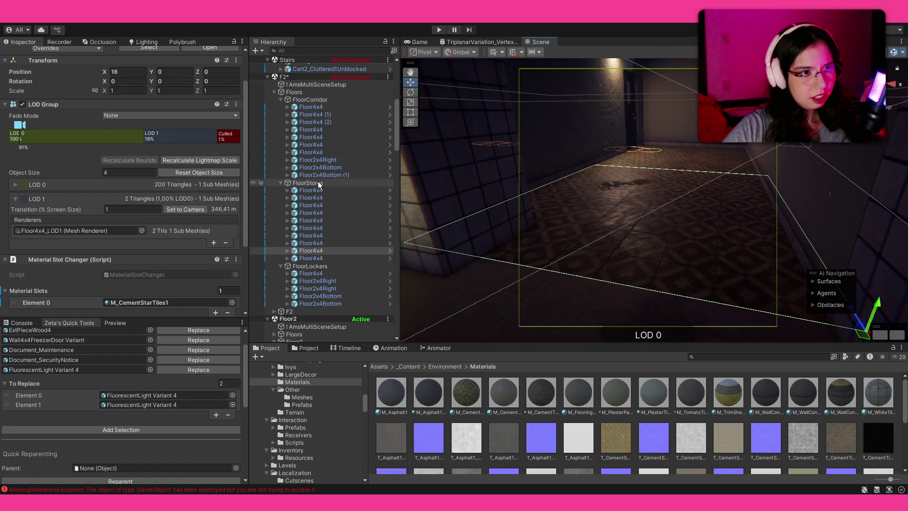
{"action": "left_click", "coordinate": [274, 149]}
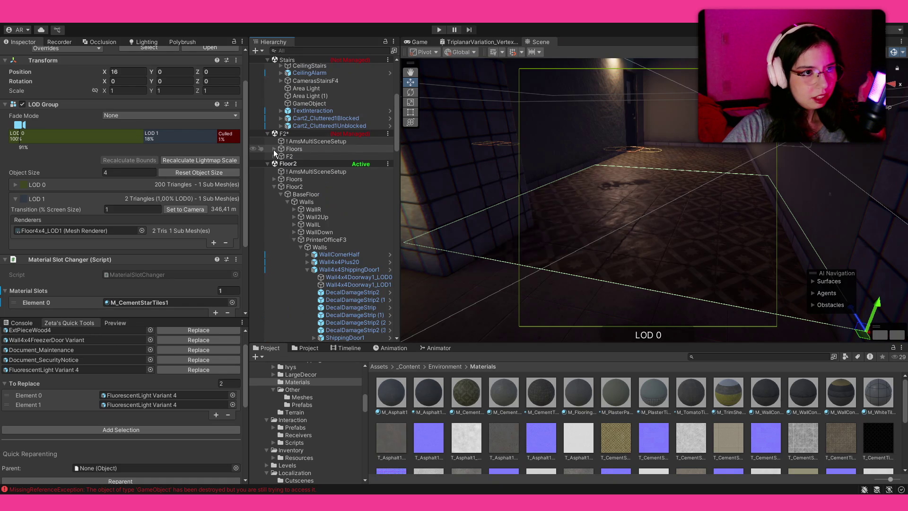
{"action": "left_click", "coordinate": [274, 156]}
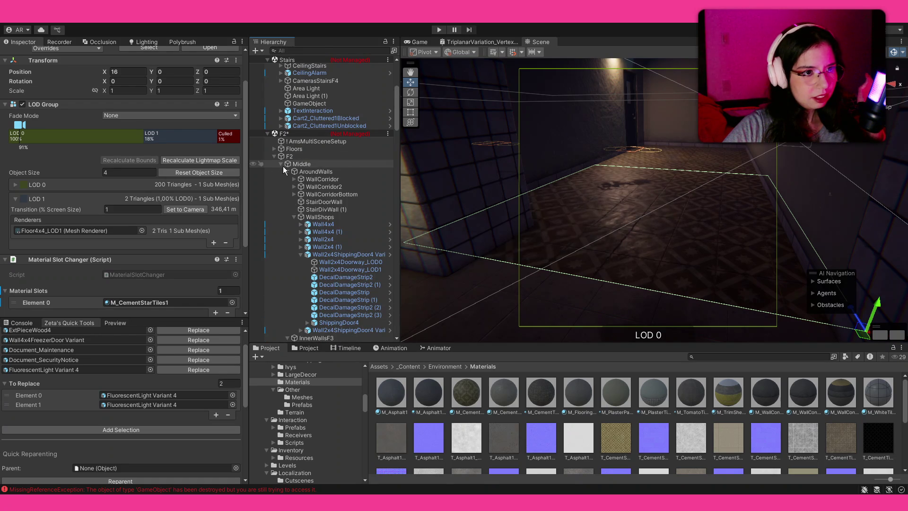
{"action": "left_click", "coordinate": [281, 164]}
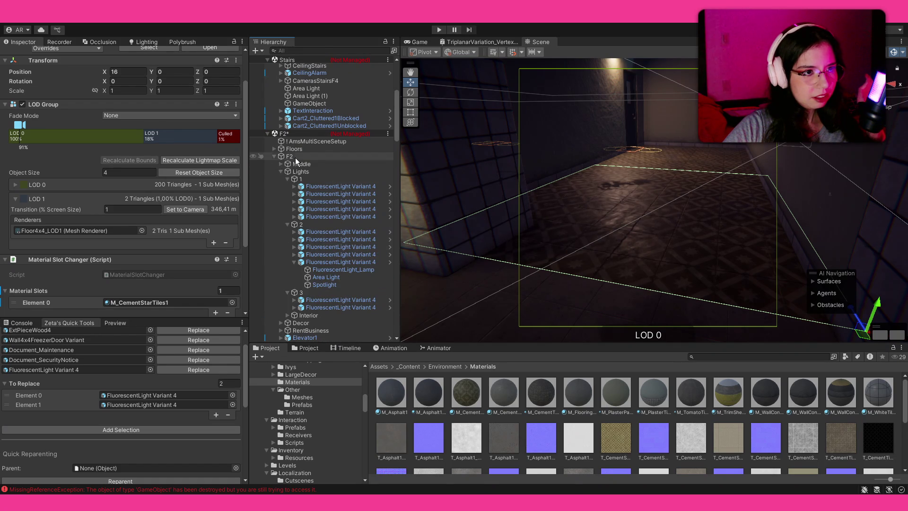
{"action": "left_click", "coordinate": [280, 172]}
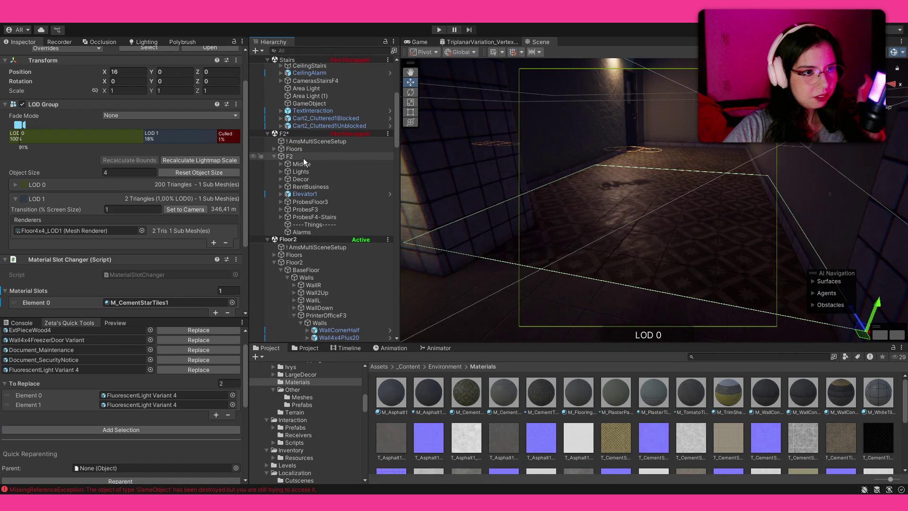
{"action": "left_click", "coordinate": [307, 179]}
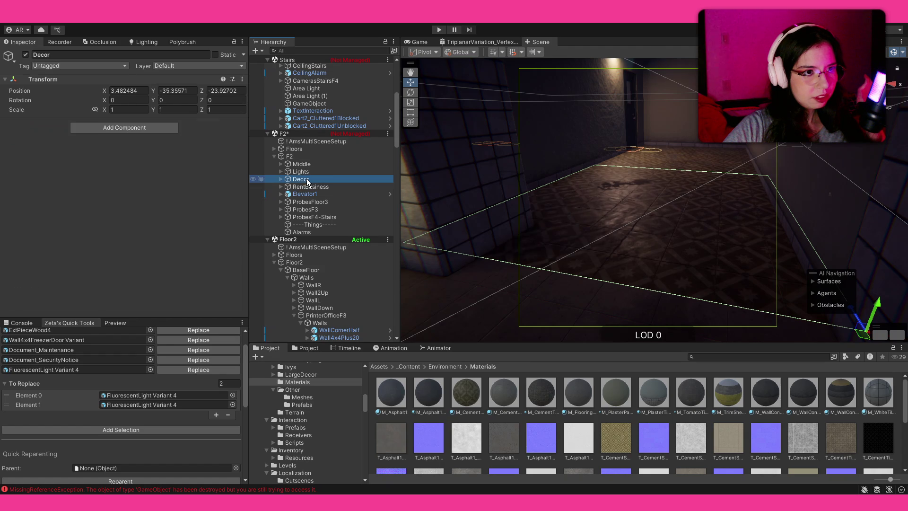
{"action": "left_click", "coordinate": [281, 180]}
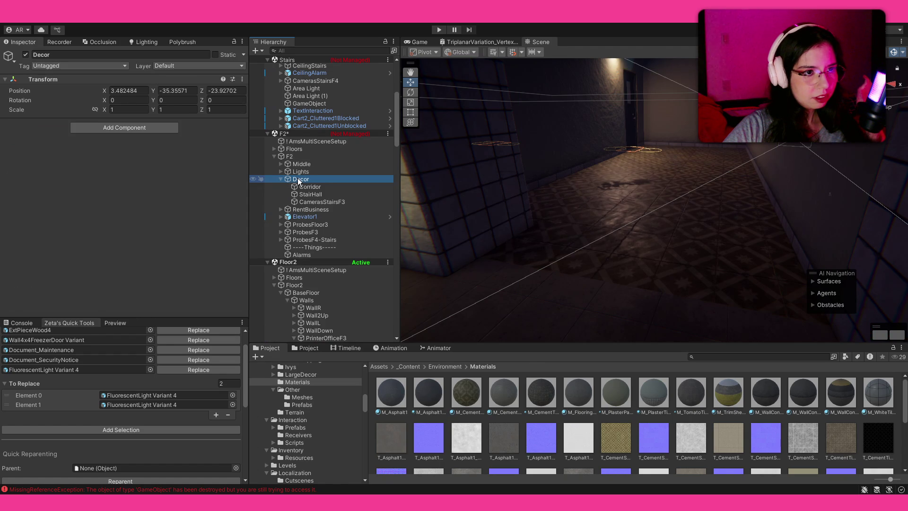
Delete StairHall, CamerasStairsF3 and then Corridor from the Decor group.
{"action": "left_click", "coordinate": [316, 196]}
{"action": "left_click", "coordinate": [318, 202], "text": "shift"}
{"action": "key", "text": "Delete"}
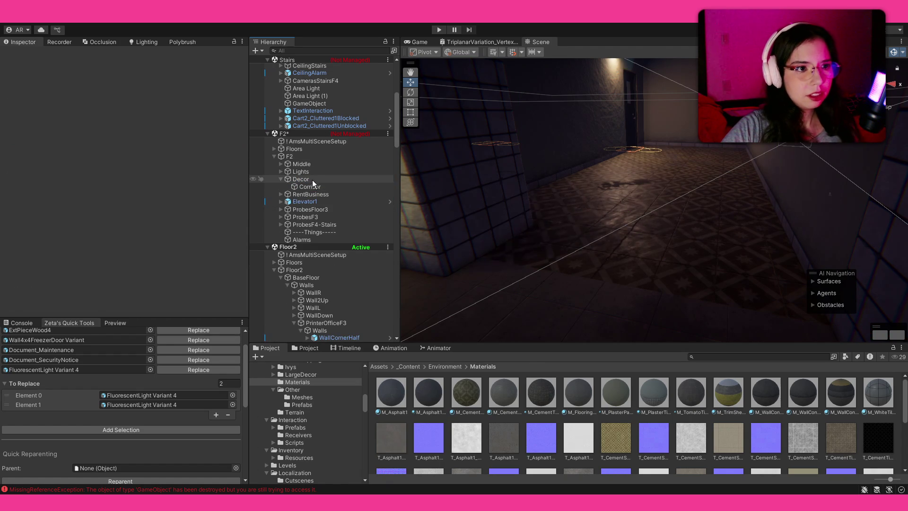
{"action": "left_click", "coordinate": [309, 186]}
{"action": "key", "text": "Delete"}
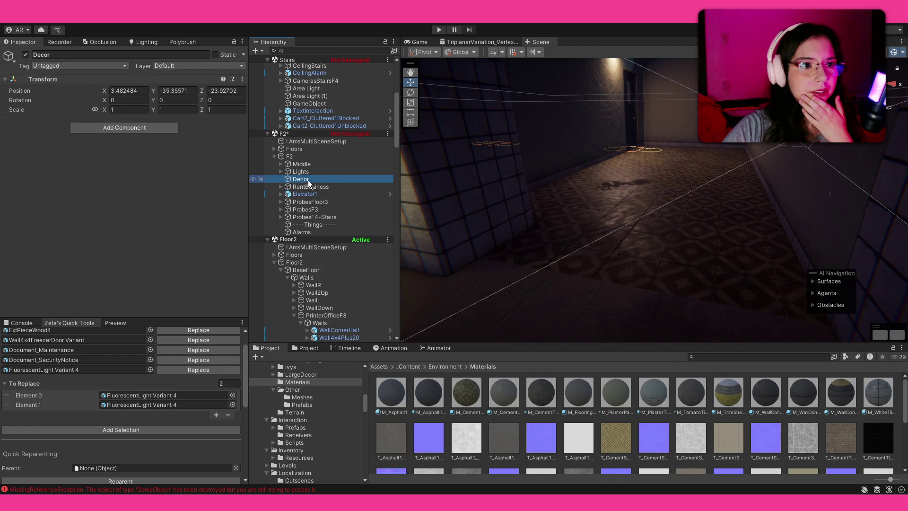
Search project assets for 'ng', clear it, and select a MetalBump strip on the outdoor ramp.
{"action": "left_click", "coordinate": [758, 357]}
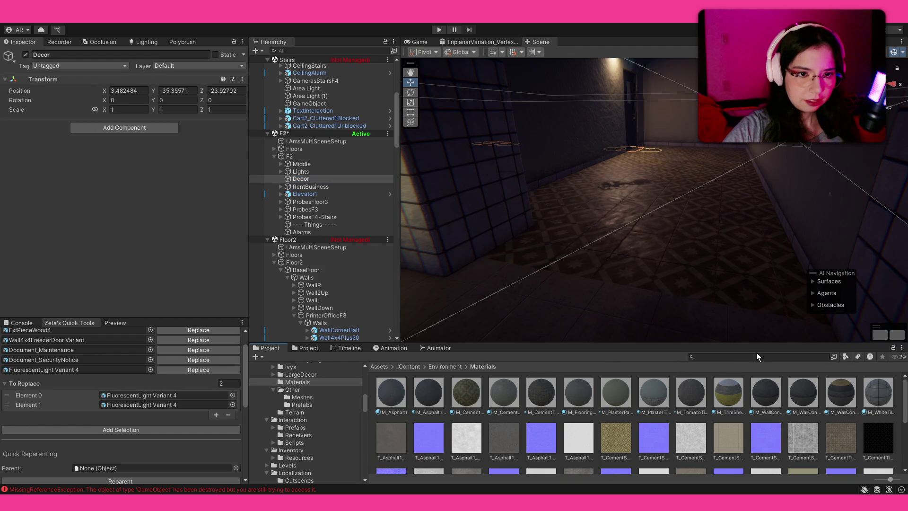
{"action": "left_click", "coordinate": [762, 356]}
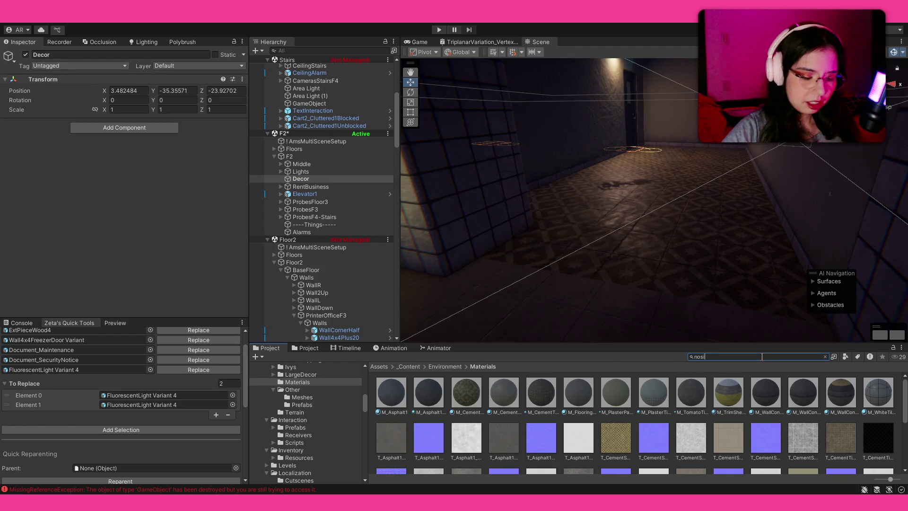
{"action": "type", "text": "ng"}
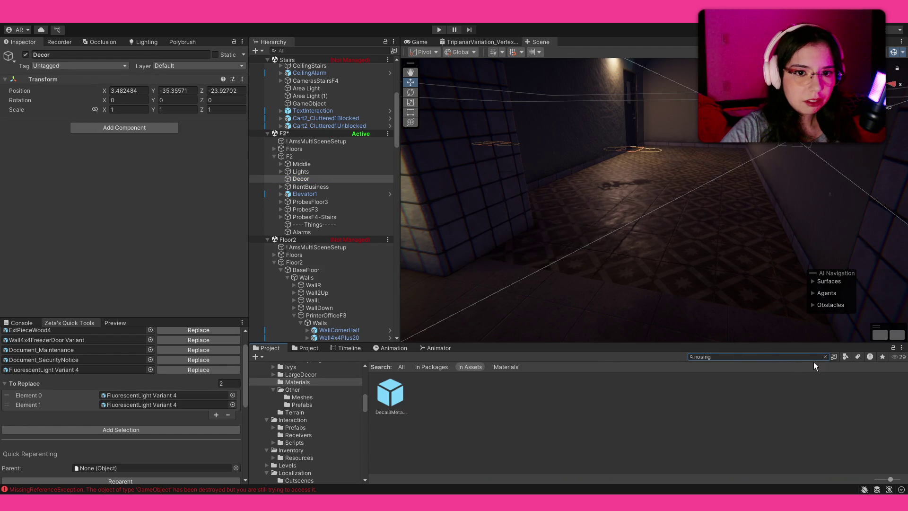
{"action": "left_click", "coordinate": [826, 357]}
{"action": "mouse_move", "coordinate": [643, 274]}
{"action": "left_mouse_down"}
{"action": "mouse_move", "coordinate": [610, 194]}
{"action": "mouse_move", "coordinate": [890, 172]}
{"action": "mouse_move", "coordinate": [615, 210]}
{"action": "mouse_move", "coordinate": [773, 205]}
{"action": "mouse_move", "coordinate": [766, 265]}
{"action": "left_mouse_up"}
{"action": "left_click", "coordinate": [673, 286]}
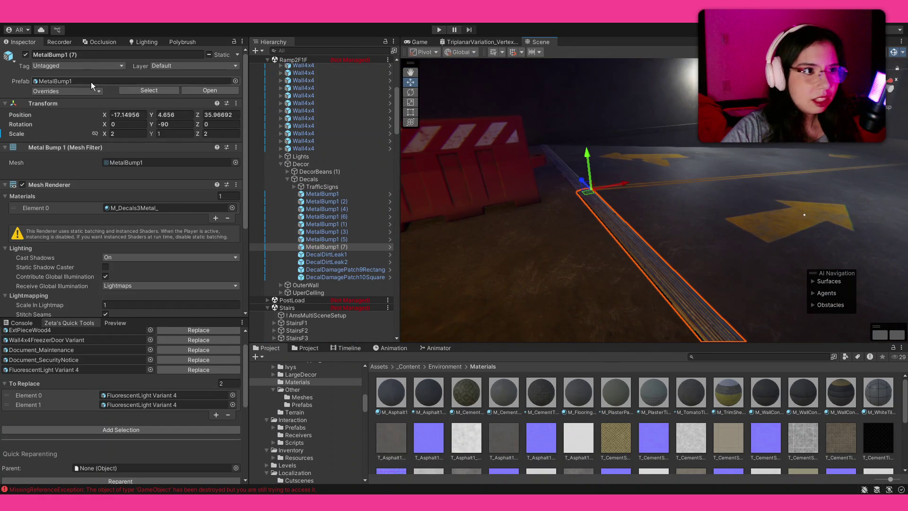
Drop a MetalBump1 strip onto the F2 corridor floor and nudge it along X.
{"action": "left_click", "coordinate": [92, 86]}
{"action": "mouse_move", "coordinate": [678, 194]}
{"action": "left_mouse_down"}
{"action": "mouse_move", "coordinate": [101, 144]}
{"action": "mouse_move", "coordinate": [72, 118]}
{"action": "mouse_move", "coordinate": [153, 141]}
{"action": "mouse_move", "coordinate": [236, 190]}
{"action": "mouse_move", "coordinate": [408, 237]}
{"action": "mouse_move", "coordinate": [290, 260]}
{"action": "mouse_move", "coordinate": [580, 280]}
{"action": "mouse_move", "coordinate": [511, 380]}
{"action": "left_mouse_up"}
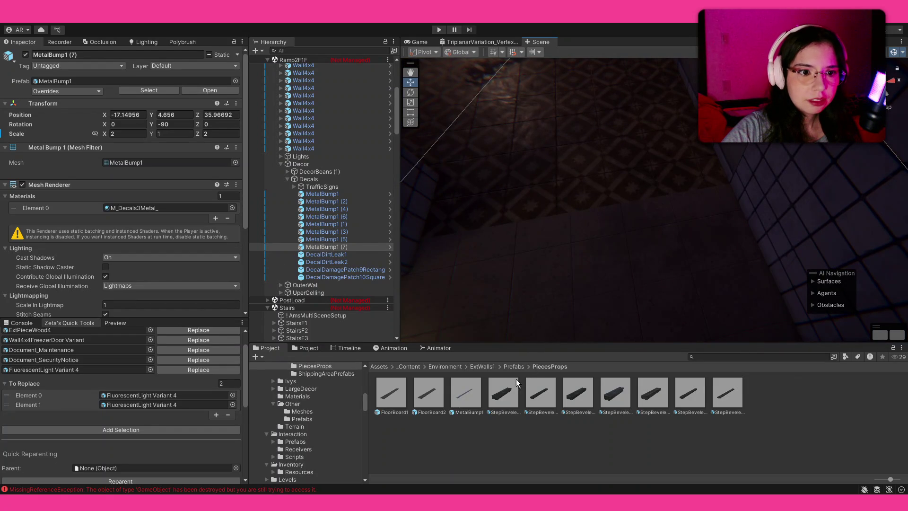
{"action": "left_click_drag", "start_coordinate": [519, 231], "coordinate": [731, 189]}
{"action": "left_click_drag", "start_coordinate": [665, 203], "coordinate": [679, 188]}
{"action": "mouse_move", "coordinate": [683, 157]}
{"action": "left_mouse_down"}
{"action": "mouse_move", "coordinate": [717, 159]}
{"action": "mouse_move", "coordinate": [600, 146]}
{"action": "mouse_move", "coordinate": [686, 140]}
{"action": "mouse_move", "coordinate": [876, 172]}
{"action": "left_mouse_up"}
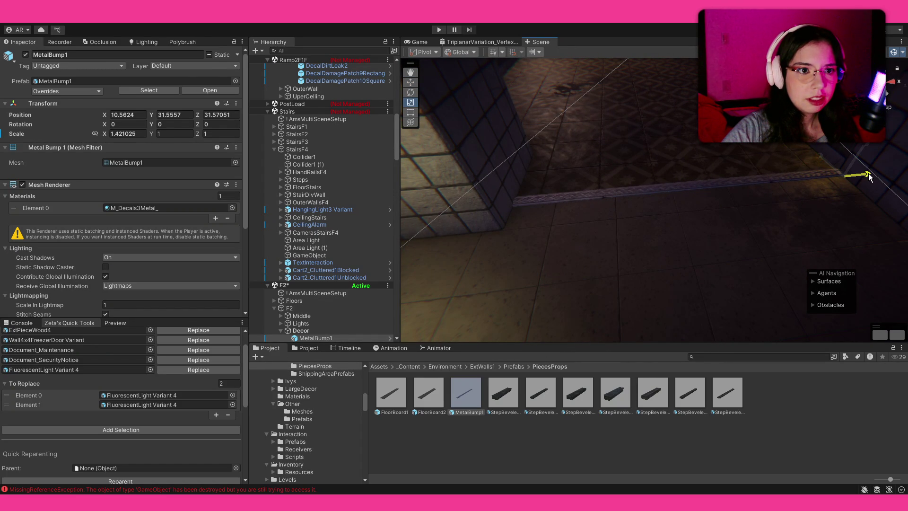
{"action": "left_click", "coordinate": [856, 470]}
Turn the view toward the tiled corner and select the tiled pillar.
{"action": "mouse_move", "coordinate": [610, 156]}
{"action": "left_mouse_down"}
{"action": "mouse_move", "coordinate": [586, 154]}
{"action": "mouse_move", "coordinate": [551, 126]}
{"action": "mouse_move", "coordinate": [618, 172]}
{"action": "mouse_move", "coordinate": [458, 139]}
{"action": "mouse_move", "coordinate": [376, 146]}
{"action": "mouse_move", "coordinate": [379, 129]}
{"action": "mouse_move", "coordinate": [367, 122]}
{"action": "mouse_move", "coordinate": [420, 119]}
{"action": "mouse_move", "coordinate": [530, 262]}
{"action": "left_mouse_up"}
{"action": "mouse_move", "coordinate": [758, 216]}
{"action": "left_mouse_down"}
{"action": "mouse_move", "coordinate": [829, 223]}
{"action": "mouse_move", "coordinate": [776, 171]}
{"action": "mouse_move", "coordinate": [650, 217]}
{"action": "mouse_move", "coordinate": [559, 195]}
{"action": "mouse_move", "coordinate": [555, 203]}
{"action": "left_mouse_up"}
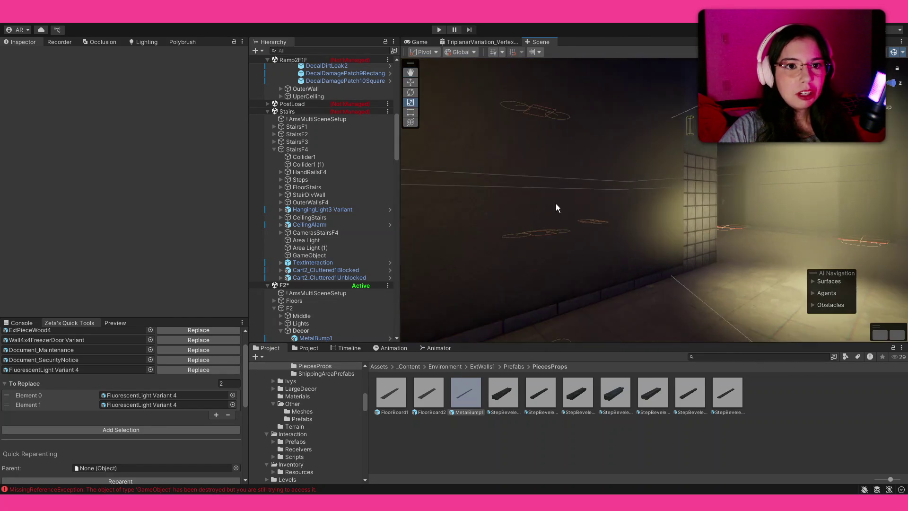
{"action": "left_click", "coordinate": [691, 189]}
{"action": "mouse_move", "coordinate": [691, 189]}
{"action": "left_mouse_down"}
{"action": "mouse_move", "coordinate": [639, 219]}
{"action": "mouse_move", "coordinate": [532, 226]}
{"action": "left_mouse_up"}
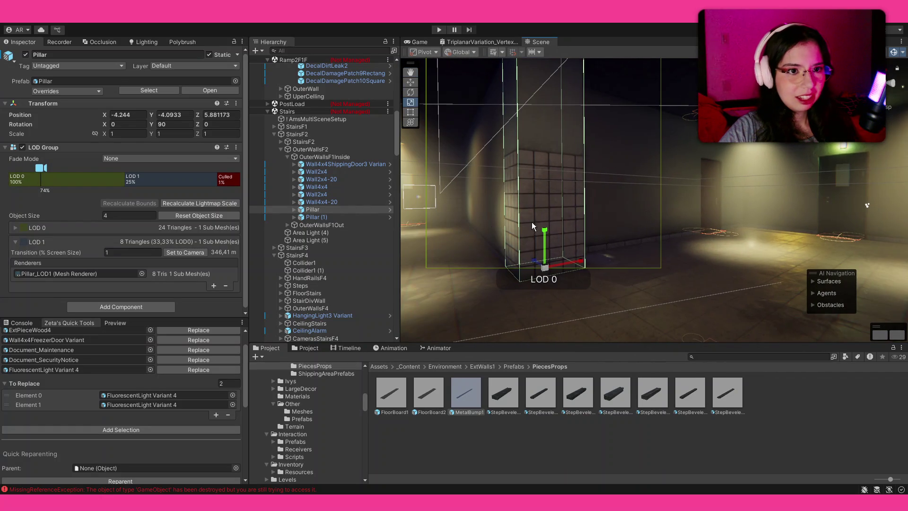
Inspect the first two material slots of the wall behind the pillar.
{"action": "left_click", "coordinate": [623, 206]}
{"action": "scroll", "coordinate": [100, 280], "scroll_direction": "down", "scroll_amount": 5}
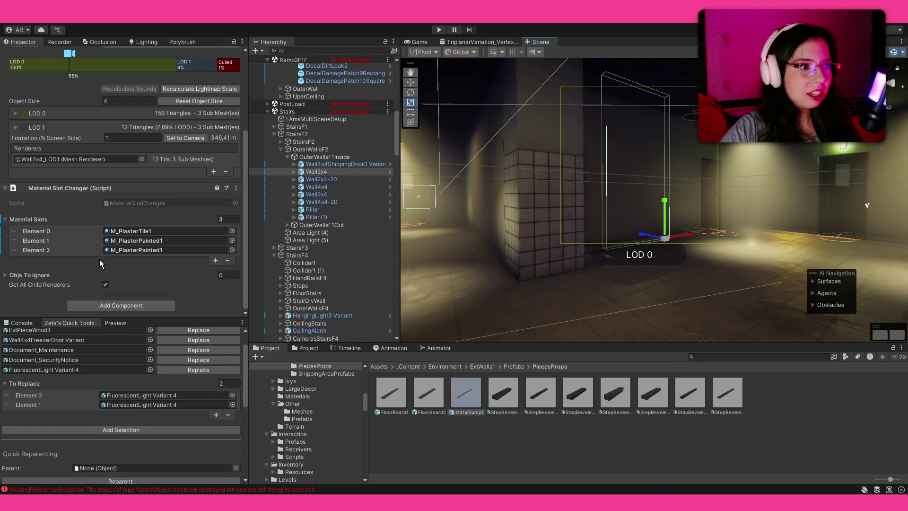
{"action": "left_click", "coordinate": [127, 231]}
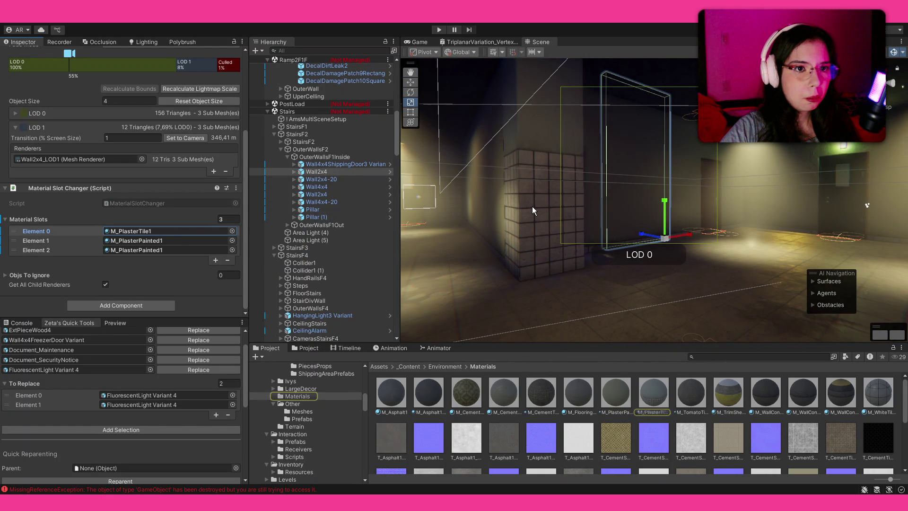
{"action": "left_click", "coordinate": [155, 241]}
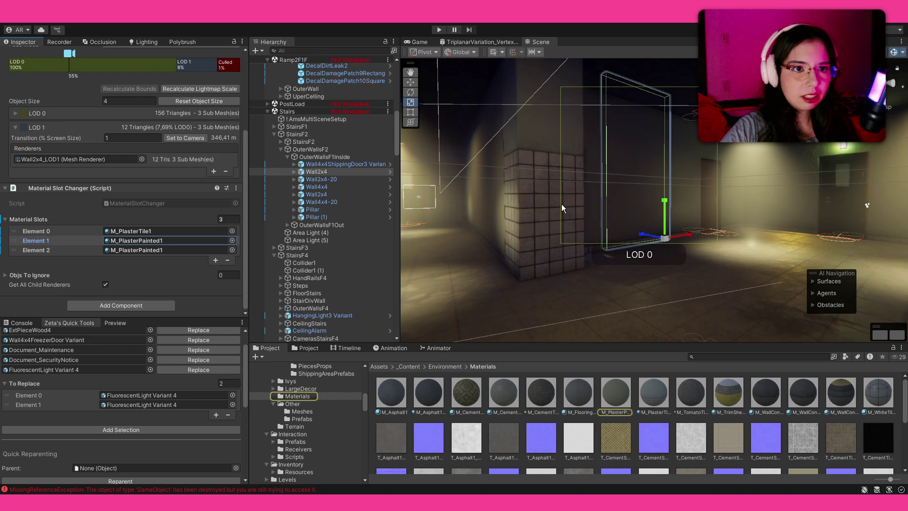
Give Pillar_LOD0 and Pillar_LOD1 the M_PlasterPainted1 material.
{"action": "left_click", "coordinate": [529, 218]}
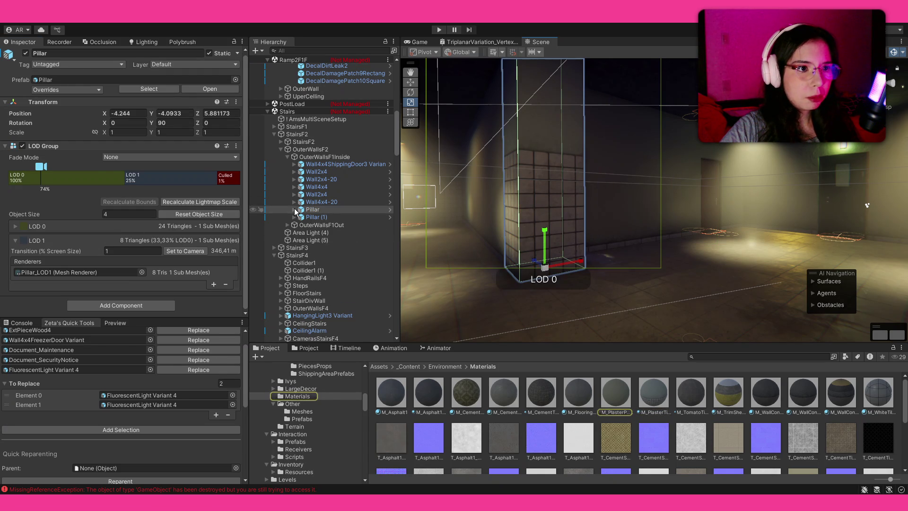
{"action": "left_click", "coordinate": [295, 210]}
{"action": "left_click", "coordinate": [328, 217]}
{"action": "left_click", "coordinate": [328, 224], "text": "shift"}
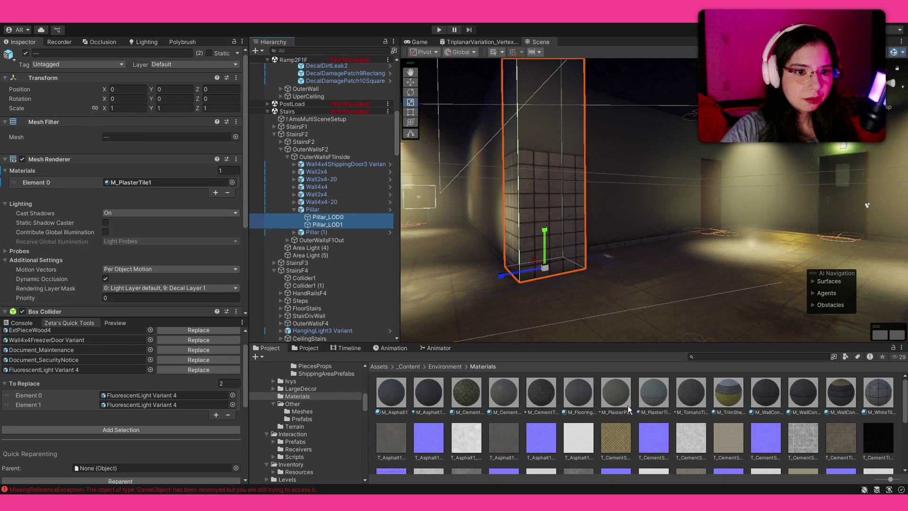
{"action": "mouse_move", "coordinate": [625, 401]}
{"action": "left_mouse_down"}
{"action": "mouse_move", "coordinate": [138, 191]}
{"action": "mouse_move", "coordinate": [169, 185]}
{"action": "left_mouse_up"}
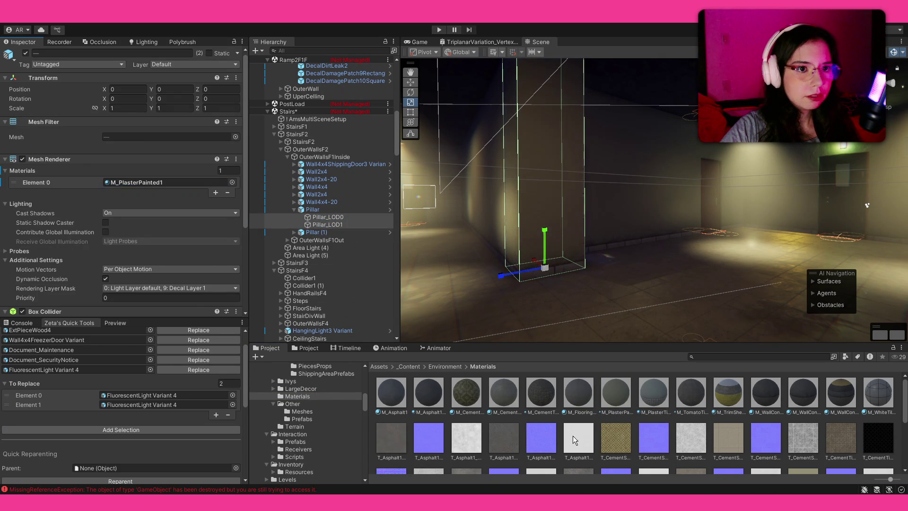
Set the shipping-door corridor walls' material slots to M_PlasterTile1.
{"action": "left_click", "coordinate": [579, 437]}
{"action": "mouse_move", "coordinate": [608, 313]}
{"action": "left_mouse_down"}
{"action": "mouse_move", "coordinate": [434, 257]}
{"action": "mouse_move", "coordinate": [352, 266]}
{"action": "mouse_move", "coordinate": [146, 259]}
{"action": "mouse_move", "coordinate": [750, 246]}
{"action": "mouse_move", "coordinate": [756, 174]}
{"action": "left_mouse_up"}
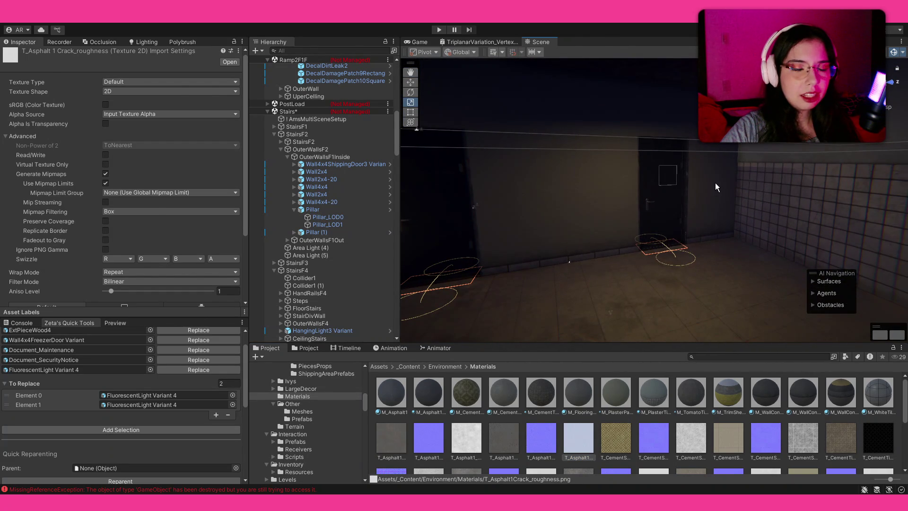
{"action": "left_click", "coordinate": [563, 197]}
{"action": "mouse_move", "coordinate": [531, 183]}
{"action": "left_mouse_down"}
{"action": "mouse_move", "coordinate": [633, 208]}
{"action": "mouse_move", "coordinate": [580, 205]}
{"action": "mouse_move", "coordinate": [636, 200]}
{"action": "left_mouse_up"}
{"action": "left_click", "coordinate": [587, 180], "text": "shift"}
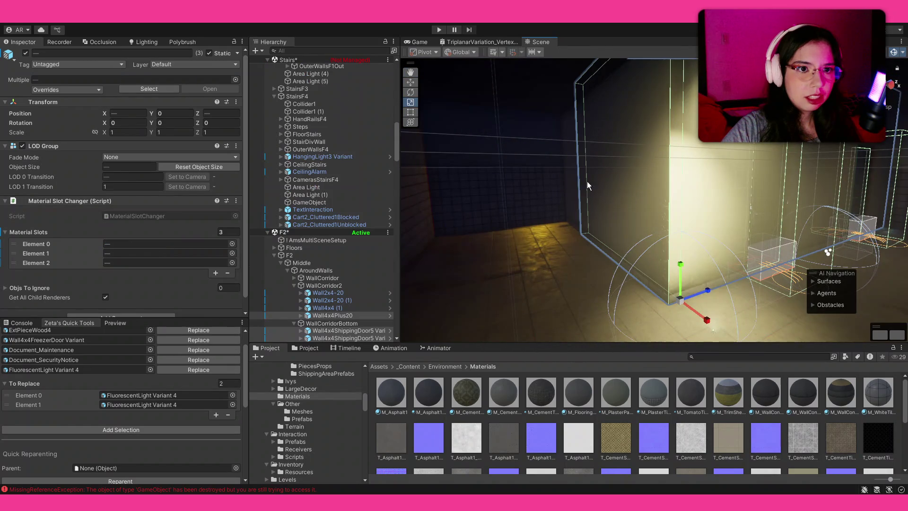
{"action": "left_click", "coordinate": [572, 181], "text": "shift"}
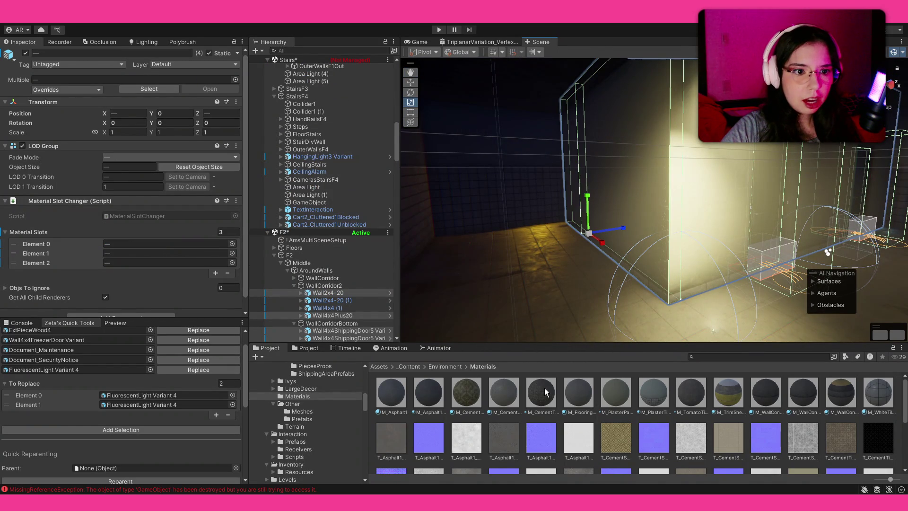
{"action": "mouse_move", "coordinate": [658, 401]}
{"action": "left_mouse_down"}
{"action": "mouse_move", "coordinate": [84, 227]}
{"action": "mouse_move", "coordinate": [109, 240]}
{"action": "left_mouse_up"}
{"action": "mouse_move", "coordinate": [659, 411]}
{"action": "left_mouse_down"}
{"action": "mouse_move", "coordinate": [197, 233]}
{"action": "mouse_move", "coordinate": [177, 256]}
{"action": "mouse_move", "coordinate": [134, 262]}
{"action": "left_mouse_up"}
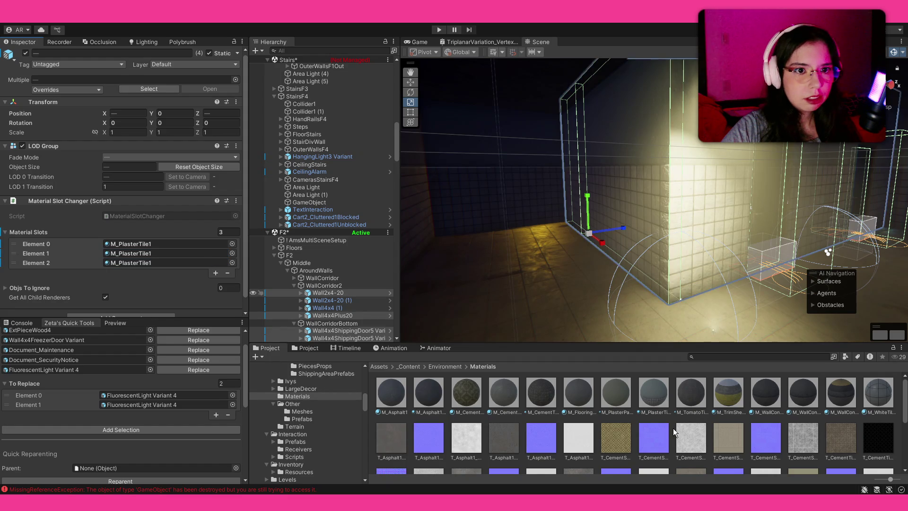
{"action": "left_click", "coordinate": [533, 245]}
{"action": "mouse_move", "coordinate": [532, 246]}
{"action": "left_mouse_down"}
{"action": "mouse_move", "coordinate": [472, 260]}
{"action": "mouse_move", "coordinate": [239, 252]}
{"action": "mouse_move", "coordinate": [417, 245]}
{"action": "left_mouse_up"}
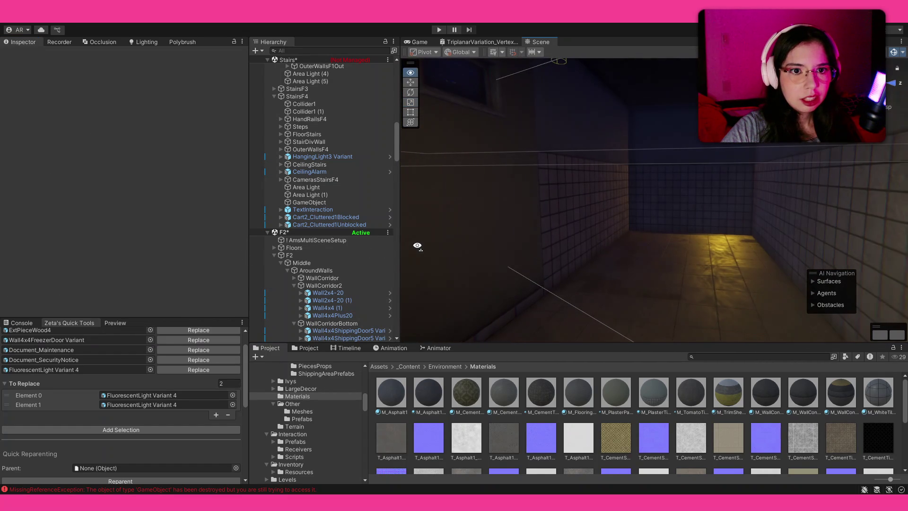
Review the Material Slot Changer slots on the corridor and back walls.
{"action": "left_click", "coordinate": [536, 237]}
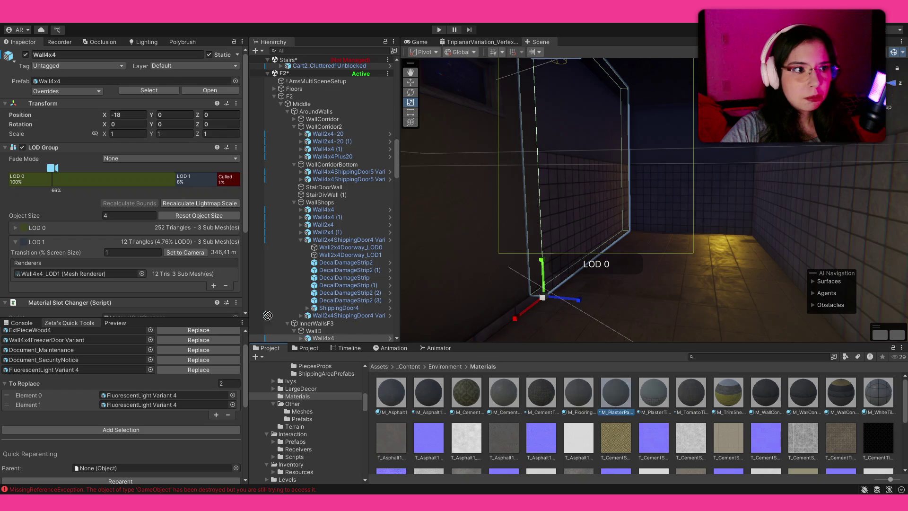
{"action": "scroll", "coordinate": [149, 303], "scroll_direction": "down", "scroll_amount": 2}
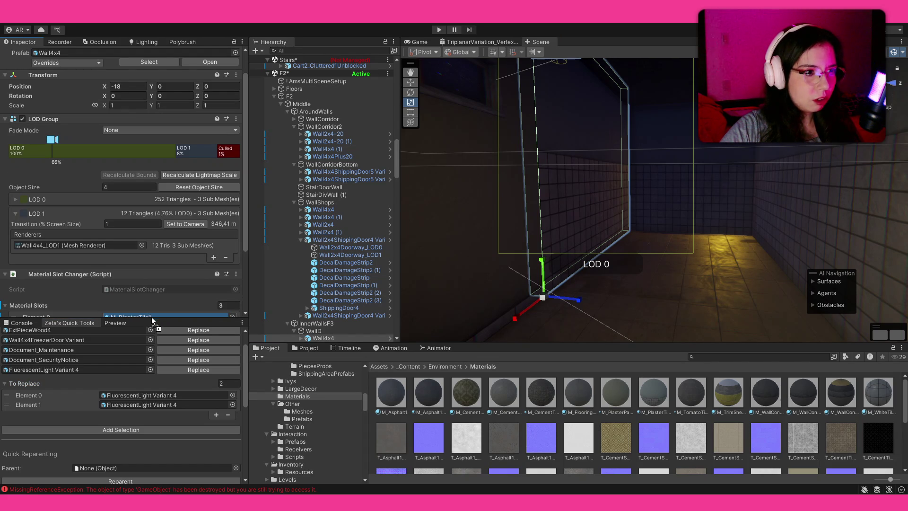
{"action": "scroll", "coordinate": [149, 303], "scroll_direction": "down", "scroll_amount": 3}
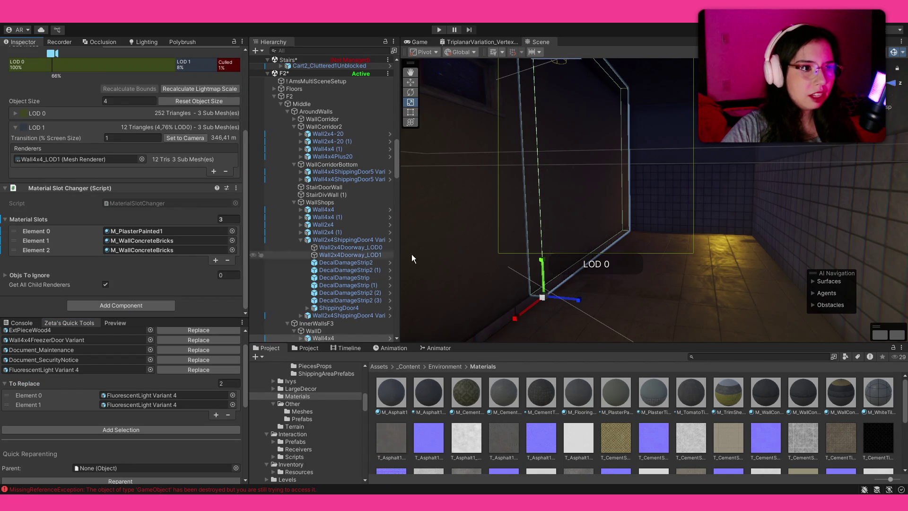
{"action": "scroll", "coordinate": [620, 204], "scroll_direction": "up", "scroll_amount": 4}
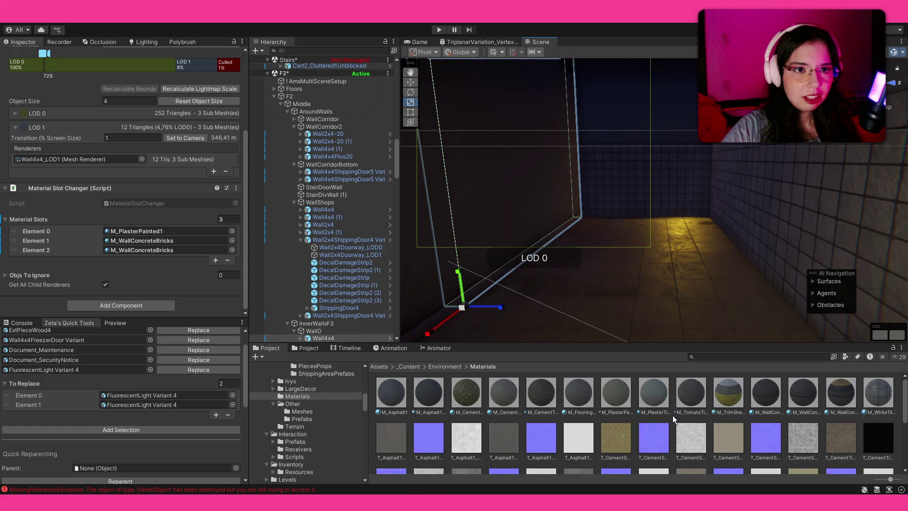
{"action": "left_click", "coordinate": [673, 199]}
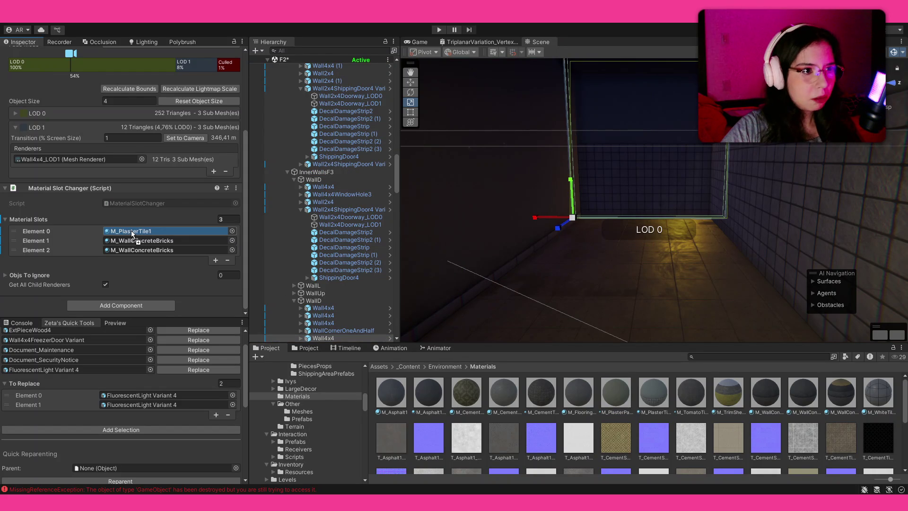
Open the M_FlooringConcrete1 material's settings in the Inspector.
{"action": "left_click", "coordinate": [579, 392]}
{"action": "mouse_move", "coordinate": [562, 311]}
{"action": "left_mouse_down"}
{"action": "mouse_move", "coordinate": [682, 229]}
{"action": "mouse_move", "coordinate": [720, 243]}
{"action": "mouse_move", "coordinate": [543, 227]}
{"action": "mouse_move", "coordinate": [403, 257]}
{"action": "mouse_move", "coordinate": [831, 231]}
{"action": "mouse_move", "coordinate": [523, 248]}
{"action": "mouse_move", "coordinate": [659, 217]}
{"action": "mouse_move", "coordinate": [86, 213]}
{"action": "mouse_move", "coordinate": [172, 217]}
{"action": "mouse_move", "coordinate": [108, 220]}
{"action": "mouse_move", "coordinate": [866, 215]}
{"action": "mouse_move", "coordinate": [782, 211]}
{"action": "mouse_move", "coordinate": [706, 183]}
{"action": "mouse_move", "coordinate": [662, 207]}
{"action": "mouse_move", "coordinate": [568, 198]}
{"action": "left_mouse_up"}
{"action": "left_click", "coordinate": [667, 203]}
Delete the RentBusiness group together with its wall area light.
{"action": "left_click", "coordinate": [566, 196]}
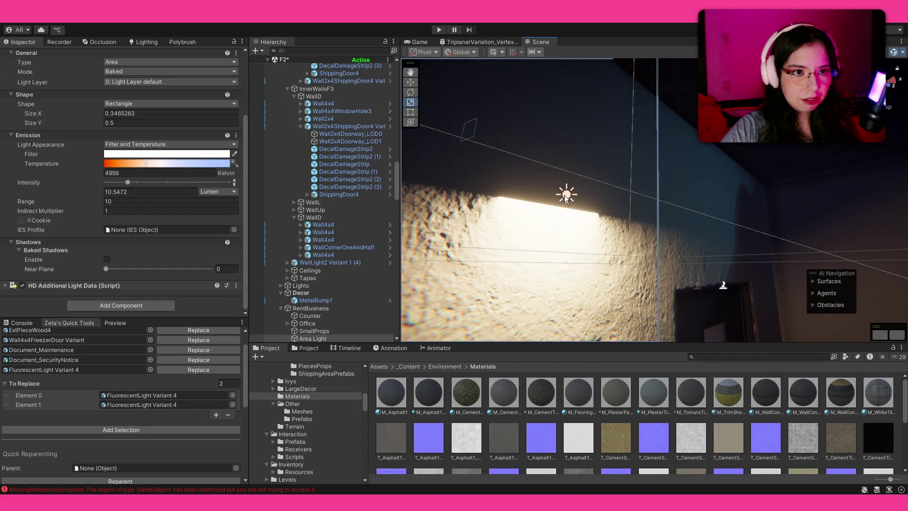
{"action": "scroll", "coordinate": [359, 284], "scroll_direction": "down", "scroll_amount": 3}
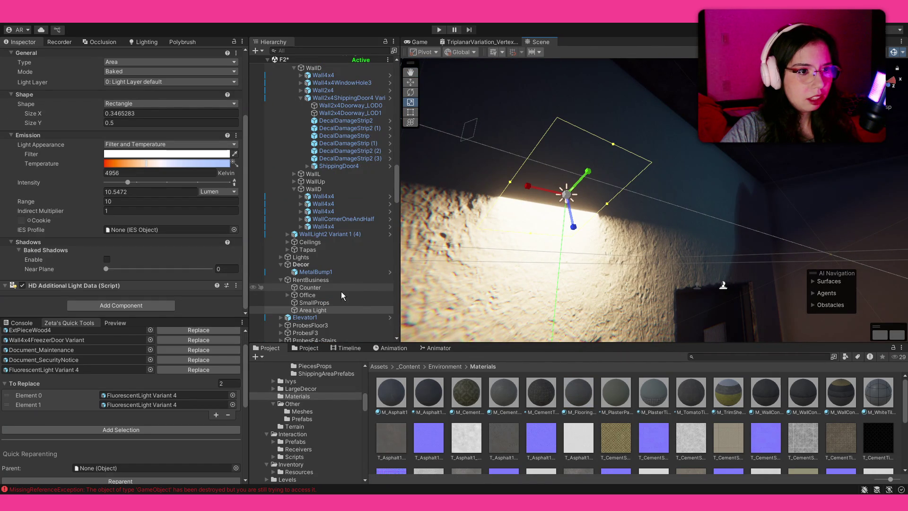
{"action": "left_click", "coordinate": [330, 281]}
{"action": "key", "text": "Delete"}
{"action": "mouse_move", "coordinate": [669, 229]}
{"action": "left_mouse_down"}
{"action": "mouse_move", "coordinate": [641, 256]}
{"action": "mouse_move", "coordinate": [442, 336]}
{"action": "mouse_move", "coordinate": [427, 326]}
{"action": "mouse_move", "coordinate": [544, 288]}
{"action": "mouse_move", "coordinate": [231, 324]}
{"action": "mouse_move", "coordinate": [320, 320]}
{"action": "mouse_move", "coordinate": [487, 350]}
{"action": "mouse_move", "coordinate": [853, 358]}
{"action": "left_mouse_up"}
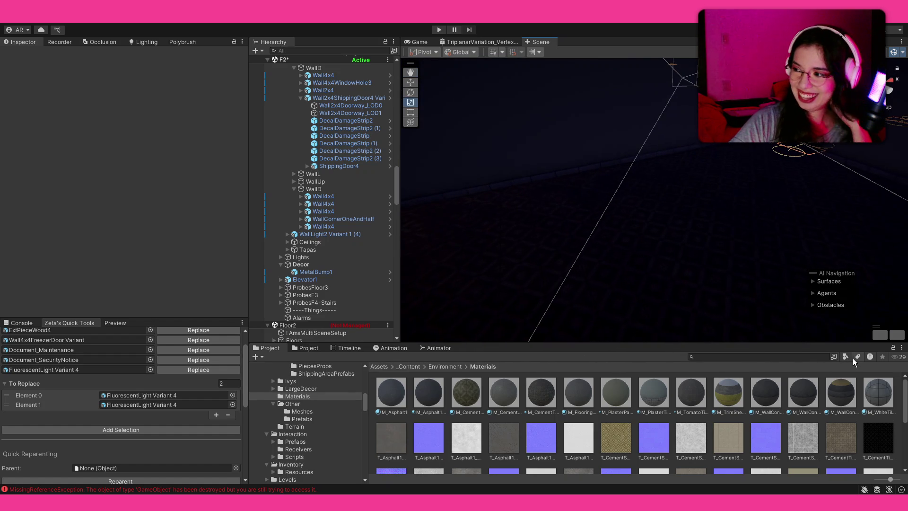
{"action": "mouse_move", "coordinate": [675, 227]}
{"action": "left_mouse_down"}
{"action": "mouse_move", "coordinate": [821, 200]}
{"action": "mouse_move", "coordinate": [826, 252]}
{"action": "left_mouse_up"}
{"action": "left_click_drag", "start_coordinate": [821, 270], "coordinate": [636, 175]}
{"action": "scroll", "coordinate": [637, 175], "scroll_direction": "down", "scroll_amount": 10}
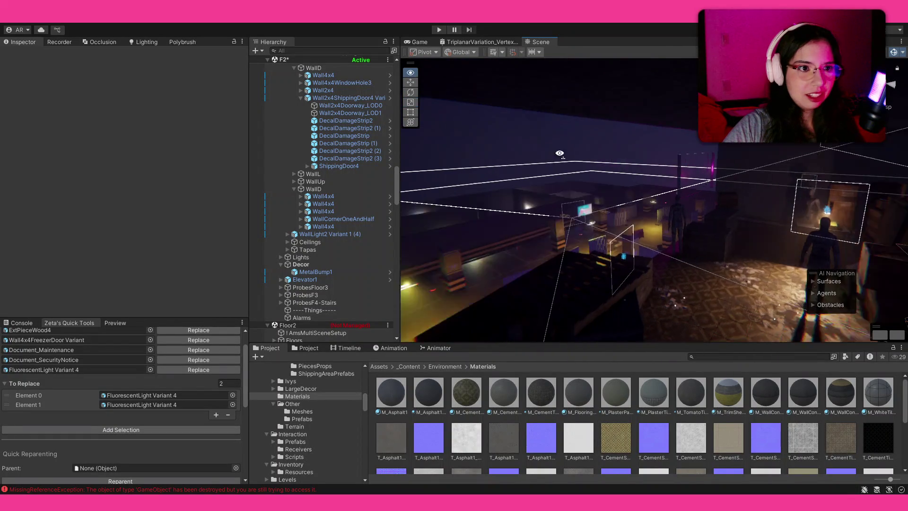
{"action": "scroll", "coordinate": [320, 134], "scroll_direction": "up", "scroll_amount": 15}
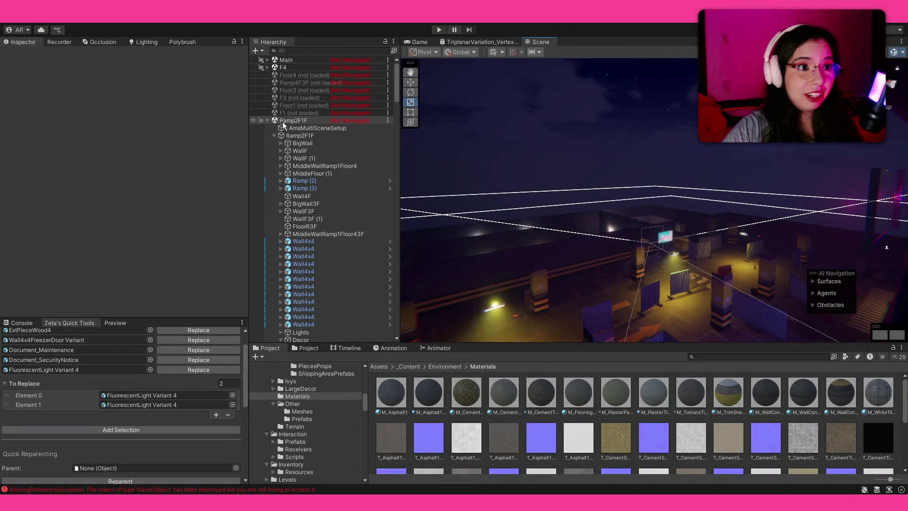
Collapse Ramp2F1F and unload the F4 scene from the Hierarchy.
{"action": "left_click", "coordinate": [268, 120]}
{"action": "left_click", "coordinate": [289, 67]}
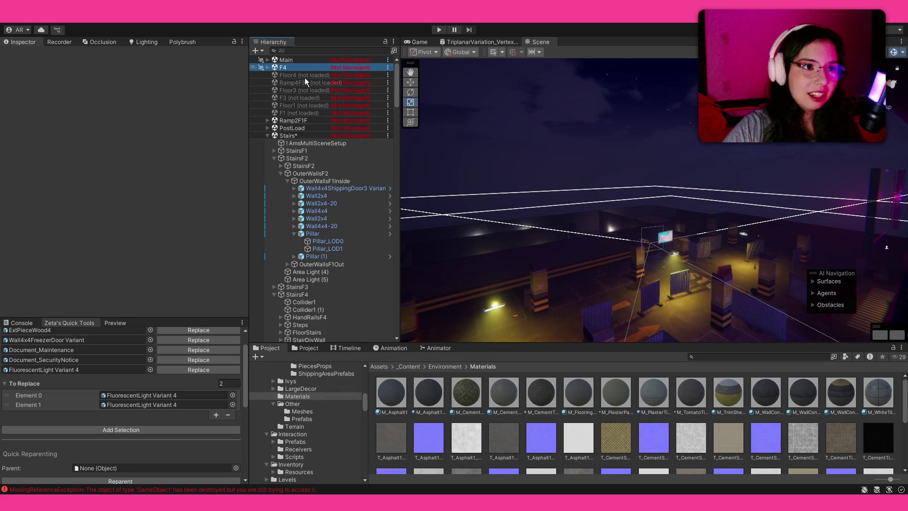
{"action": "mouse_move", "coordinate": [575, 168]}
{"action": "left_mouse_down"}
{"action": "mouse_move", "coordinate": [805, 287]}
{"action": "mouse_move", "coordinate": [543, 236]}
{"action": "mouse_move", "coordinate": [748, 378]}
{"action": "mouse_move", "coordinate": [722, 385]}
{"action": "mouse_move", "coordinate": [684, 360]}
{"action": "mouse_move", "coordinate": [679, 405]}
{"action": "mouse_move", "coordinate": [675, 347]}
{"action": "left_mouse_up"}
{"action": "key", "text": "Up"}
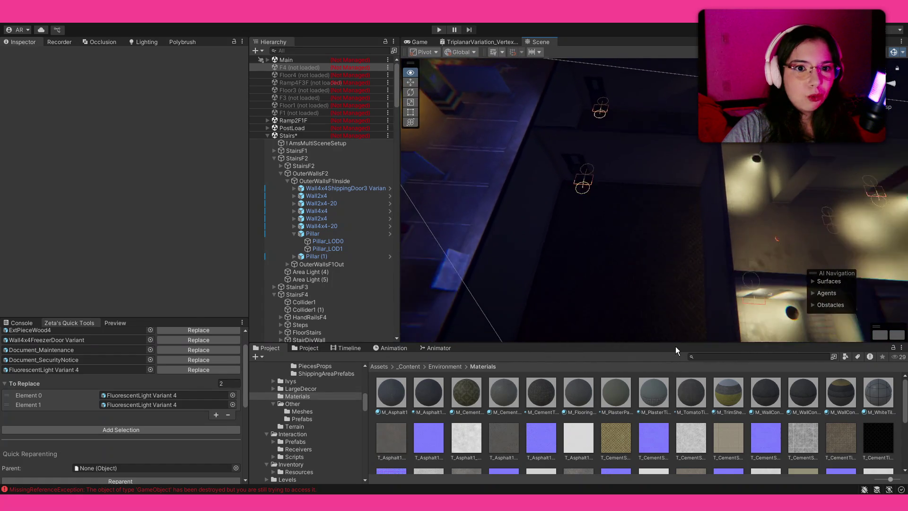
{"action": "key", "text": "Up"}
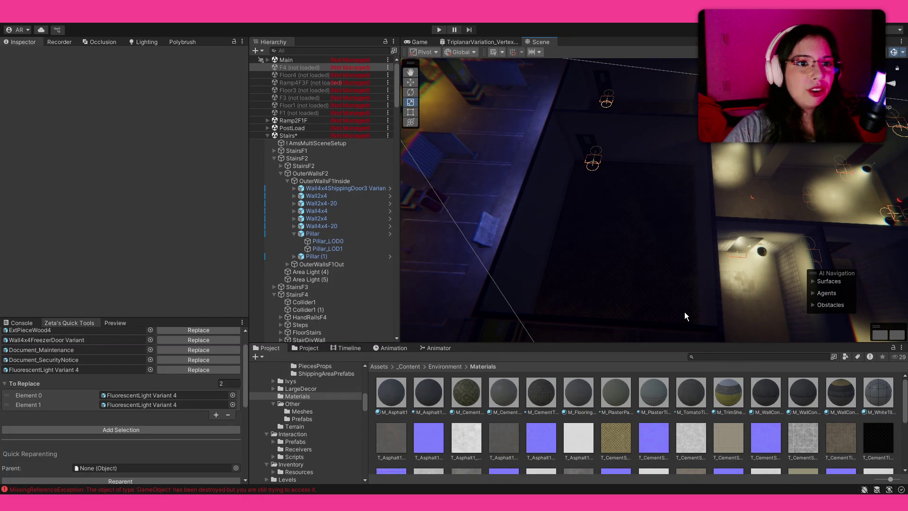
{"action": "mouse_move", "coordinate": [668, 147]}
{"action": "left_mouse_down"}
{"action": "mouse_move", "coordinate": [659, 189]}
{"action": "mouse_move", "coordinate": [578, 253]}
{"action": "mouse_move", "coordinate": [336, 154]}
{"action": "mouse_move", "coordinate": [577, 204]}
{"action": "left_mouse_up"}
Duplicate the selected corridor wall pieces and slide the copies left along X.
{"action": "left_click", "coordinate": [577, 203]}
{"action": "left_click", "coordinate": [622, 166], "text": "shift"}
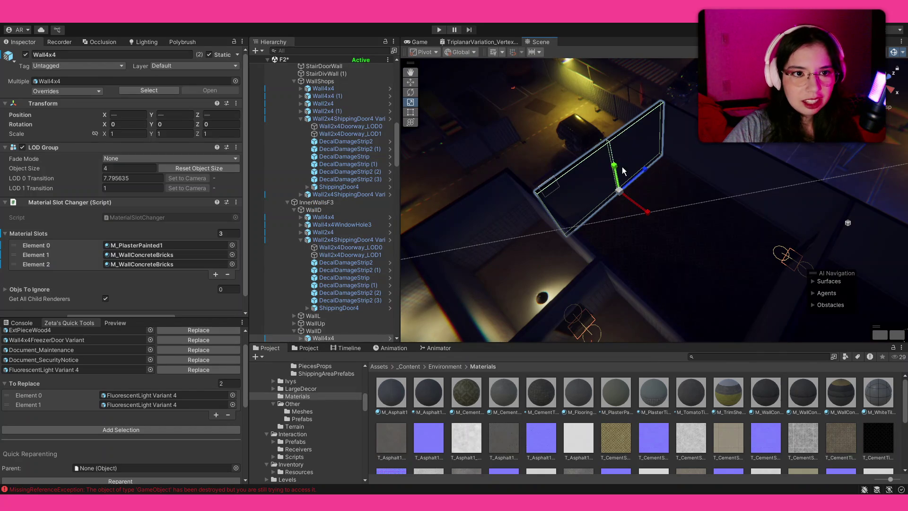
{"action": "key", "text": "w"}
{"action": "left_click_drag", "start_coordinate": [591, 261], "coordinate": [690, 244]}
{"action": "key", "text": "Delete"}
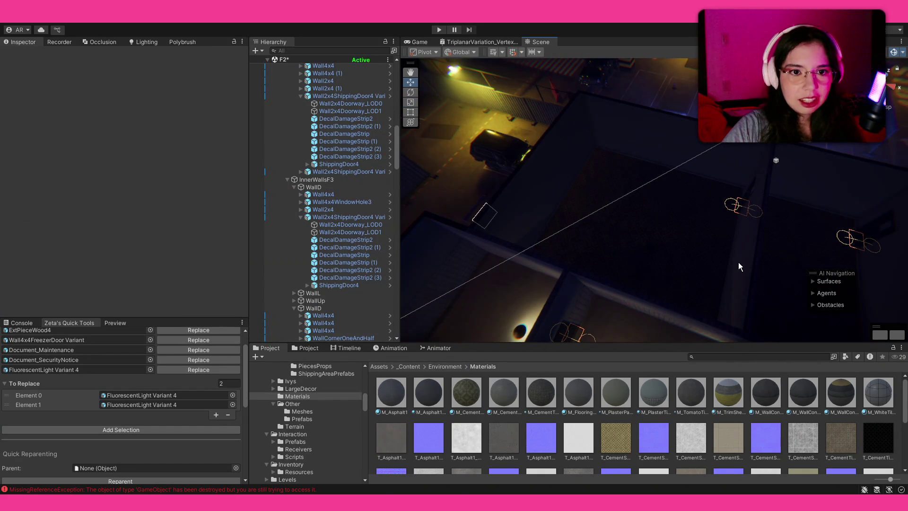
{"action": "key", "text": "ctrl+z"}
{"action": "key", "text": "ctrl+z"}
{"action": "mouse_move", "coordinate": [738, 310]}
{"action": "left_mouse_down"}
{"action": "mouse_move", "coordinate": [661, 248]}
{"action": "mouse_move", "coordinate": [750, 301]}
{"action": "left_mouse_up"}
{"action": "key", "text": "ctrl+d"}
{"action": "mouse_move", "coordinate": [746, 263]}
{"action": "left_mouse_down"}
{"action": "mouse_move", "coordinate": [597, 243]}
{"action": "mouse_move", "coordinate": [613, 249]}
{"action": "left_mouse_up"}
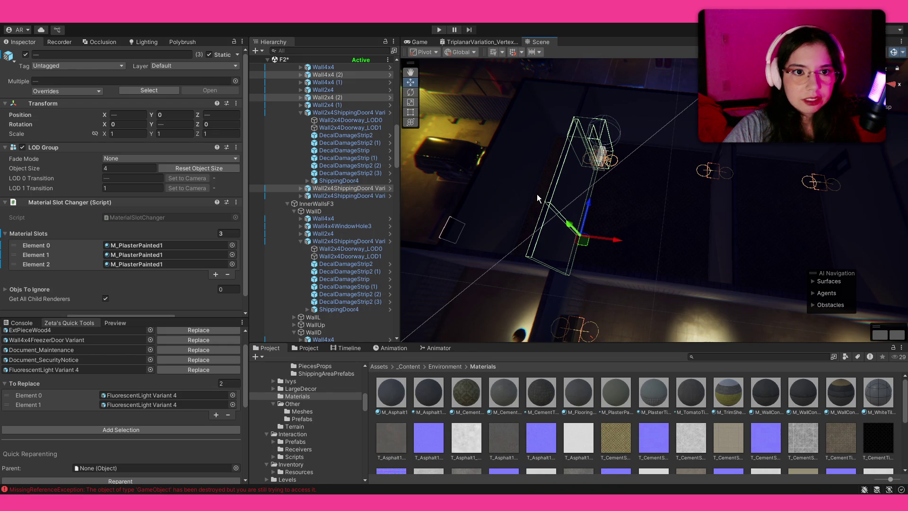
Select the shipping-door wall piece and frame it in view.
{"action": "mouse_move", "coordinate": [634, 243]}
{"action": "left_mouse_down"}
{"action": "mouse_move", "coordinate": [444, 241]}
{"action": "mouse_move", "coordinate": [430, 175]}
{"action": "mouse_move", "coordinate": [451, 174]}
{"action": "left_mouse_up"}
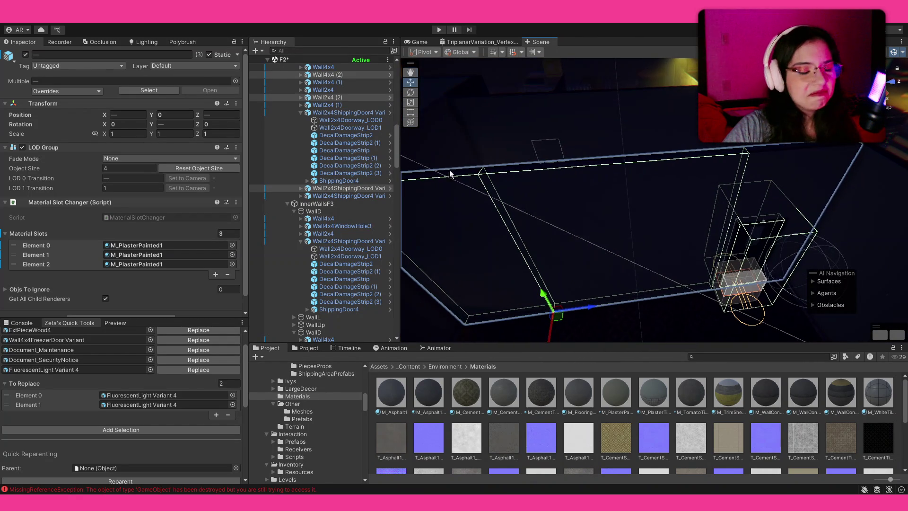
{"action": "mouse_move", "coordinate": [647, 184]}
{"action": "left_mouse_down"}
{"action": "mouse_move", "coordinate": [873, 215]}
{"action": "mouse_move", "coordinate": [572, 247]}
{"action": "mouse_move", "coordinate": [541, 269]}
{"action": "mouse_move", "coordinate": [648, 264]}
{"action": "mouse_move", "coordinate": [671, 177]}
{"action": "mouse_move", "coordinate": [686, 163]}
{"action": "mouse_move", "coordinate": [653, 161]}
{"action": "left_mouse_up"}
{"action": "left_click", "coordinate": [653, 161]}
{"action": "key", "text": "f"}
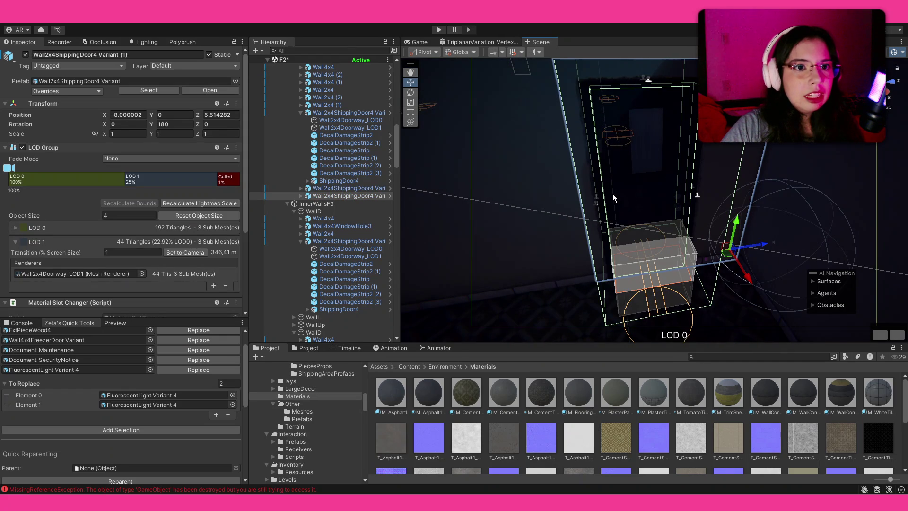
Ping the shipping-door wall's prefab and door part, then place a ShippingDoor5 door.
{"action": "left_click", "coordinate": [124, 80]}
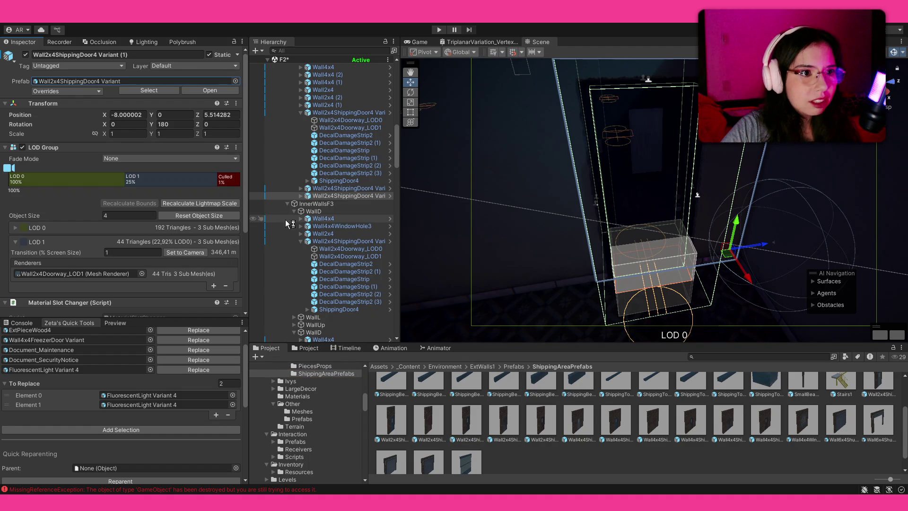
{"action": "left_click", "coordinate": [301, 195]}
{"action": "left_click", "coordinate": [350, 233]}
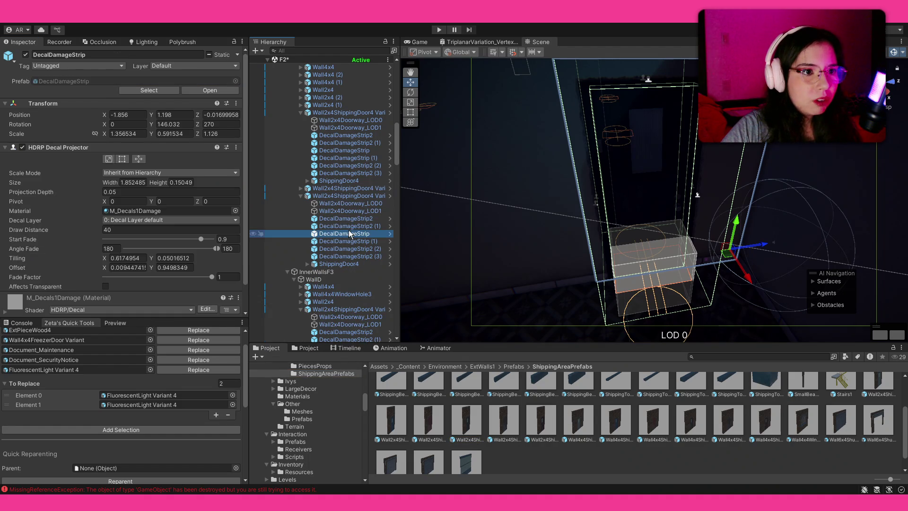
{"action": "left_click", "coordinate": [339, 265]}
{"action": "left_click", "coordinate": [107, 81]}
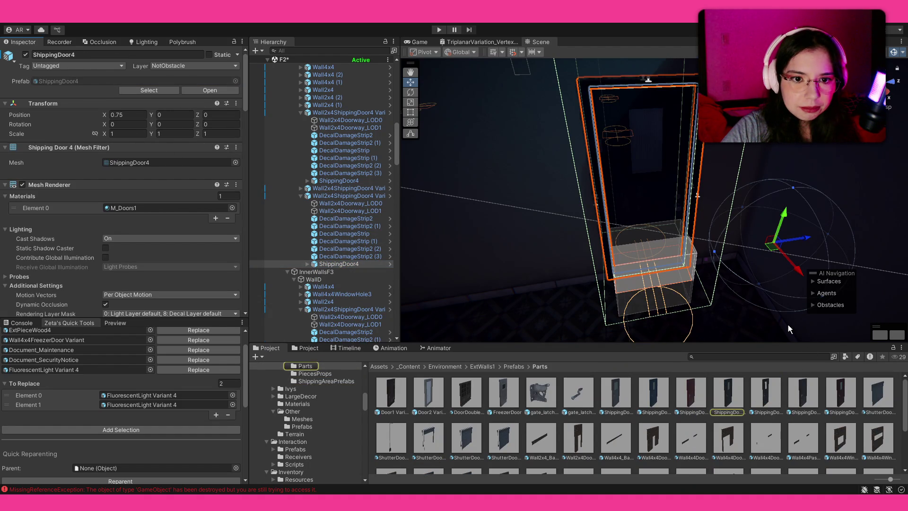
{"action": "mouse_move", "coordinate": [800, 401]}
{"action": "left_mouse_down"}
{"action": "mouse_move", "coordinate": [531, 314]}
{"action": "mouse_move", "coordinate": [602, 264]}
{"action": "mouse_move", "coordinate": [698, 259]}
{"action": "mouse_move", "coordinate": [427, 217]}
{"action": "mouse_move", "coordinate": [430, 235]}
{"action": "mouse_move", "coordinate": [506, 250]}
{"action": "mouse_move", "coordinate": [492, 235]}
{"action": "mouse_move", "coordinate": [508, 174]}
{"action": "mouse_move", "coordinate": [602, 79]}
{"action": "mouse_move", "coordinate": [574, 180]}
{"action": "mouse_move", "coordinate": [653, 186]}
{"action": "mouse_move", "coordinate": [587, 196]}
{"action": "left_mouse_up"}
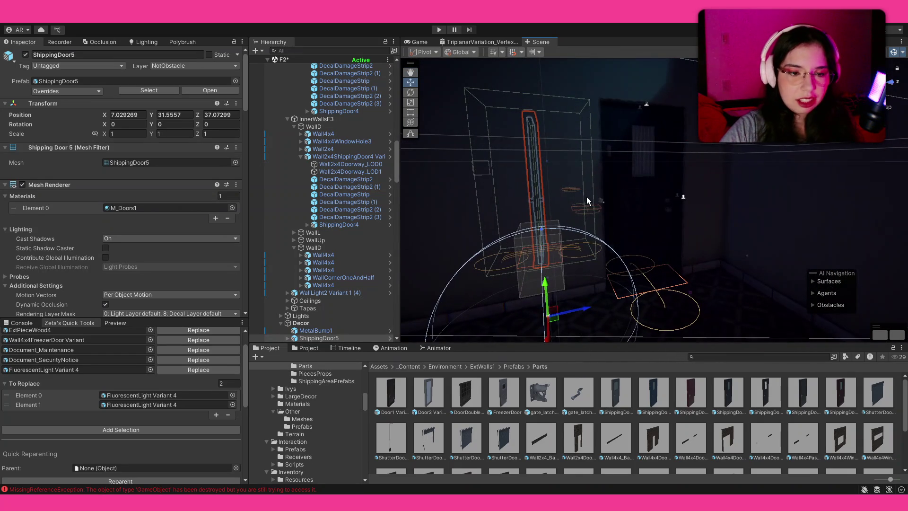
Ping the shipping-door wall's prefab again and show ShippingAreaPrefabs as a name list.
{"action": "left_click", "coordinate": [660, 200]}
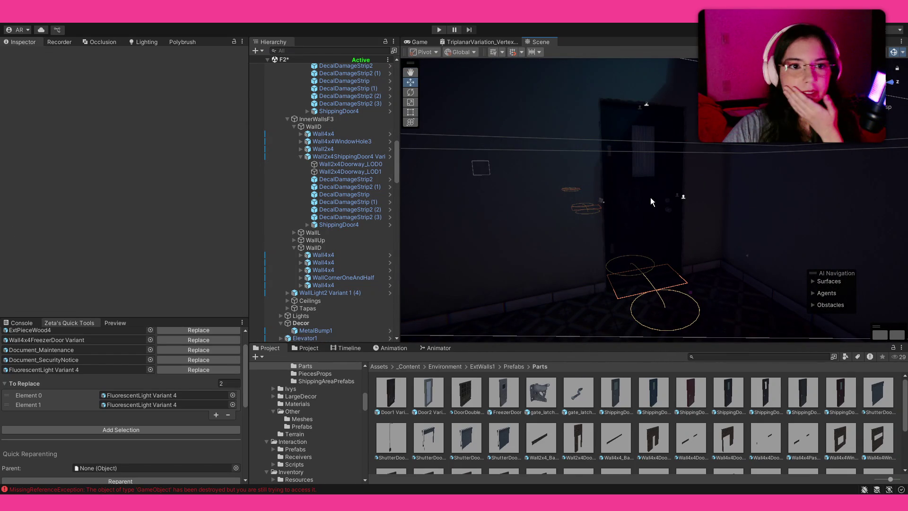
{"action": "left_click", "coordinate": [651, 197]}
{"action": "left_click", "coordinate": [78, 81]}
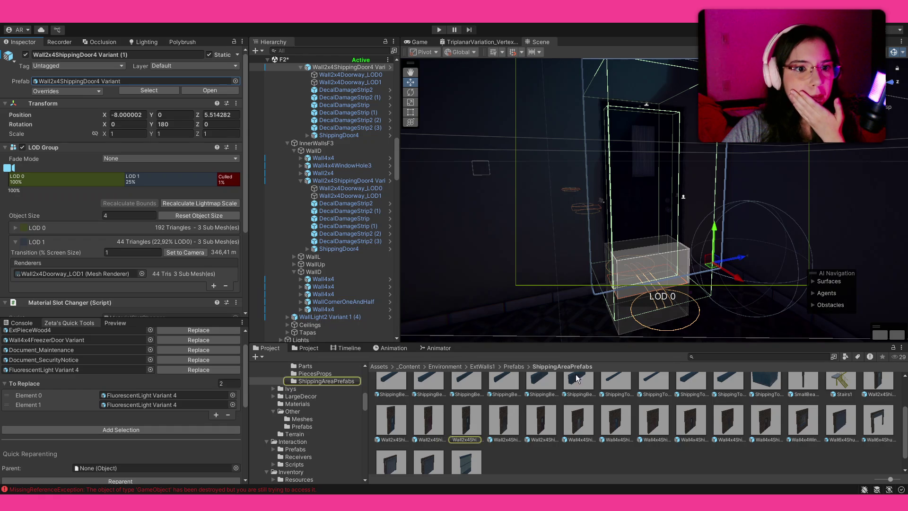
{"action": "left_click_drag", "start_coordinate": [890, 479], "coordinate": [879, 480]}
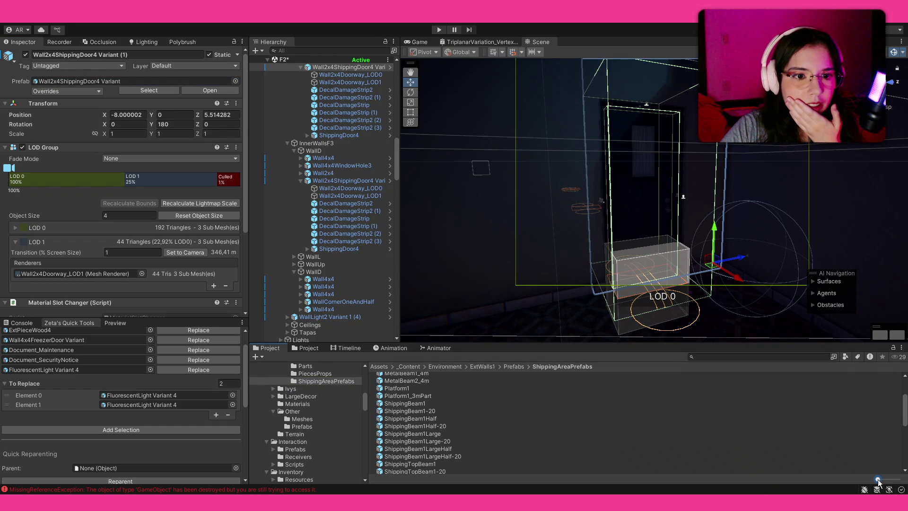
{"action": "scroll", "coordinate": [765, 442], "scroll_direction": "down", "scroll_amount": 8}
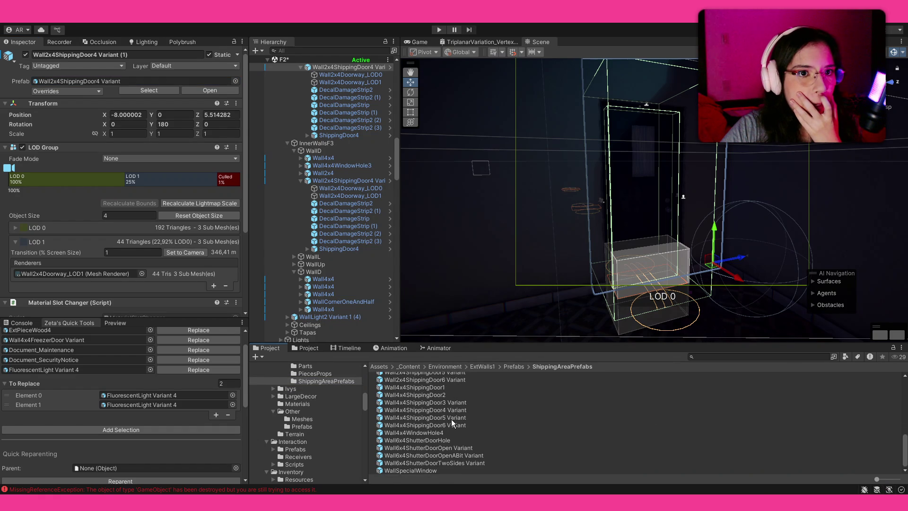
{"action": "scroll", "coordinate": [549, 274], "scroll_direction": "down", "scroll_amount": 5}
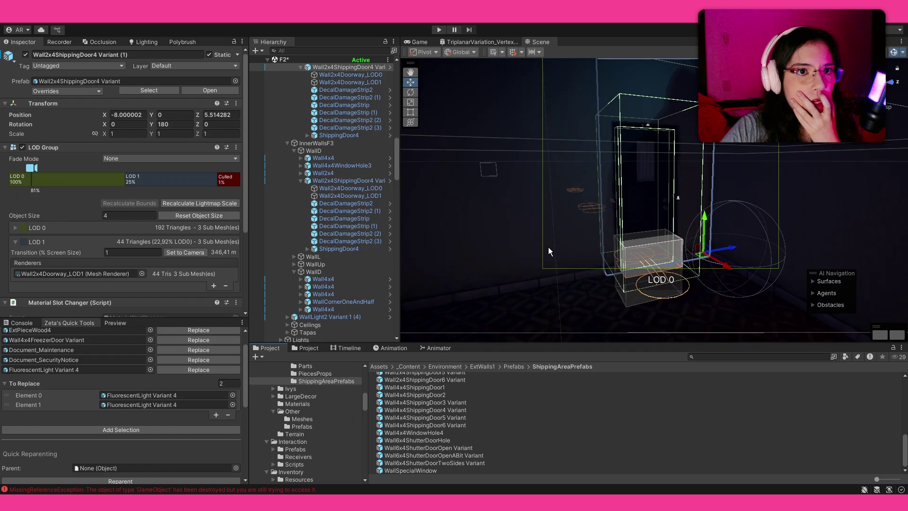
{"action": "scroll", "coordinate": [553, 257], "scroll_direction": "up", "scroll_amount": 5}
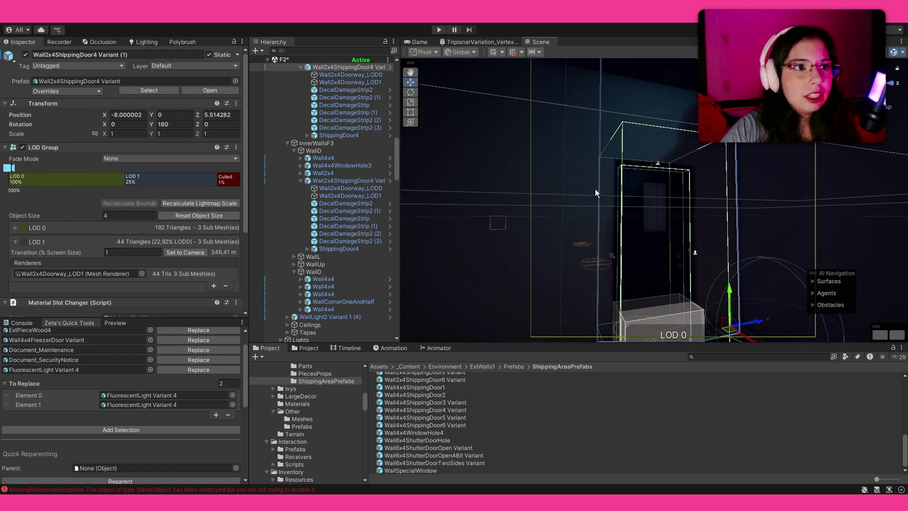
{"action": "scroll", "coordinate": [339, 119], "scroll_direction": "up", "scroll_amount": 3}
Check the neighbouring Wall4x4 (1) piece, then reselect the shipping-door wall.
{"action": "mouse_move", "coordinate": [594, 160]}
{"action": "left_mouse_down"}
{"action": "mouse_move", "coordinate": [563, 168]}
{"action": "mouse_move", "coordinate": [517, 211]}
{"action": "mouse_move", "coordinate": [513, 196]}
{"action": "mouse_move", "coordinate": [650, 193]}
{"action": "left_mouse_up"}
{"action": "left_click", "coordinate": [587, 183]}
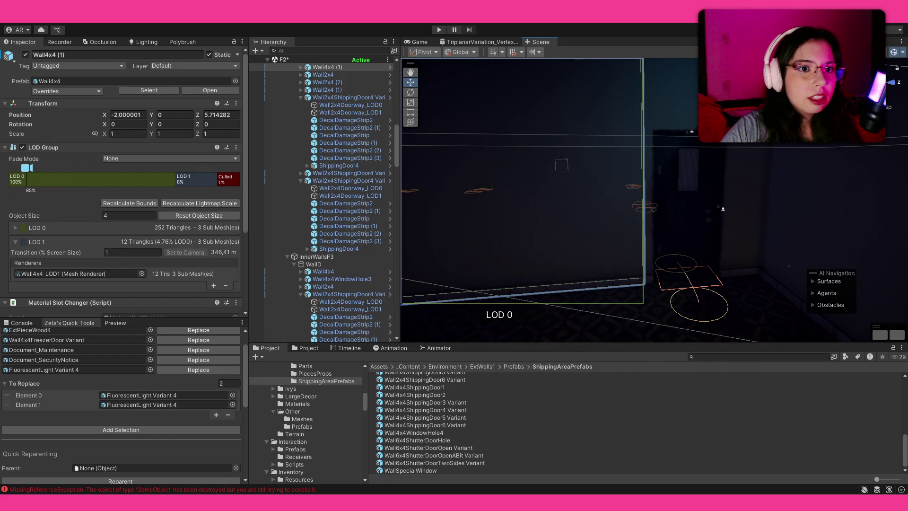
{"action": "left_click", "coordinate": [723, 208]}
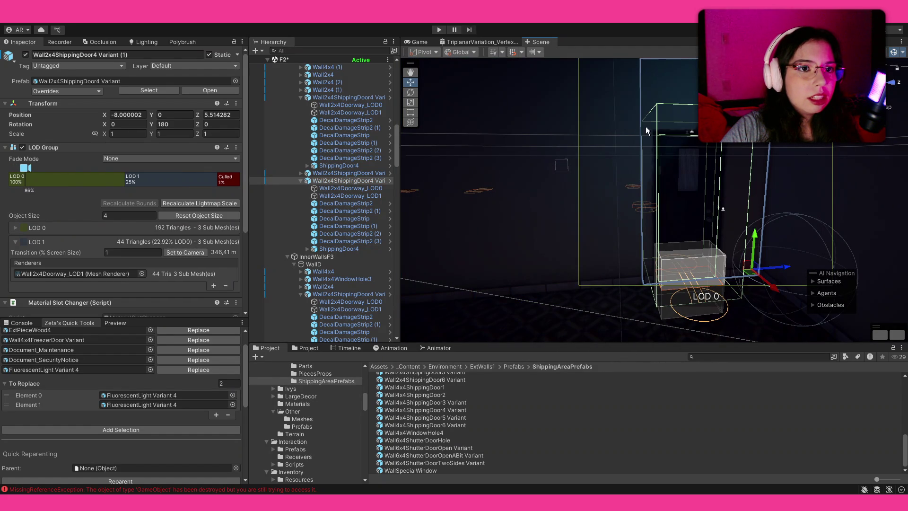
Set Wall2x4ShippingDoor5 Variant as the Replace Tool's replacement prefab.
{"action": "left_click", "coordinate": [582, 138]}
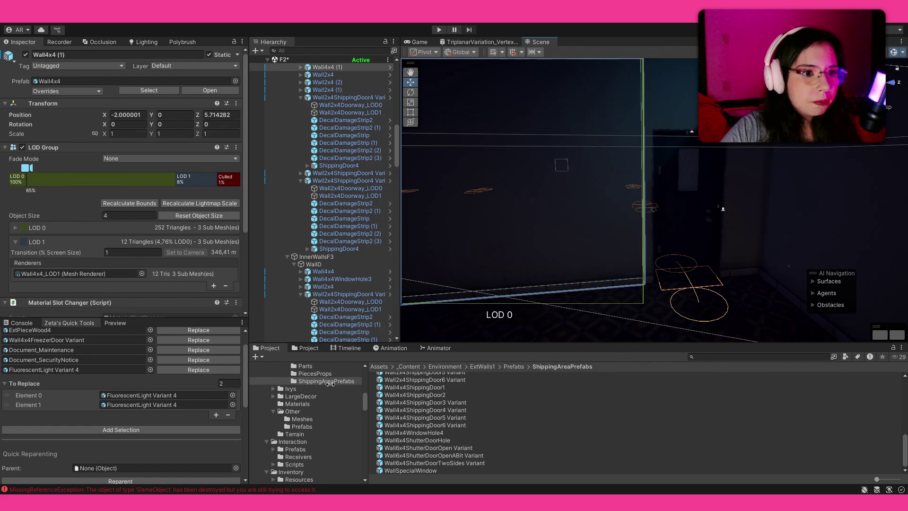
{"action": "scroll", "coordinate": [72, 403], "scroll_direction": "up", "scroll_amount": 4}
{"action": "left_click_drag", "start_coordinate": [457, 417], "coordinate": [104, 369]}
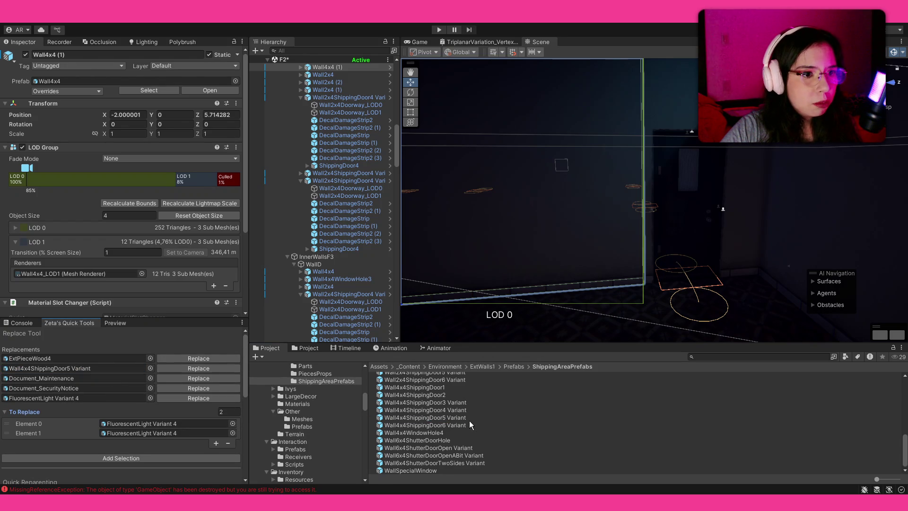
{"action": "scroll", "coordinate": [473, 422], "scroll_direction": "up", "scroll_amount": 3}
{"action": "left_click_drag", "start_coordinate": [461, 400], "coordinate": [47, 402]}
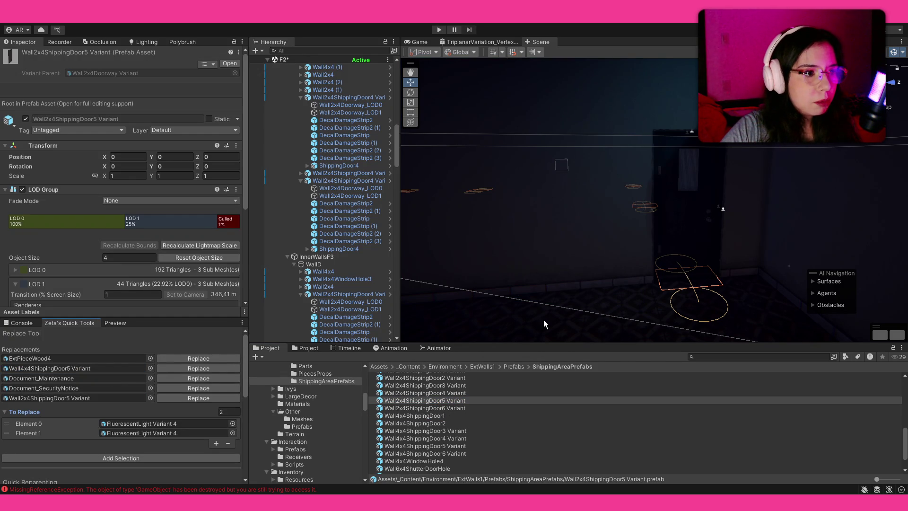
Replace the first two ShippingDoor4 doorway walls with Wall2x4ShippingDoor5 Variant.
{"action": "left_click", "coordinate": [465, 291]}
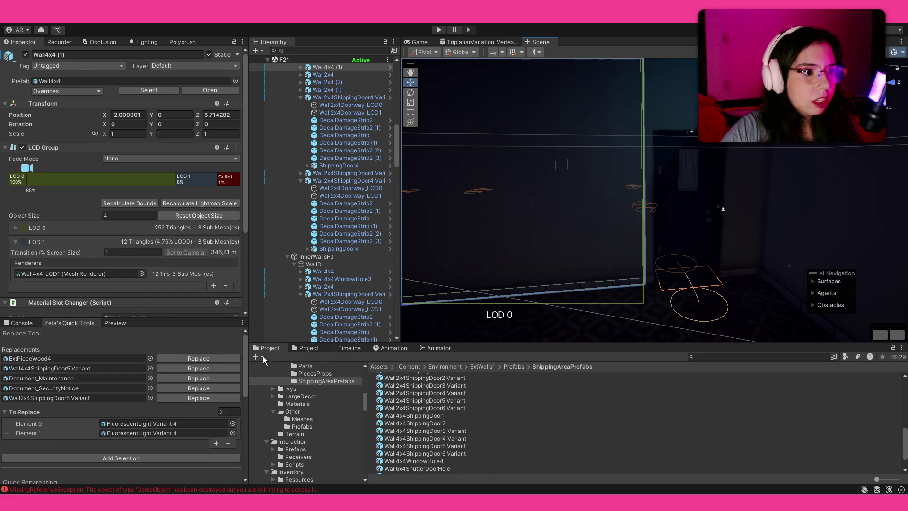
{"action": "left_click", "coordinate": [692, 234]}
{"action": "left_click", "coordinate": [126, 457]}
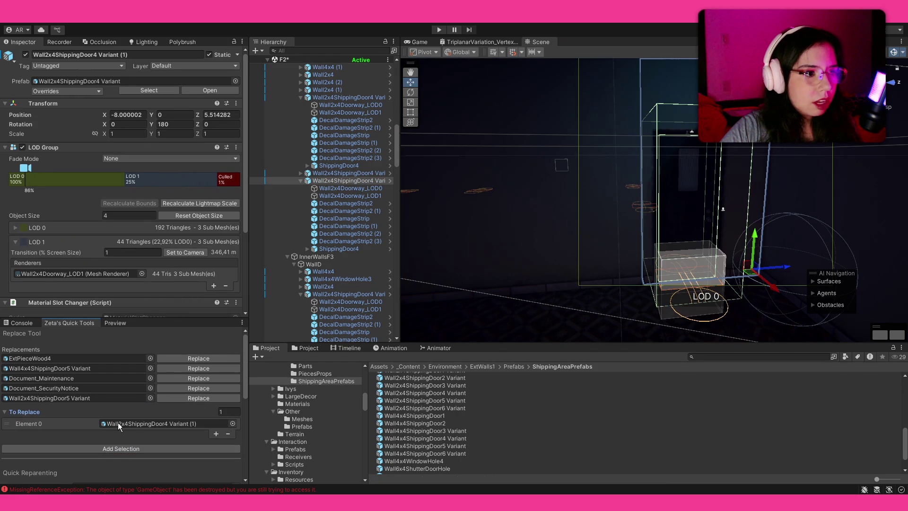
{"action": "left_click", "coordinate": [186, 398]}
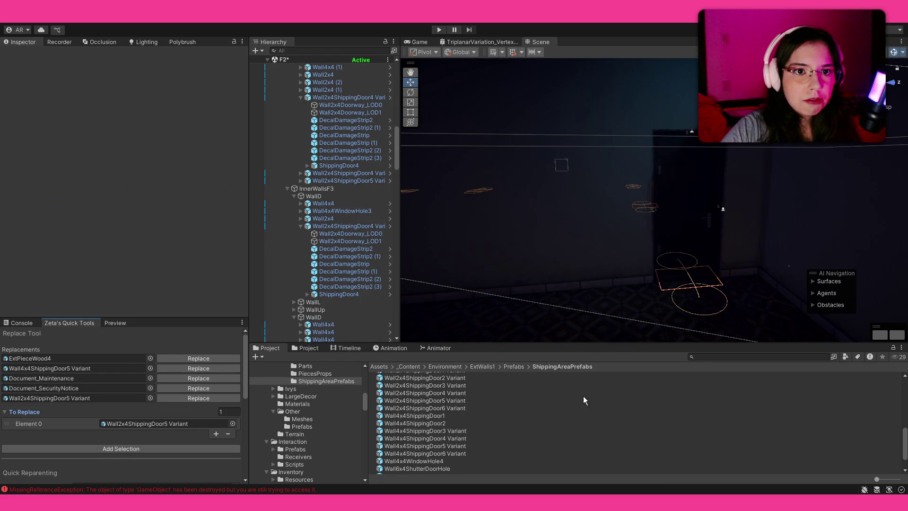
{"action": "mouse_move", "coordinate": [550, 201]}
{"action": "left_mouse_down"}
{"action": "mouse_move", "coordinate": [547, 176]}
{"action": "mouse_move", "coordinate": [529, 166]}
{"action": "mouse_move", "coordinate": [552, 176]}
{"action": "left_mouse_up"}
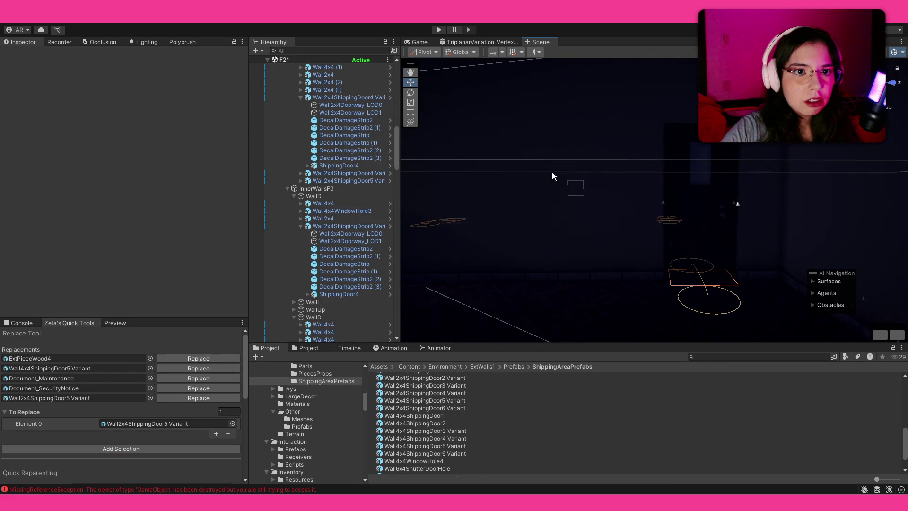
{"action": "left_click", "coordinate": [686, 244]}
{"action": "left_click", "coordinate": [125, 449]}
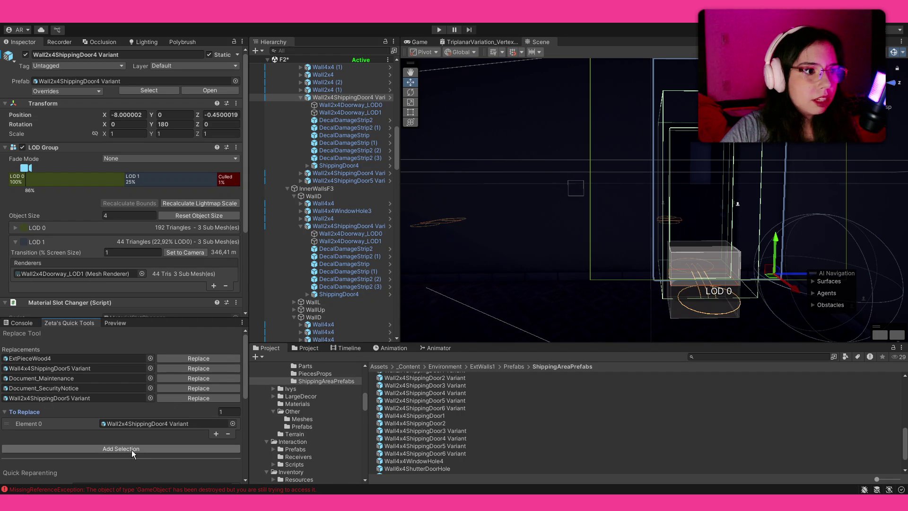
{"action": "left_click", "coordinate": [188, 399]}
Replace Wall2x4ShippingDoor4 Variant (2) with the ShippingDoor5 variant as well.
{"action": "mouse_move", "coordinate": [622, 239]}
{"action": "left_mouse_down"}
{"action": "mouse_move", "coordinate": [507, 260]}
{"action": "mouse_move", "coordinate": [366, 265]}
{"action": "mouse_move", "coordinate": [497, 220]}
{"action": "mouse_move", "coordinate": [634, 229]}
{"action": "mouse_move", "coordinate": [624, 234]}
{"action": "left_mouse_up"}
{"action": "left_click", "coordinate": [621, 230]}
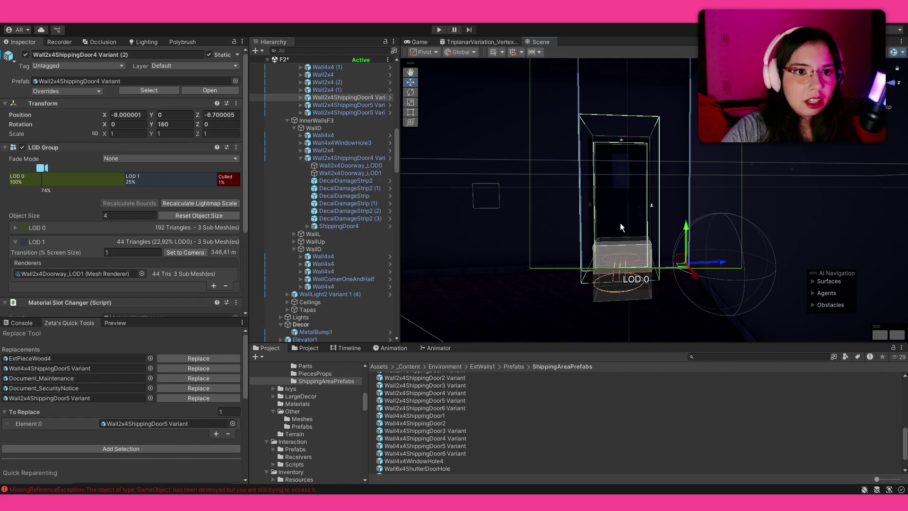
{"action": "left_click", "coordinate": [179, 448]}
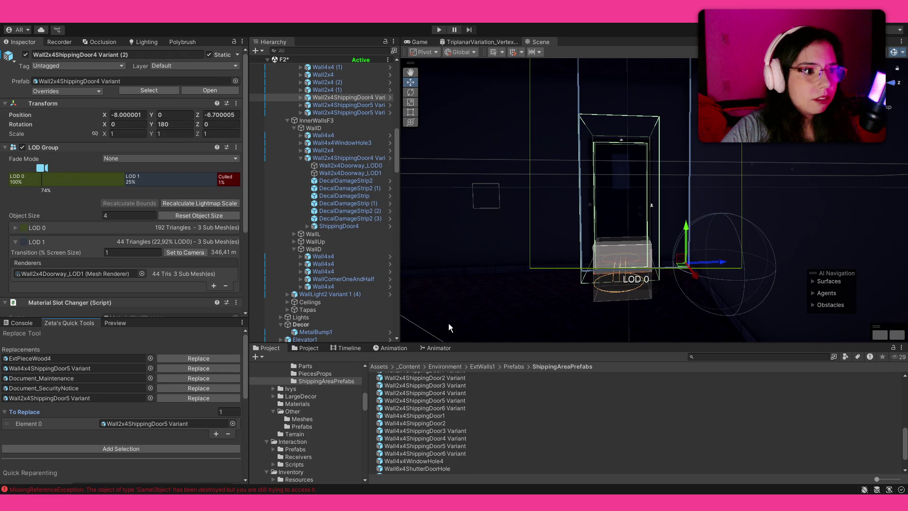
{"action": "left_click", "coordinate": [203, 399]}
{"action": "mouse_move", "coordinate": [558, 245]}
{"action": "left_mouse_down"}
{"action": "mouse_move", "coordinate": [474, 260]}
{"action": "mouse_move", "coordinate": [455, 242]}
{"action": "mouse_move", "coordinate": [403, 270]}
{"action": "mouse_move", "coordinate": [499, 263]}
{"action": "mouse_move", "coordinate": [678, 279]}
{"action": "mouse_move", "coordinate": [715, 260]}
{"action": "left_mouse_up"}
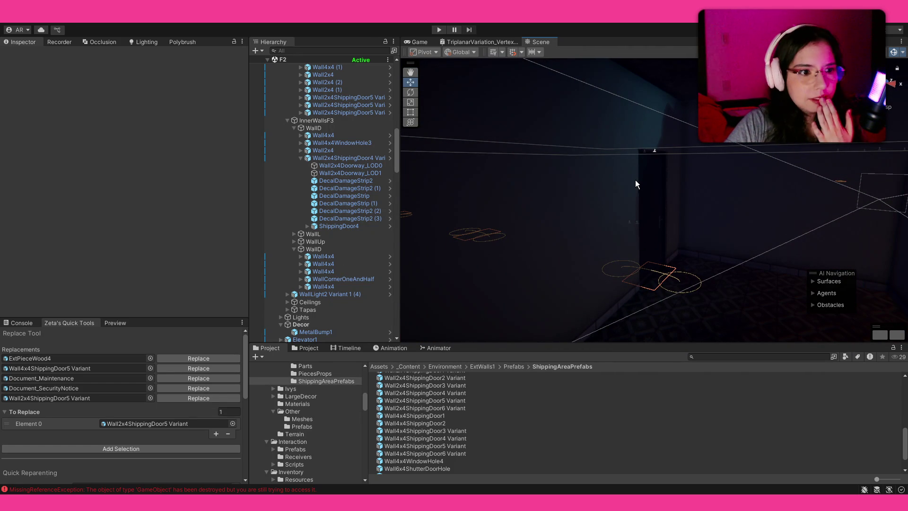
Fold up F2's Middle group and select the Lights group beneath it.
{"action": "scroll", "coordinate": [353, 189], "scroll_direction": "up", "scroll_amount": 5}
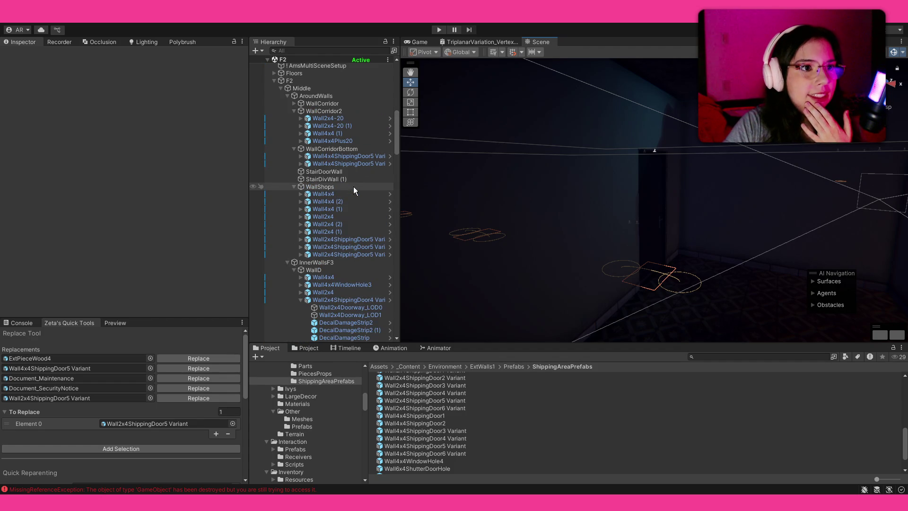
{"action": "left_click", "coordinate": [283, 88]}
{"action": "left_click", "coordinate": [282, 87]}
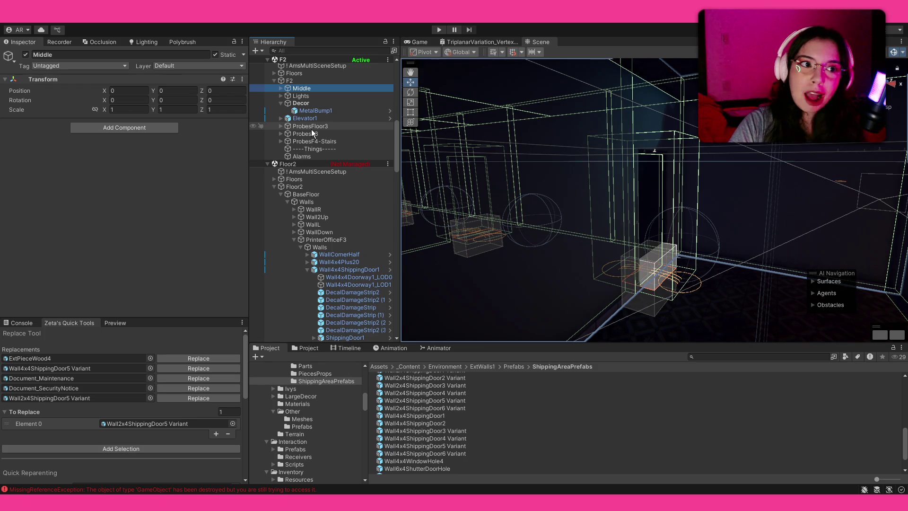
{"action": "left_click", "coordinate": [287, 98]}
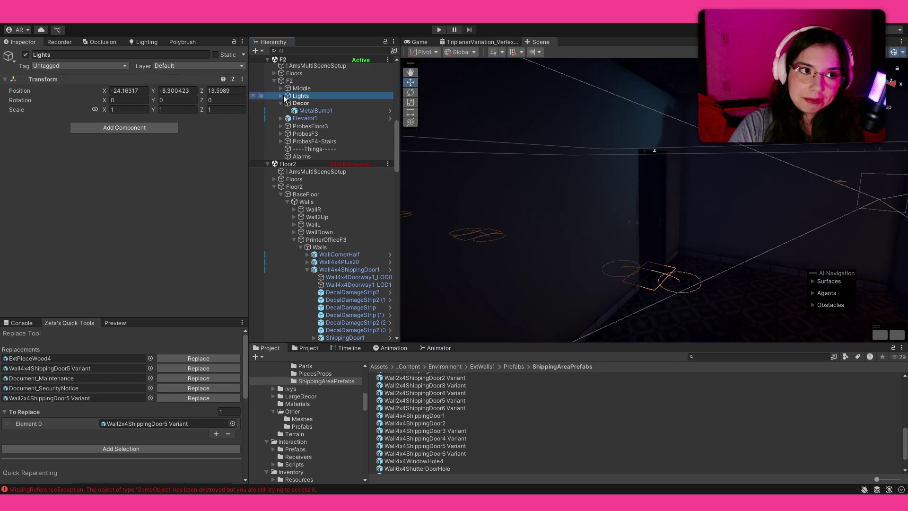
Check the Lights group, then search the Project for 'mp' with larger thumbnails.
{"action": "left_click", "coordinate": [281, 97]}
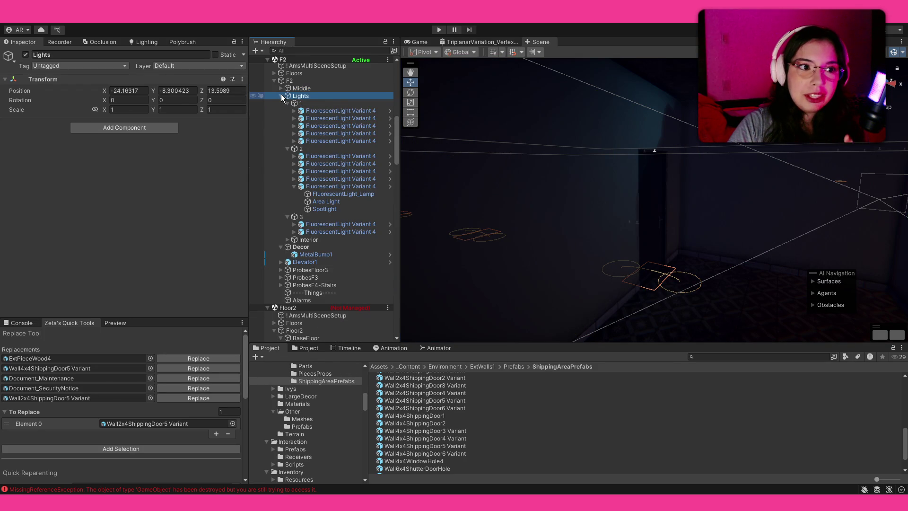
{"action": "left_click", "coordinate": [282, 96]}
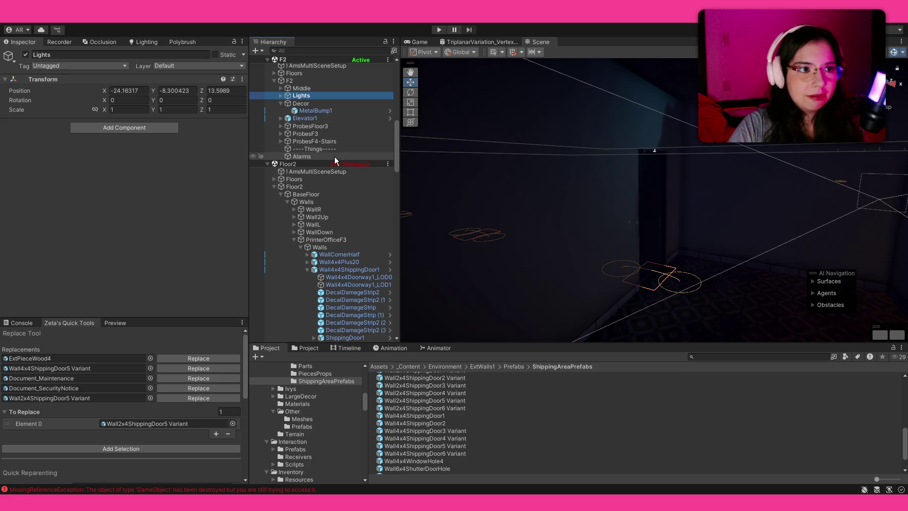
{"action": "left_click", "coordinate": [773, 356]}
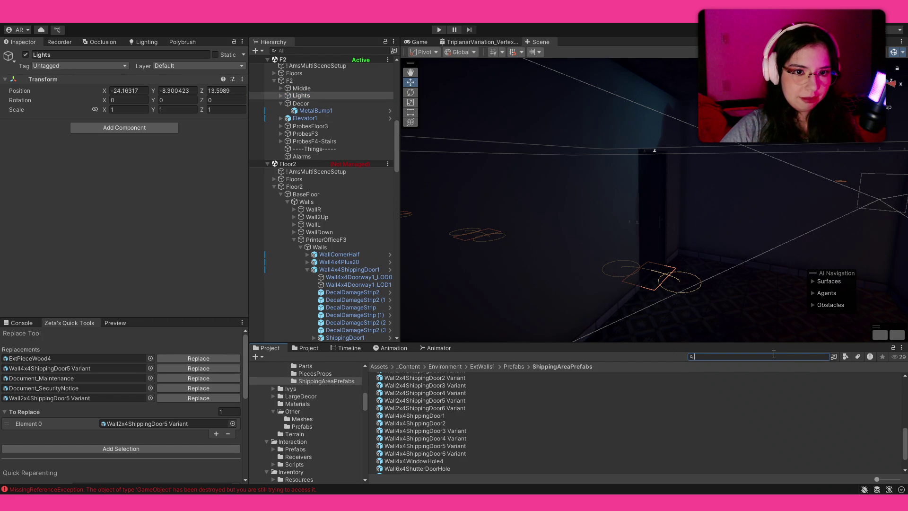
{"action": "type", "text": "lamp"}
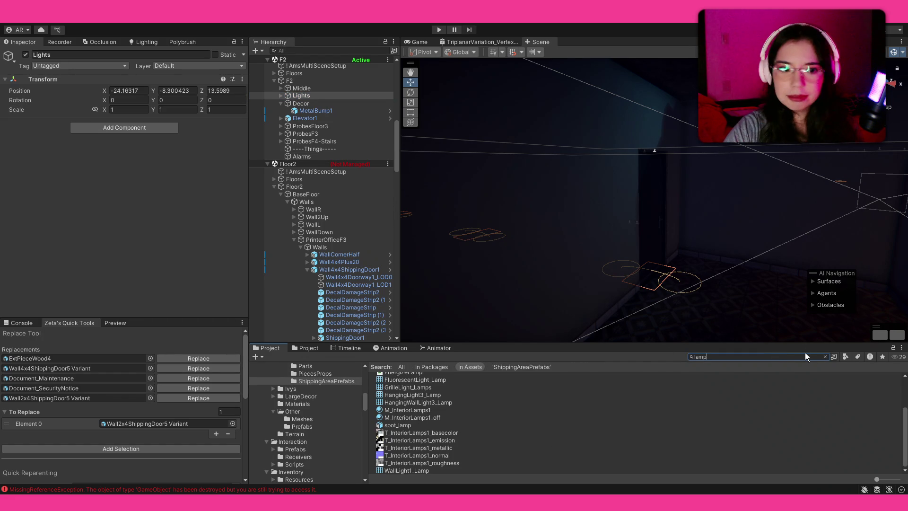
{"action": "left_click_drag", "start_coordinate": [876, 487], "coordinate": [892, 489]}
Search 'light' filtered to prefabs and drop WallLight1 onto the room's wall.
{"action": "left_click", "coordinate": [721, 358]}
{"action": "type", "text": "lig"}
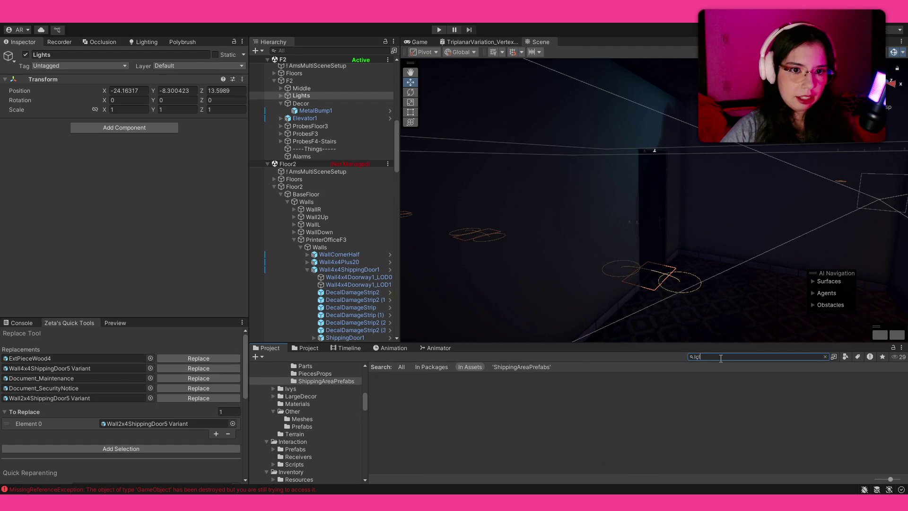
{"action": "type", "text": "ht"}
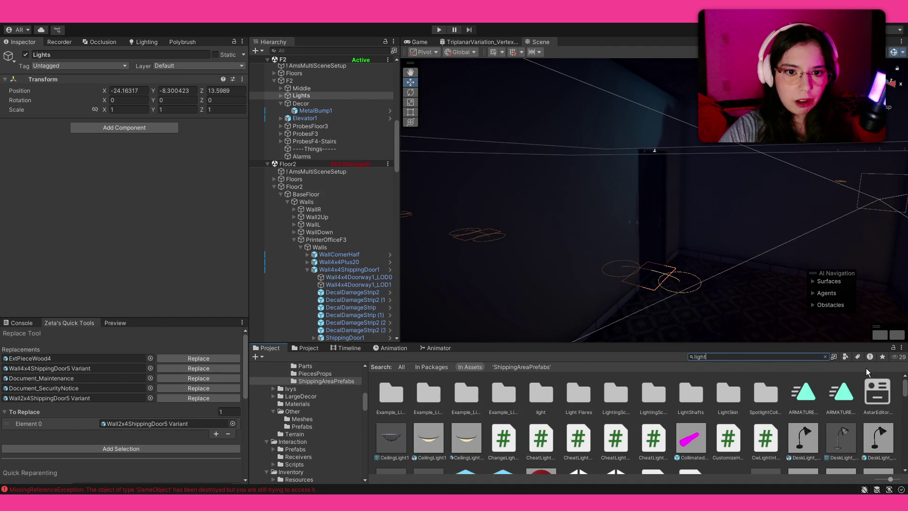
{"action": "left_click", "coordinate": [853, 357]}
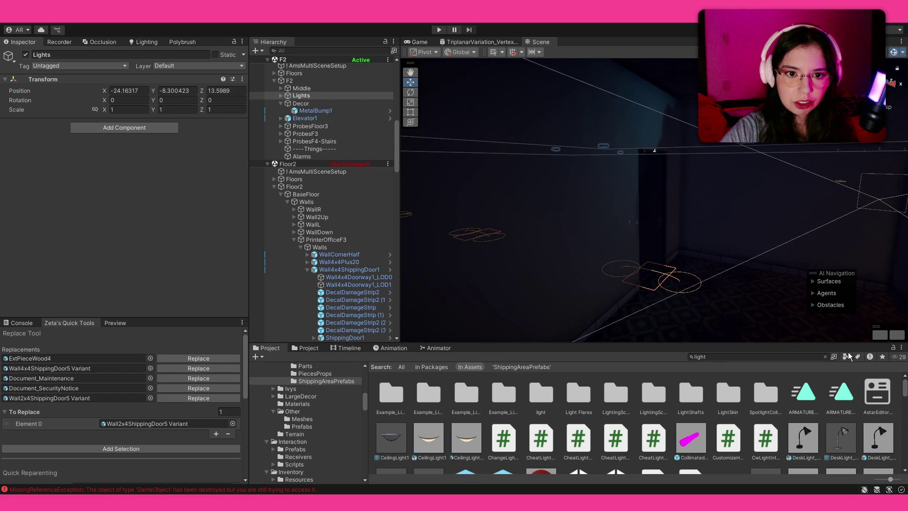
{"action": "left_click", "coordinate": [862, 291]}
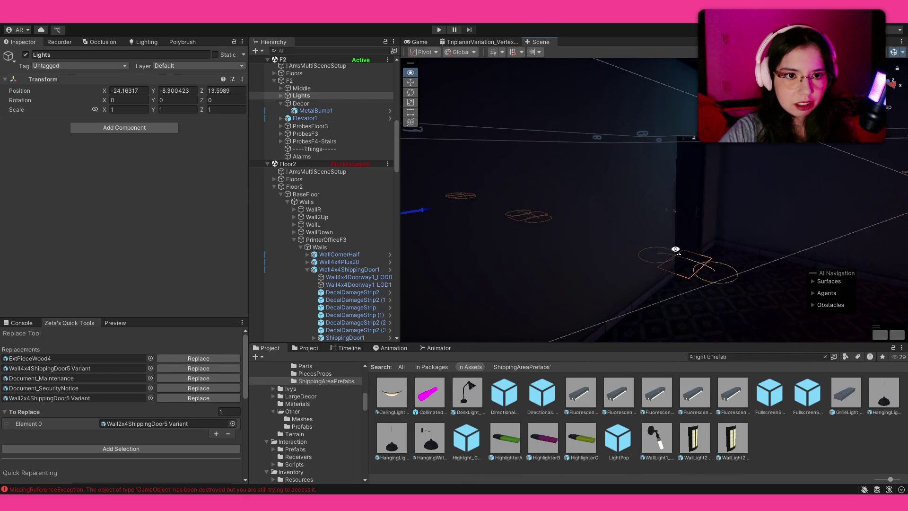
{"action": "mouse_move", "coordinate": [663, 435]}
{"action": "left_mouse_down"}
{"action": "mouse_move", "coordinate": [697, 164]}
{"action": "mouse_move", "coordinate": [688, 124]}
{"action": "mouse_move", "coordinate": [638, 139]}
{"action": "left_mouse_up"}
{"action": "mouse_move", "coordinate": [665, 174]}
{"action": "left_mouse_down"}
{"action": "mouse_move", "coordinate": [659, 162]}
{"action": "mouse_move", "coordinate": [692, 147]}
{"action": "left_mouse_up"}
Rotate the WallLight1_Base Variant 90 degrees around Y.
{"action": "scroll", "coordinate": [73, 366], "scroll_direction": "down", "scroll_amount": 10}
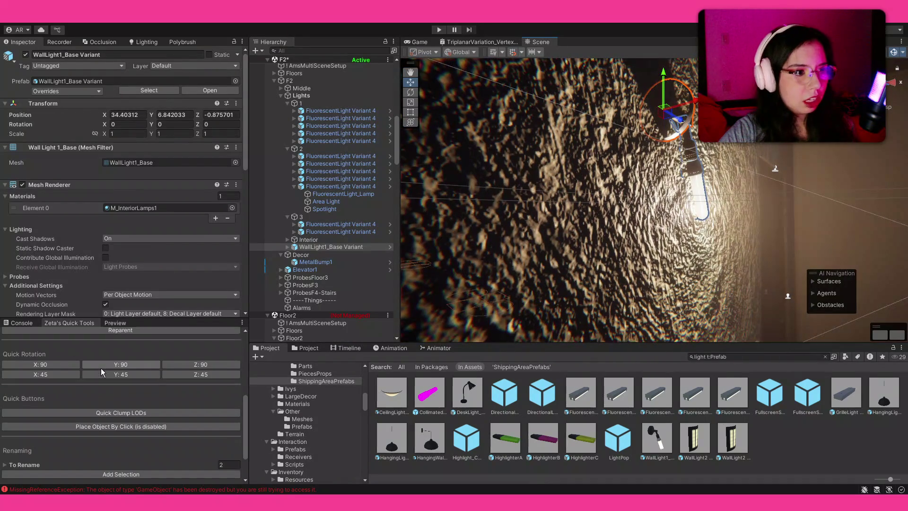
{"action": "key", "text": "e"}
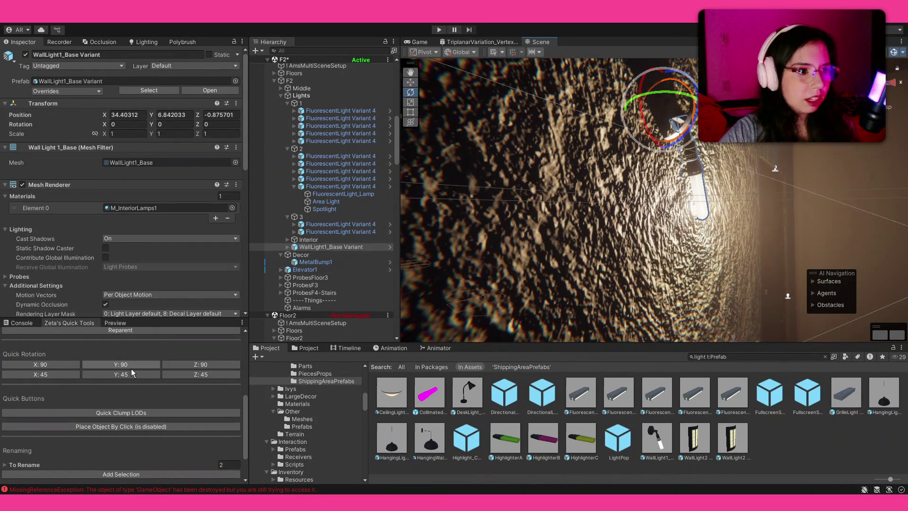
{"action": "left_click", "coordinate": [121, 364]}
{"action": "left_click_drag", "start_coordinate": [549, 190], "coordinate": [497, 203]}
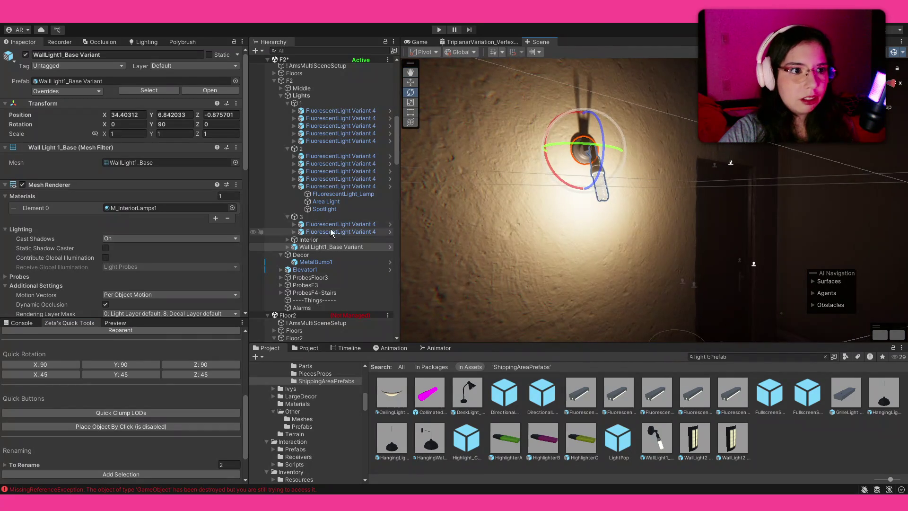
{"action": "left_click", "coordinate": [283, 247]}
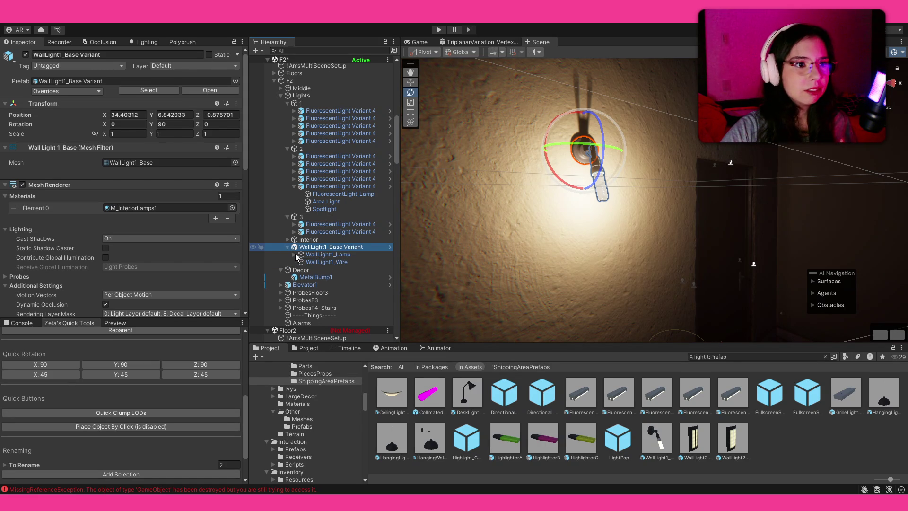
Lower the wall light's Point Light temperature to 8264 K for a bluish glow.
{"action": "key", "text": "Right"}
{"action": "left_click", "coordinate": [318, 262]}
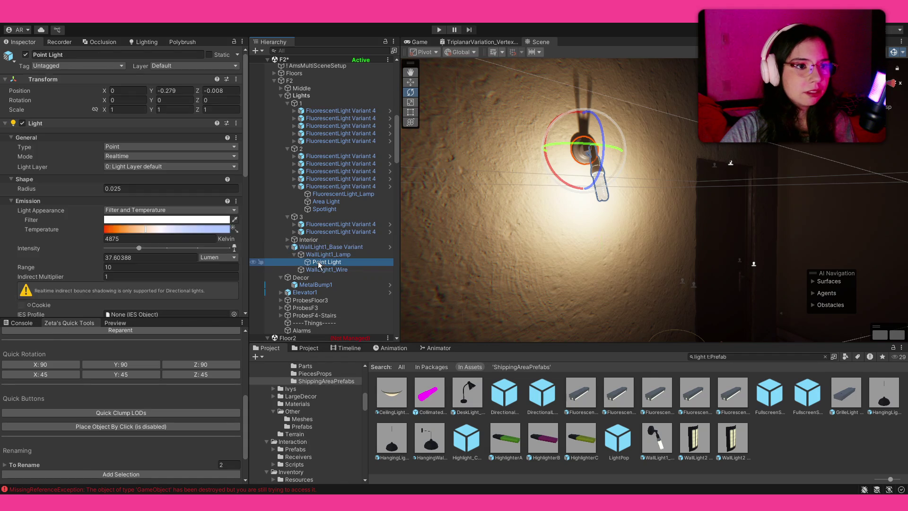
{"action": "scroll", "coordinate": [140, 206], "scroll_direction": "down", "scroll_amount": 5}
{"action": "left_click_drag", "start_coordinate": [185, 101], "coordinate": [172, 104]}
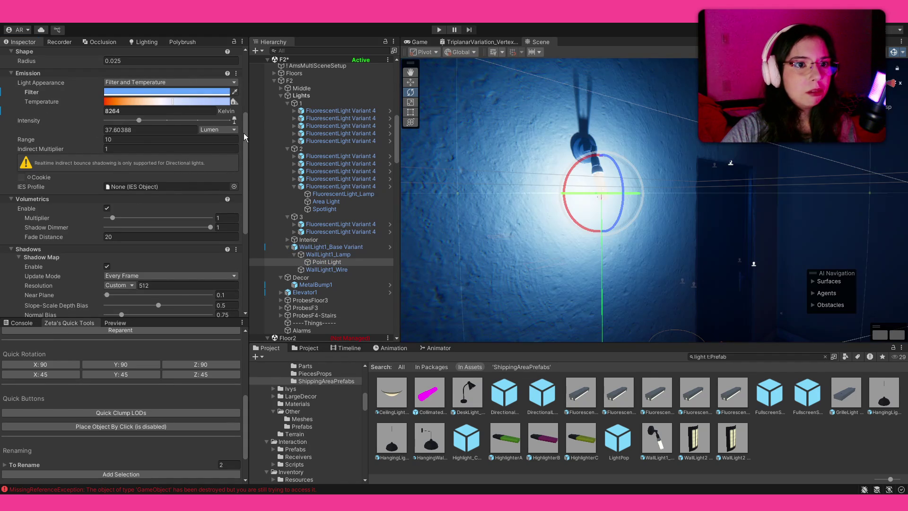
{"action": "mouse_move", "coordinate": [591, 222]}
{"action": "left_mouse_down"}
{"action": "mouse_move", "coordinate": [655, 230]}
{"action": "mouse_move", "coordinate": [634, 237]}
{"action": "left_mouse_up"}
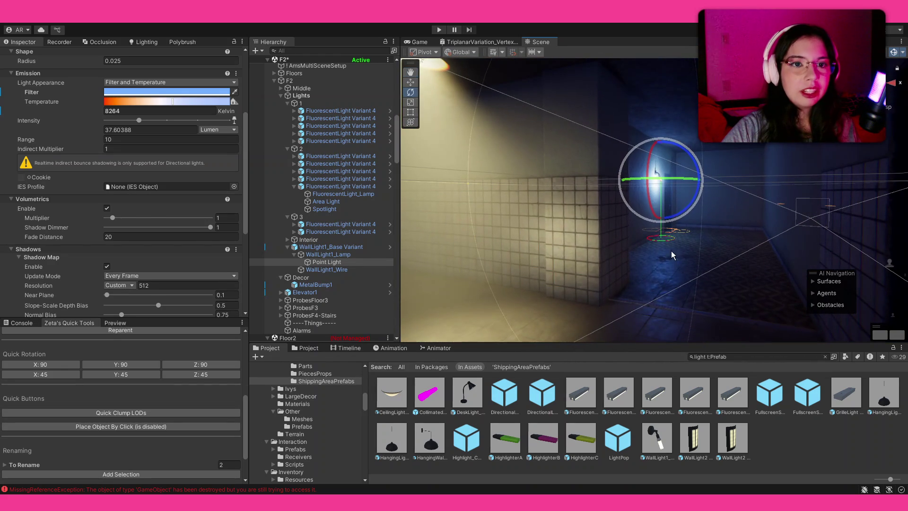
{"action": "left_click", "coordinate": [786, 444]}
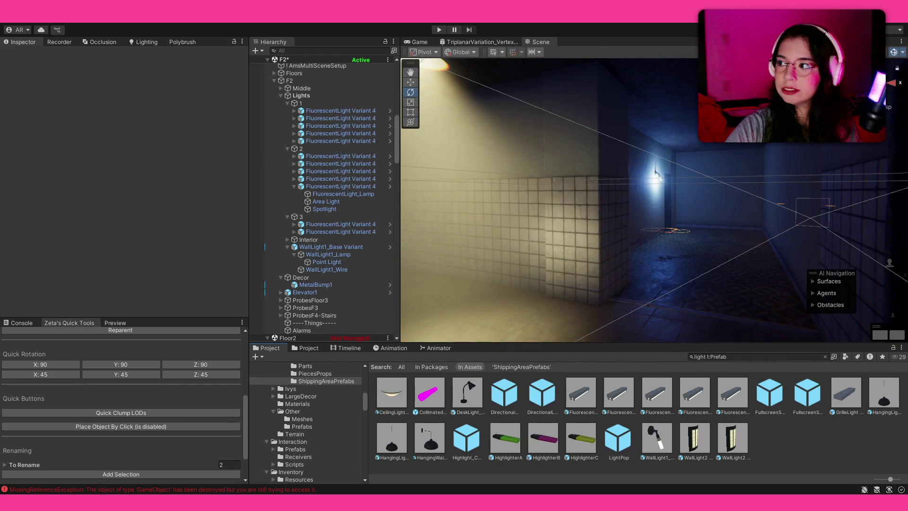
{"action": "mouse_move", "coordinate": [620, 183]}
{"action": "left_mouse_down"}
{"action": "mouse_move", "coordinate": [528, 187]}
{"action": "mouse_move", "coordinate": [530, 171]}
{"action": "mouse_move", "coordinate": [596, 133]}
{"action": "mouse_move", "coordinate": [820, 171]}
{"action": "mouse_move", "coordinate": [783, 185]}
{"action": "mouse_move", "coordinate": [738, 183]}
{"action": "left_mouse_up"}
Place a fluorescent light prefab in the room and move it along Z to -0.673.
{"action": "mouse_move", "coordinate": [592, 397]}
{"action": "left_mouse_down"}
{"action": "mouse_move", "coordinate": [609, 393]}
{"action": "mouse_move", "coordinate": [604, 253]}
{"action": "mouse_move", "coordinate": [462, 227]}
{"action": "mouse_move", "coordinate": [616, 67]}
{"action": "mouse_move", "coordinate": [619, 50]}
{"action": "mouse_move", "coordinate": [615, 138]}
{"action": "mouse_move", "coordinate": [592, 165]}
{"action": "left_mouse_up"}
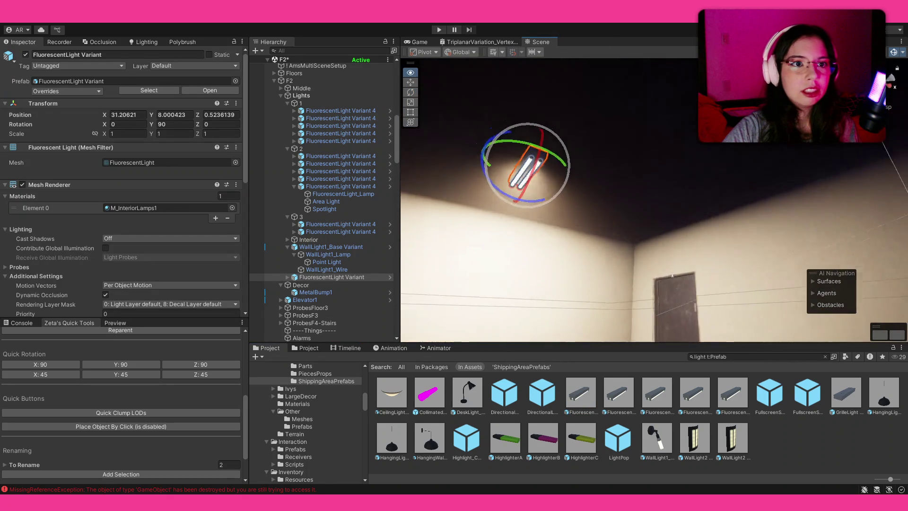
{"action": "key", "text": "w"}
{"action": "left_click_drag", "start_coordinate": [487, 132], "coordinate": [625, 122]}
Set the area light to 7334 K with a light-blue filter and the spotlight to 8059 K.
{"action": "left_click", "coordinate": [288, 277]}
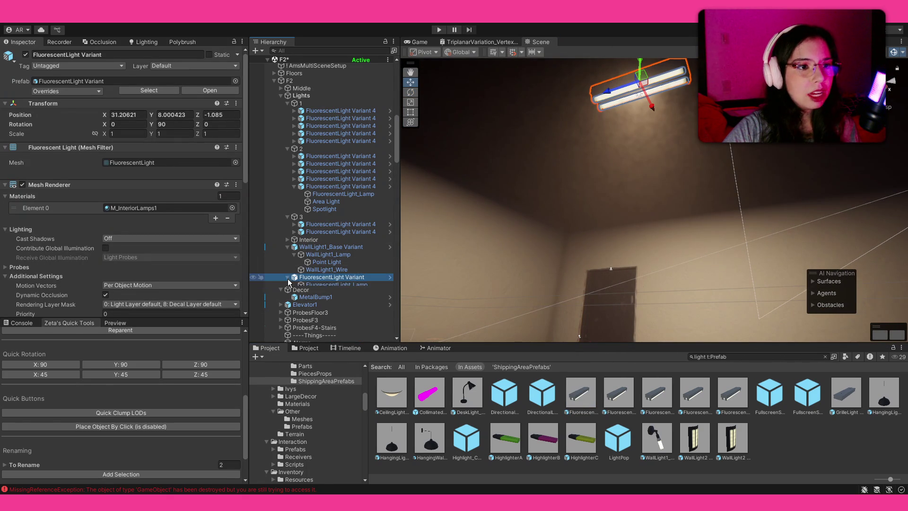
{"action": "left_click", "coordinate": [320, 292]}
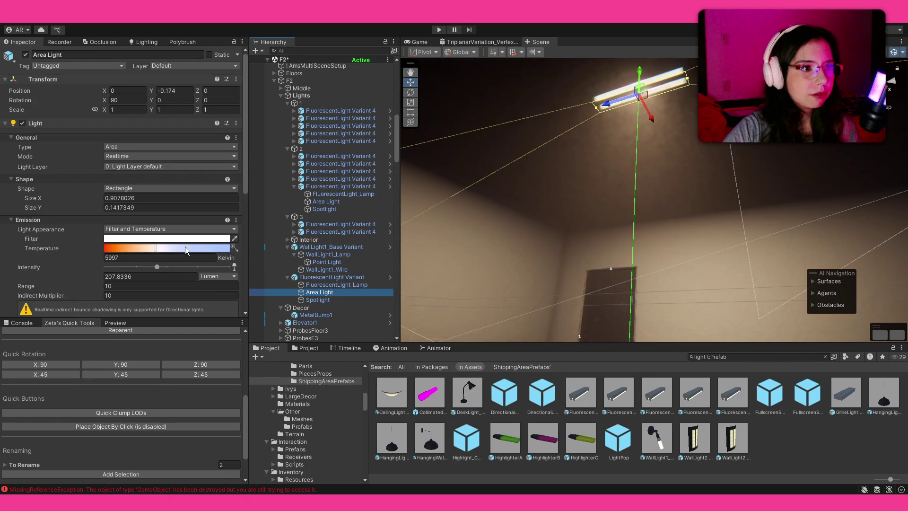
{"action": "left_click", "coordinate": [168, 247]}
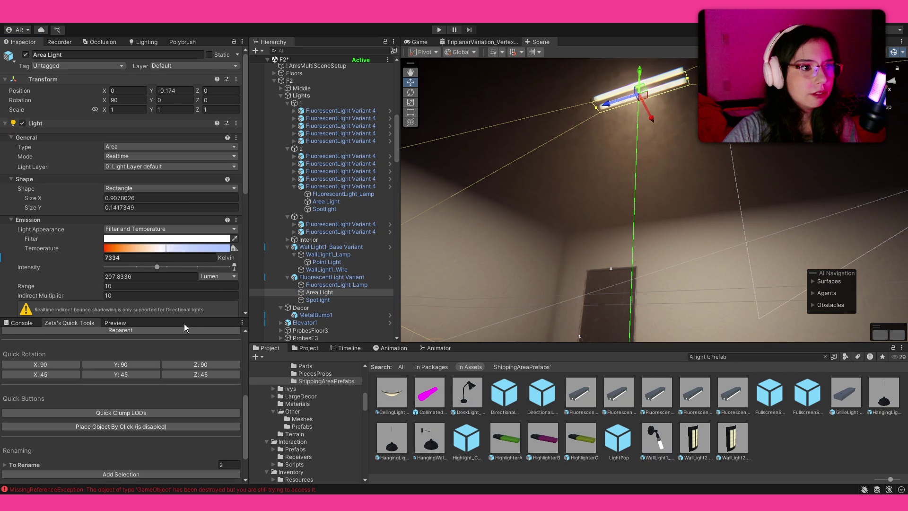
{"action": "mouse_move", "coordinate": [620, 246]}
{"action": "left_mouse_down"}
{"action": "mouse_move", "coordinate": [613, 243]}
{"action": "mouse_move", "coordinate": [600, 343]}
{"action": "mouse_move", "coordinate": [402, 385]}
{"action": "mouse_move", "coordinate": [362, 369]}
{"action": "mouse_move", "coordinate": [273, 285]}
{"action": "mouse_move", "coordinate": [316, 303]}
{"action": "left_mouse_up"}
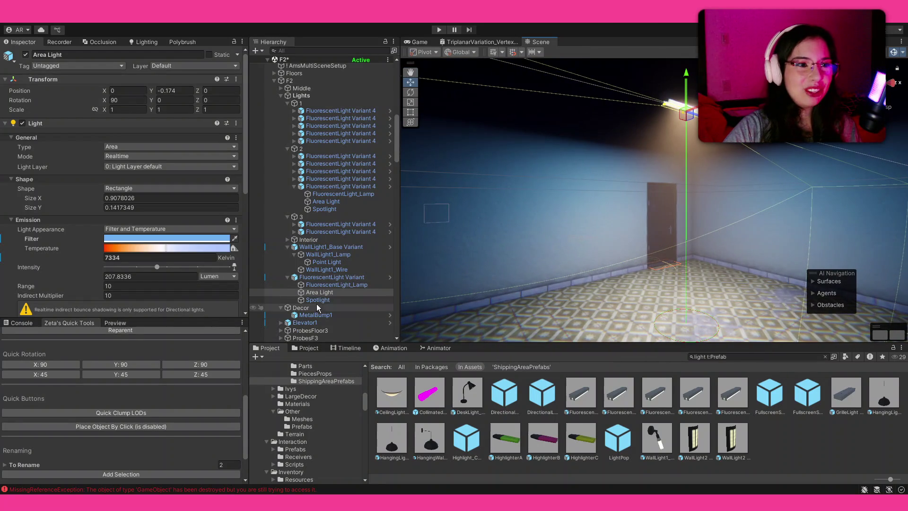
{"action": "left_click", "coordinate": [324, 300]}
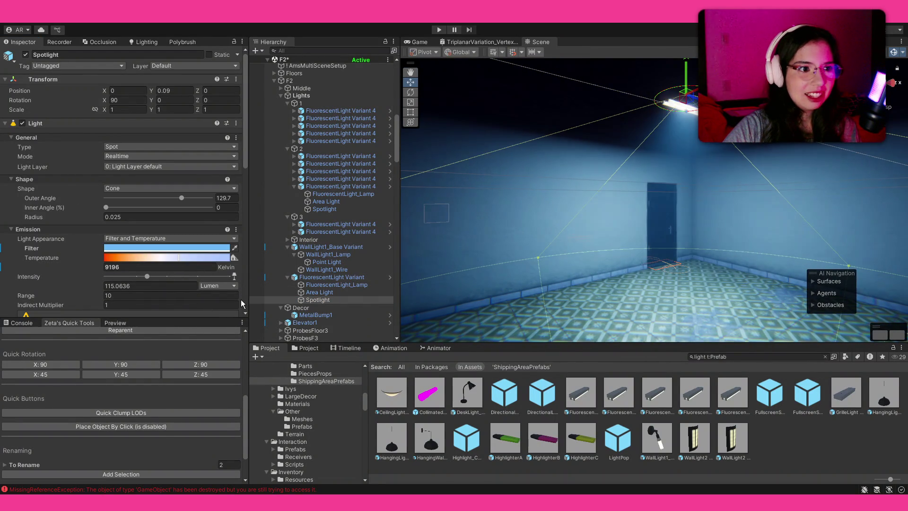
{"action": "mouse_move", "coordinate": [591, 212]}
{"action": "left_mouse_down"}
{"action": "mouse_move", "coordinate": [645, 227]}
{"action": "mouse_move", "coordinate": [628, 209]}
{"action": "mouse_move", "coordinate": [231, 194]}
{"action": "left_mouse_up"}
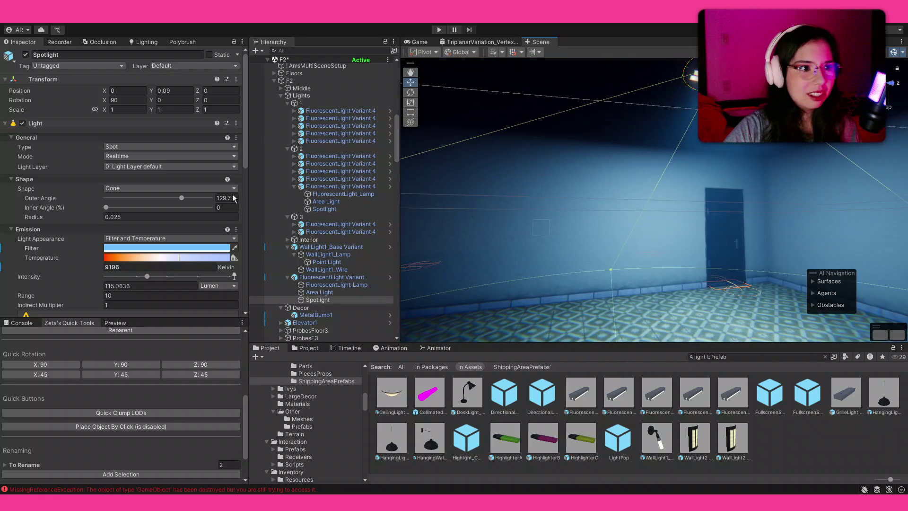
{"action": "left_click", "coordinate": [171, 257]}
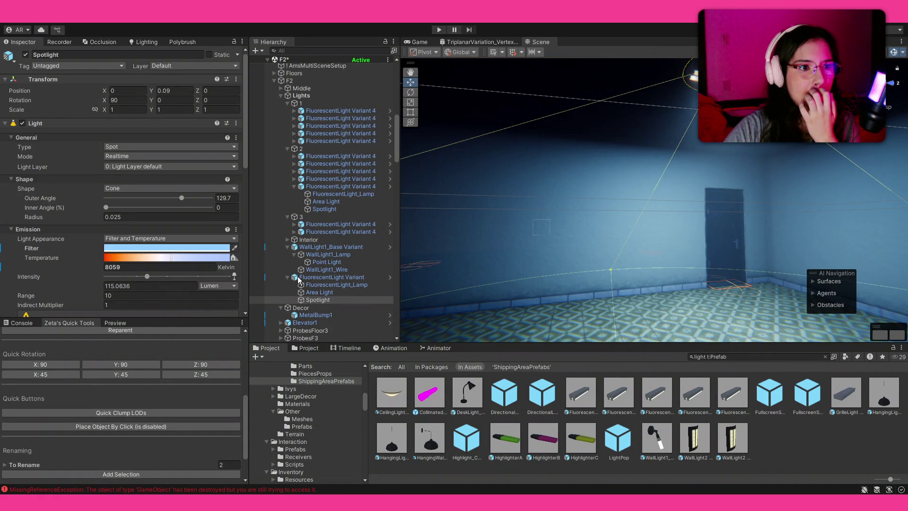
{"action": "left_click", "coordinate": [319, 292]}
{"action": "left_click", "coordinate": [218, 237]}
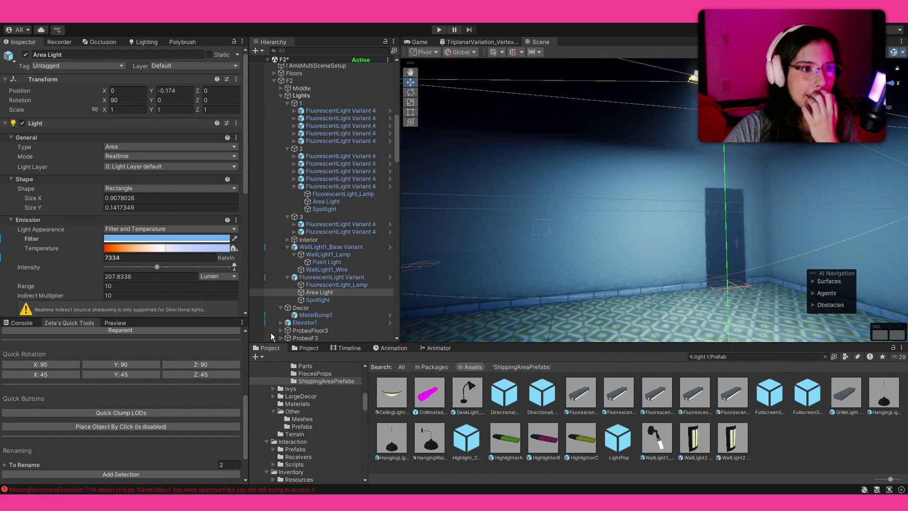
{"action": "mouse_move", "coordinate": [567, 284]}
{"action": "left_mouse_down"}
{"action": "mouse_move", "coordinate": [846, 284]}
{"action": "mouse_move", "coordinate": [422, 280]}
{"action": "left_mouse_up"}
Duplicate the fluorescent light fixture and move the copy along the ceiling to X 25.337.
{"action": "left_click", "coordinate": [352, 277]}
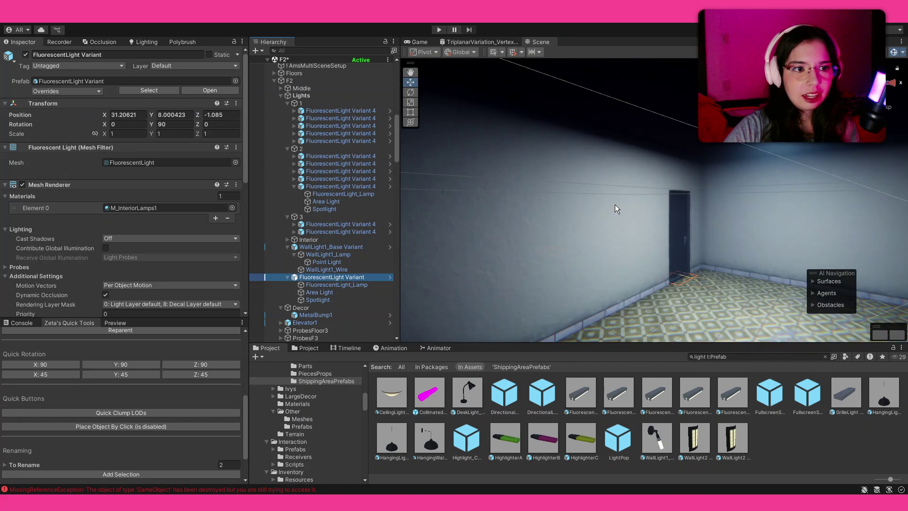
{"action": "key", "text": "ctrl+d"}
{"action": "left_click_drag", "start_coordinate": [560, 159], "coordinate": [520, 162]}
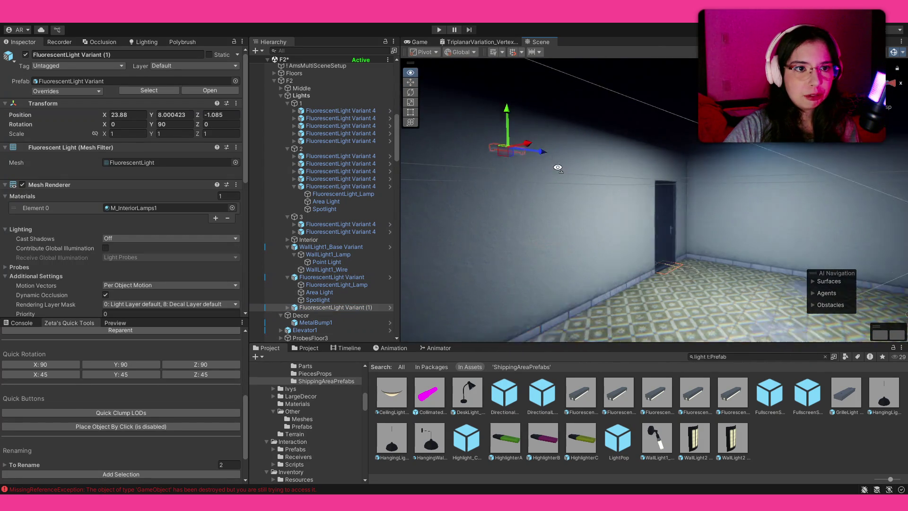
{"action": "left_click_drag", "start_coordinate": [510, 70], "coordinate": [634, 81]}
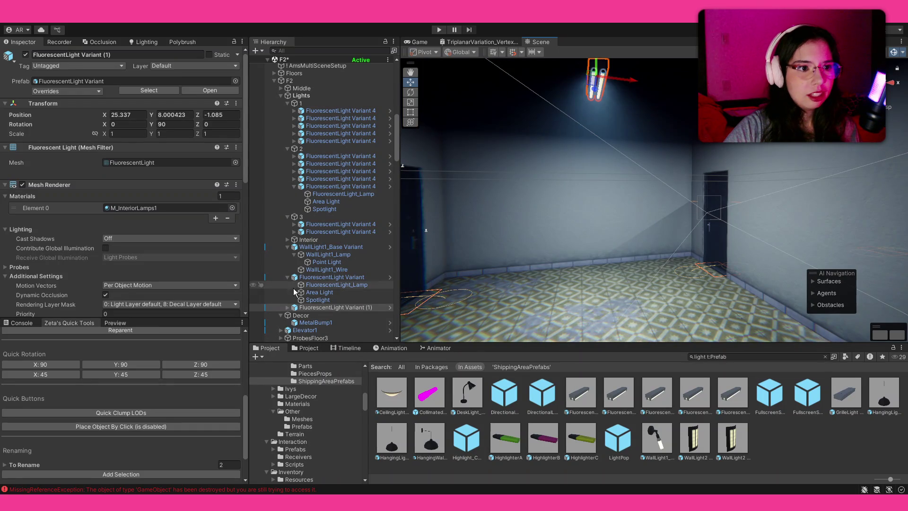
{"action": "mouse_move", "coordinate": [426, 303]}
{"action": "left_mouse_down"}
{"action": "mouse_move", "coordinate": [451, 301]}
{"action": "mouse_move", "coordinate": [436, 306]}
{"action": "left_mouse_up"}
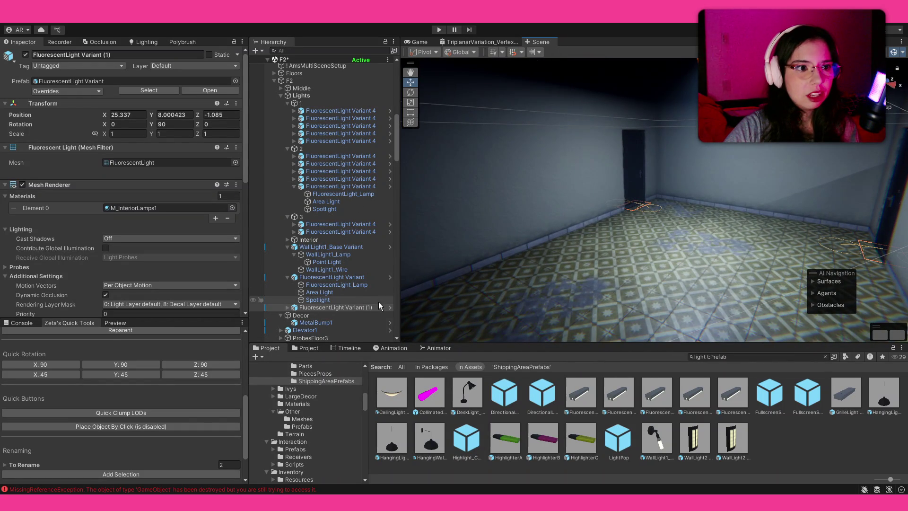
Lower the copy's area light intensity and set its spotlight to about 13.21 lumens.
{"action": "left_click", "coordinate": [288, 308]}
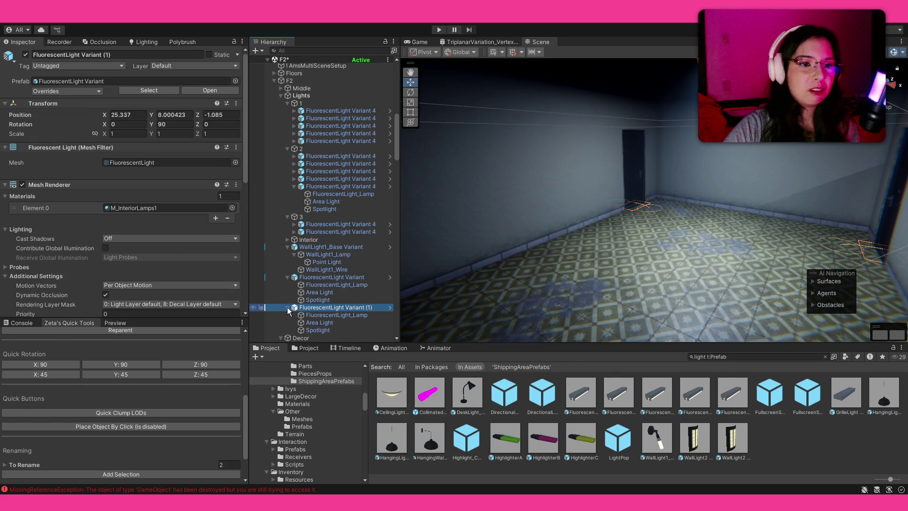
{"action": "left_click", "coordinate": [327, 316]}
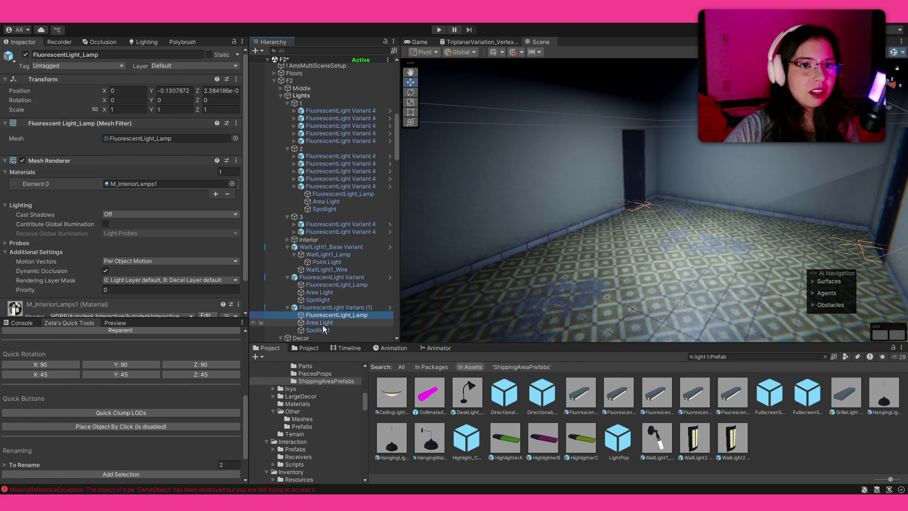
{"action": "left_click", "coordinate": [326, 322]}
{"action": "left_click_drag", "start_coordinate": [140, 266], "coordinate": [157, 267]}
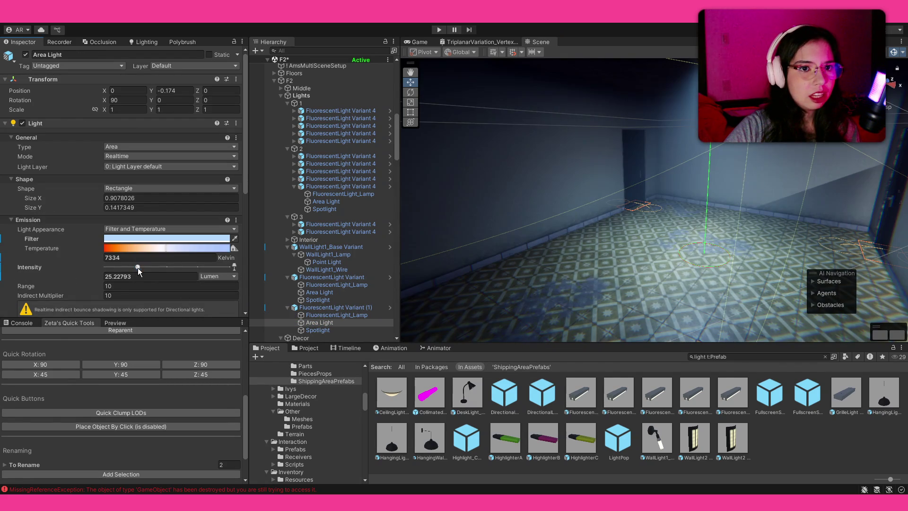
{"action": "left_click", "coordinate": [318, 330]}
{"action": "left_click", "coordinate": [129, 276]}
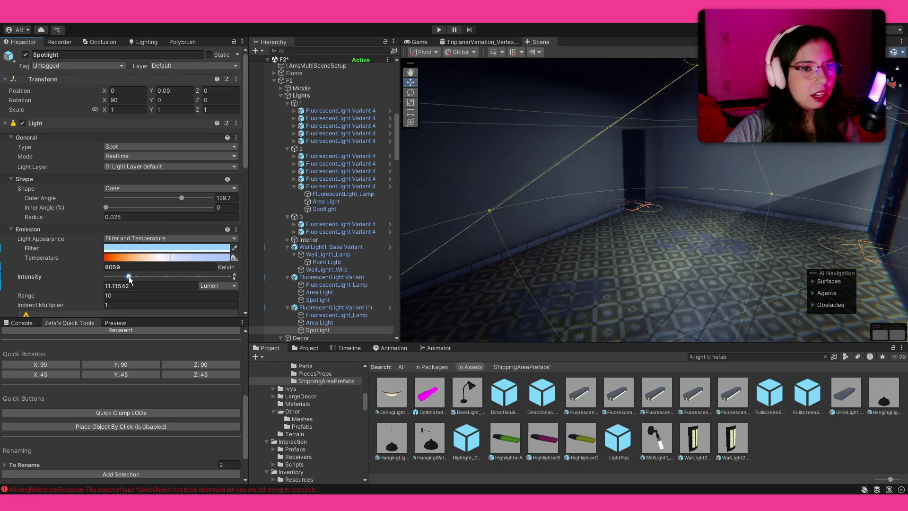
{"action": "mouse_move", "coordinate": [129, 277]}
{"action": "left_mouse_down"}
{"action": "mouse_move", "coordinate": [140, 276]}
{"action": "mouse_move", "coordinate": [132, 276]}
{"action": "left_mouse_up"}
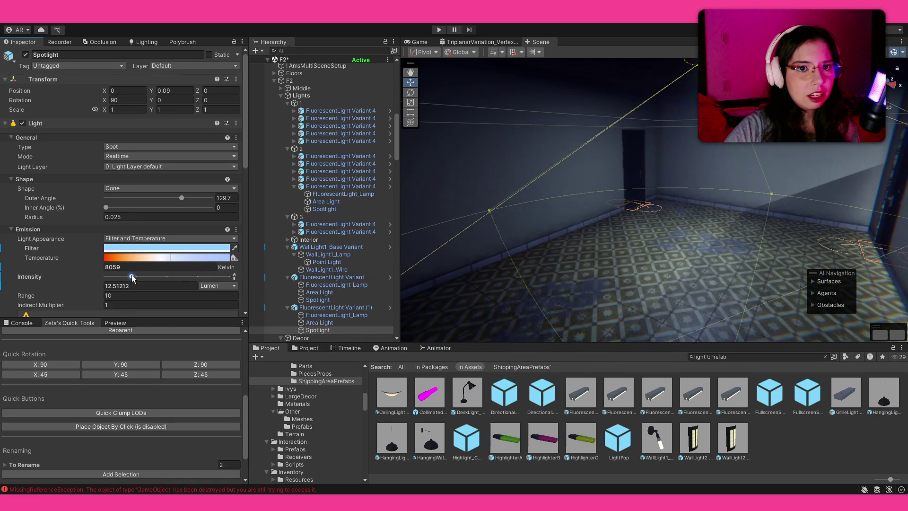
{"action": "mouse_move", "coordinate": [591, 255]}
{"action": "left_mouse_down"}
{"action": "mouse_move", "coordinate": [608, 258]}
{"action": "mouse_move", "coordinate": [531, 266]}
{"action": "mouse_move", "coordinate": [529, 136]}
{"action": "mouse_move", "coordinate": [475, 173]}
{"action": "left_mouse_up"}
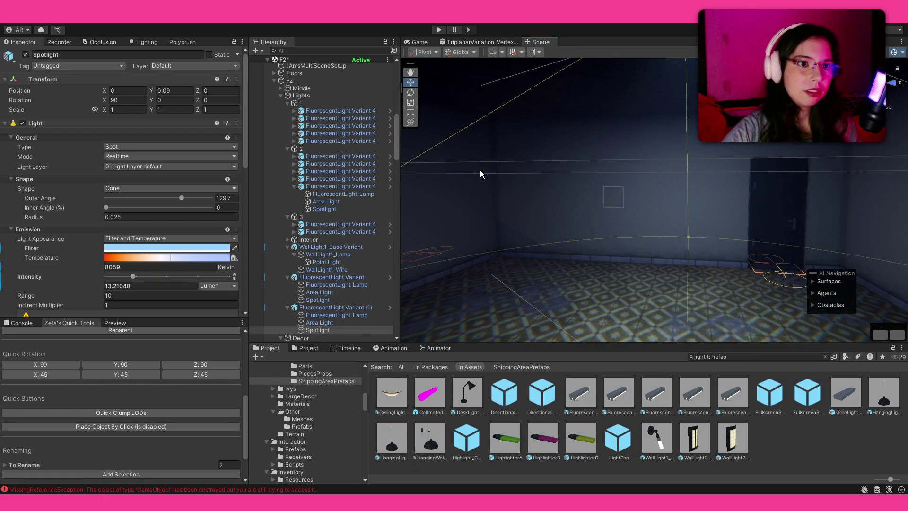
{"action": "left_click_drag", "start_coordinate": [518, 184], "coordinate": [492, 198]}
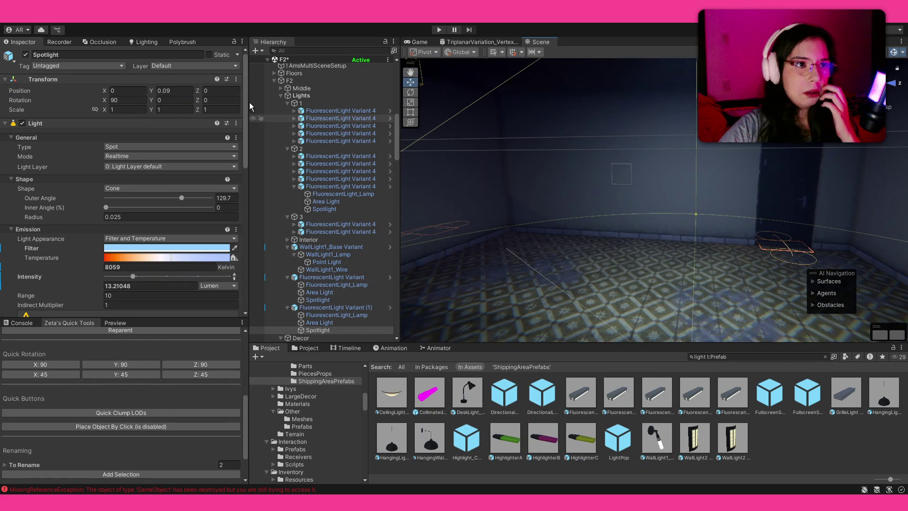
Add an empty child named SecurityRoom under Decor, save the F2 scene, and clear the asset search.
{"action": "left_click", "coordinate": [274, 81]}
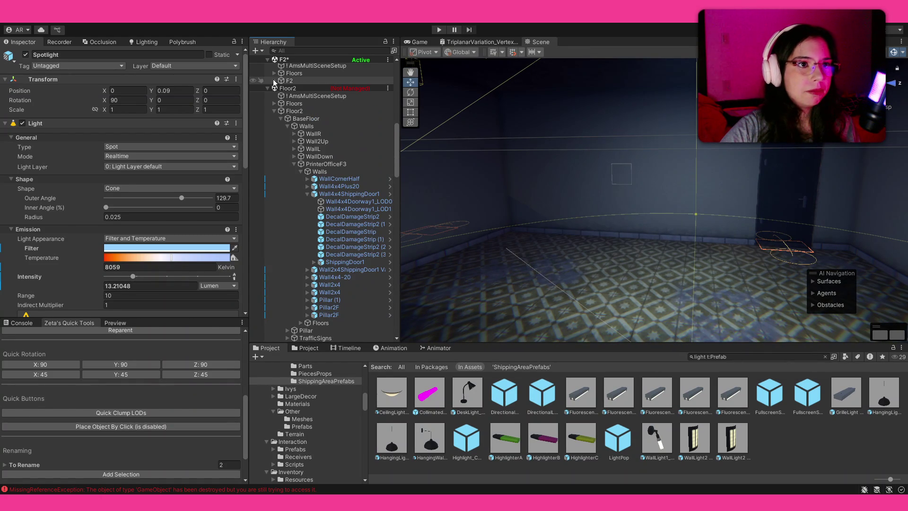
{"action": "left_click", "coordinate": [275, 80]}
{"action": "left_click", "coordinate": [280, 95]}
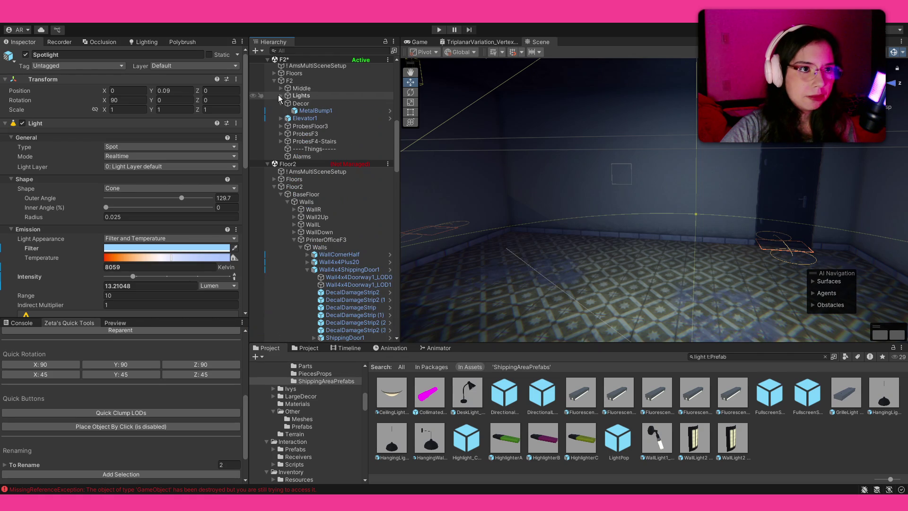
{"action": "left_click", "coordinate": [295, 103]}
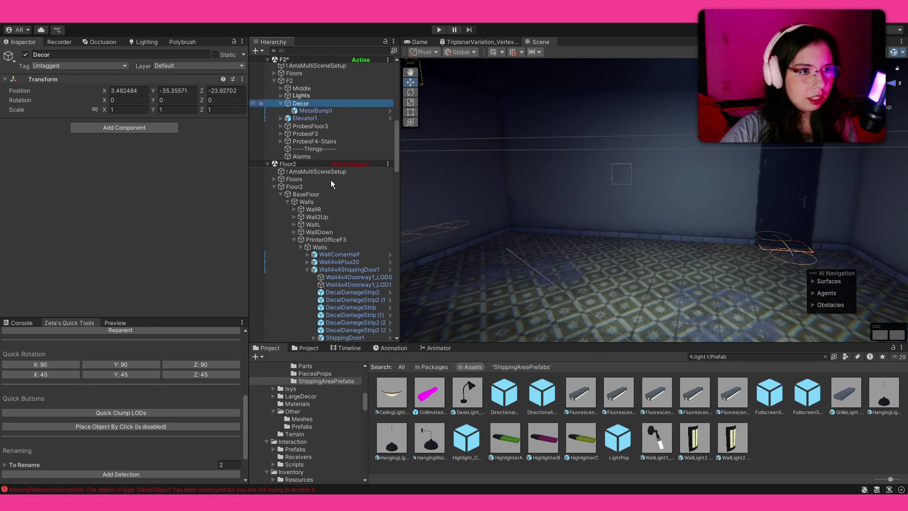
{"action": "key", "text": "alt+shift+n"}
{"action": "type", "text": "Security Ro"}
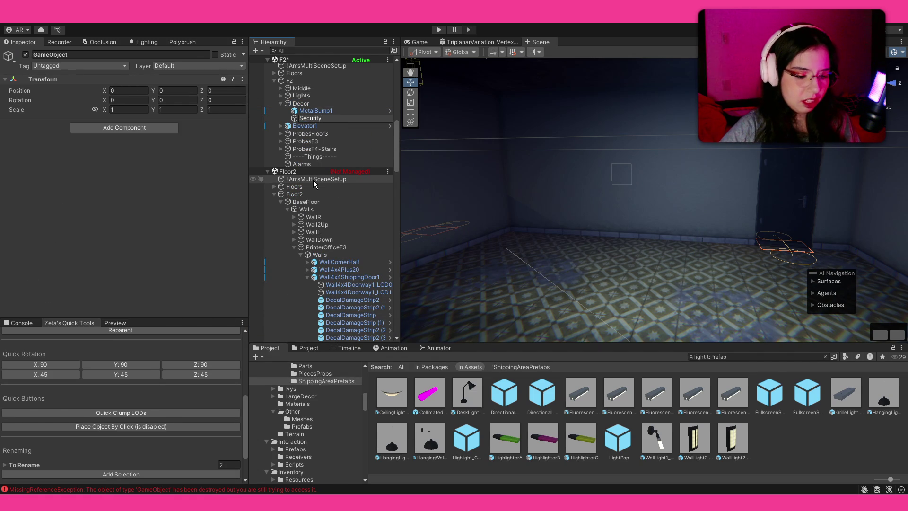
{"action": "key", "text": "Left"}
{"action": "key", "text": "Left"}
{"action": "key", "text": "BackSpace"}
{"action": "key", "text": "End"}
{"action": "type", "text": "om"}
{"action": "key", "text": "Return"}
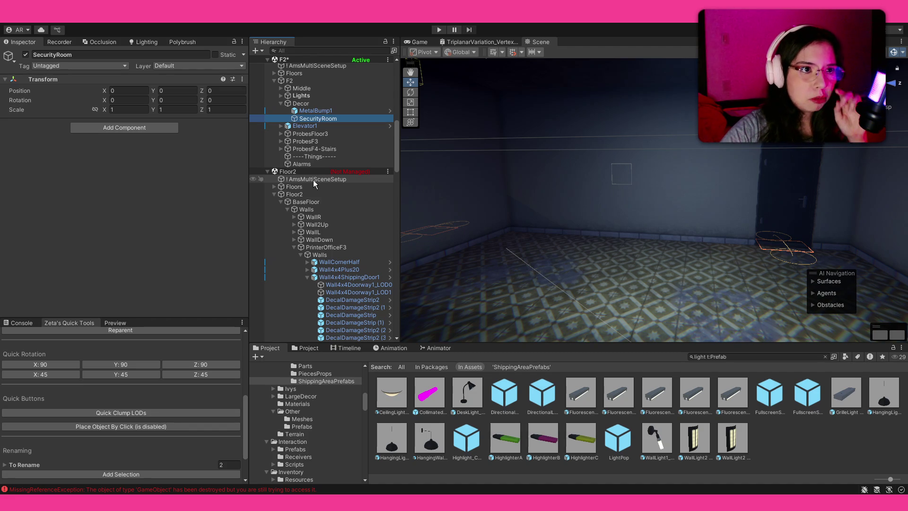
{"action": "key", "text": "ctrl+s"}
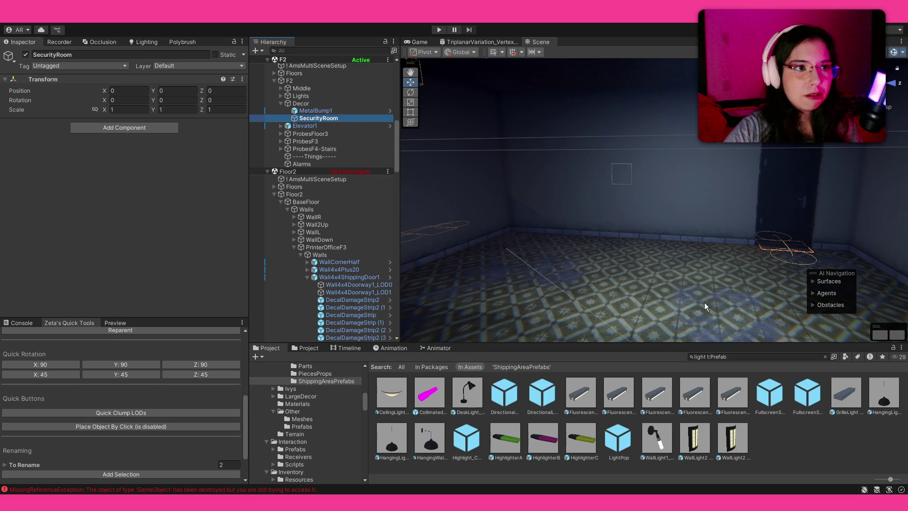
{"action": "left_click", "coordinate": [746, 355]}
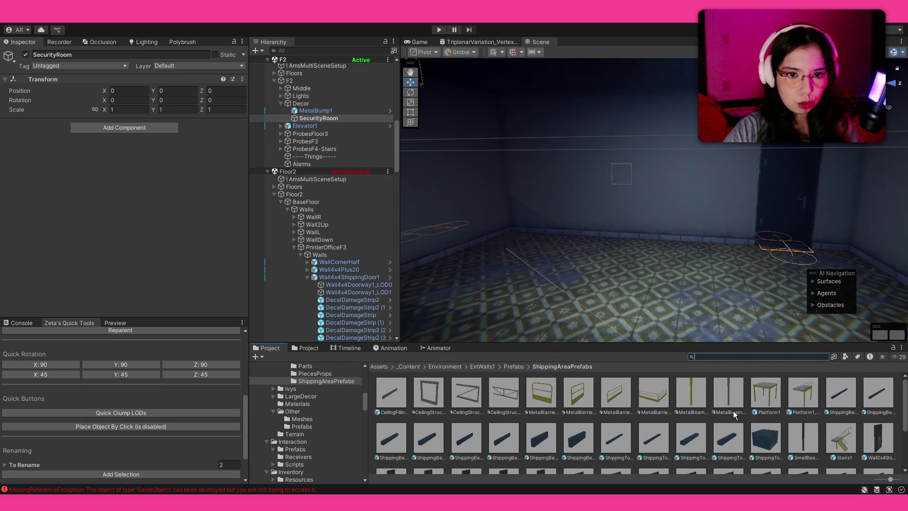
Browse to the _Content Props folder in the Project window.
{"action": "scroll", "coordinate": [580, 375], "scroll_direction": "down", "scroll_amount": 3}
{"action": "left_click", "coordinate": [408, 366]}
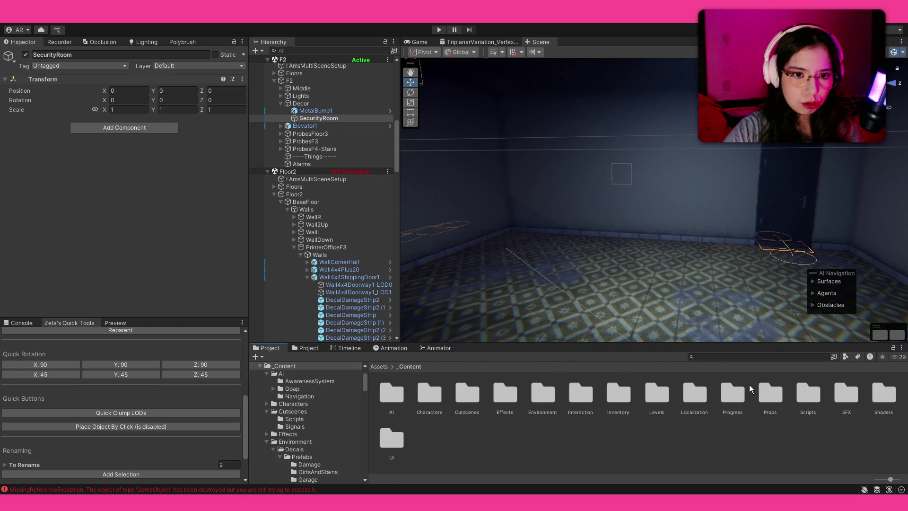
{"action": "double_click", "coordinate": [764, 394]}
Select three ShippingDoor5 doors, generate GUIDs for their interactions, and frame them.
{"action": "left_click", "coordinate": [754, 218]}
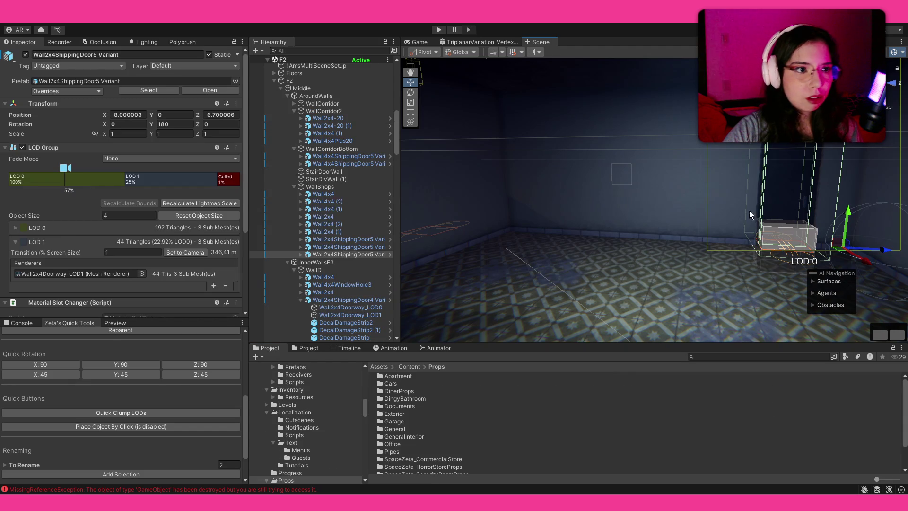
{"action": "left_click", "coordinate": [301, 254]}
{"action": "left_click", "coordinate": [345, 264]}
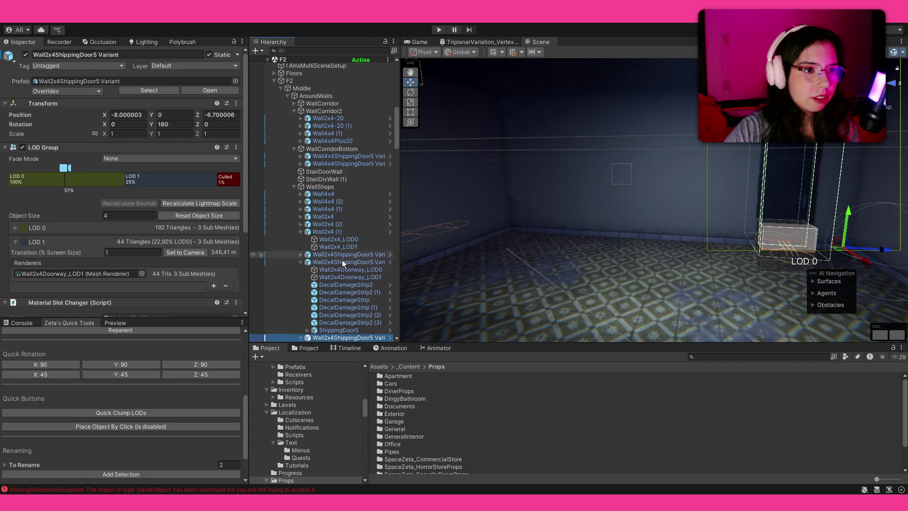
{"action": "scroll", "coordinate": [346, 267], "scroll_direction": "down", "scroll_amount": 2}
{"action": "left_click", "coordinate": [339, 274]}
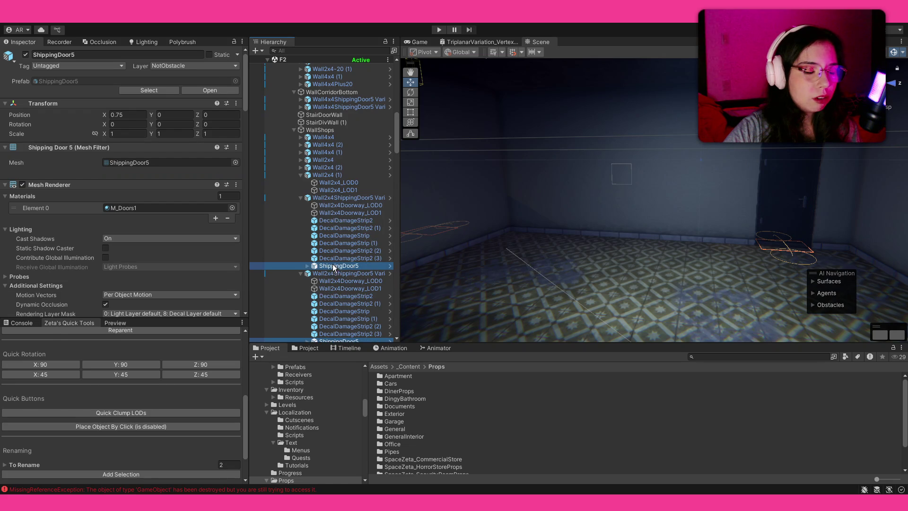
{"action": "scroll", "coordinate": [339, 265], "scroll_direction": "down", "scroll_amount": 3}
{"action": "left_click", "coordinate": [339, 257], "text": "ctrl"}
{"action": "scroll", "coordinate": [338, 272], "scroll_direction": "down", "scroll_amount": 4}
{"action": "left_click", "coordinate": [339, 218], "text": "ctrl"}
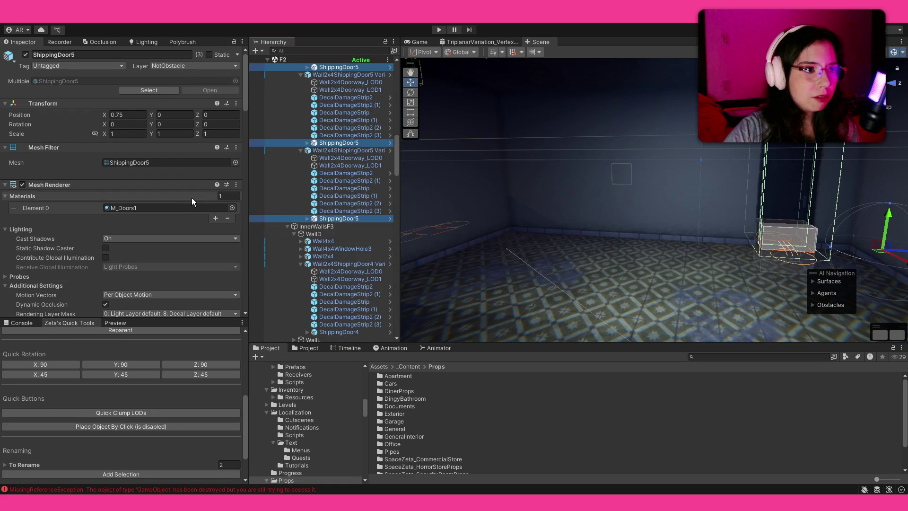
{"action": "scroll", "coordinate": [149, 220], "scroll_direction": "down", "scroll_amount": 7}
{"action": "left_click", "coordinate": [105, 194]}
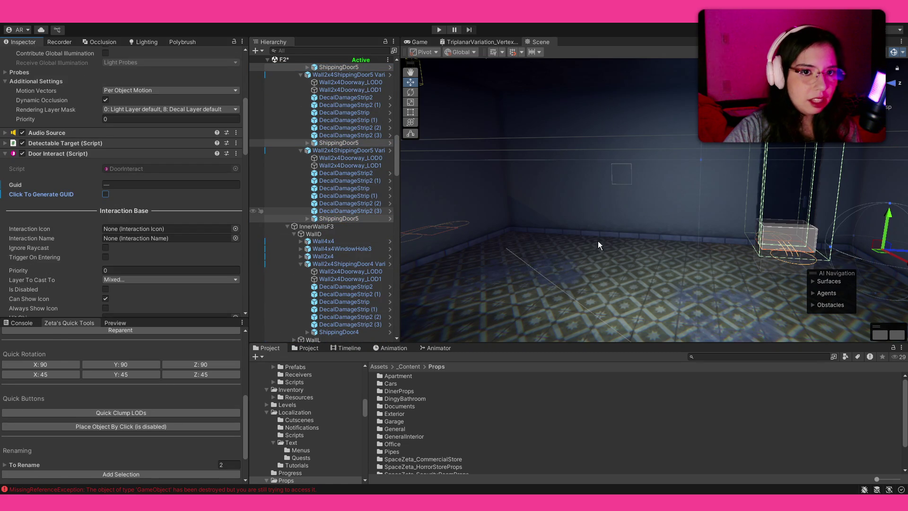
{"action": "key", "text": "f"}
Enlarge the Project thumbnails and open the SpaceZeta_SecurityRoomProps Prefabs folder.
{"action": "left_click_drag", "start_coordinate": [876, 479], "coordinate": [894, 480]}
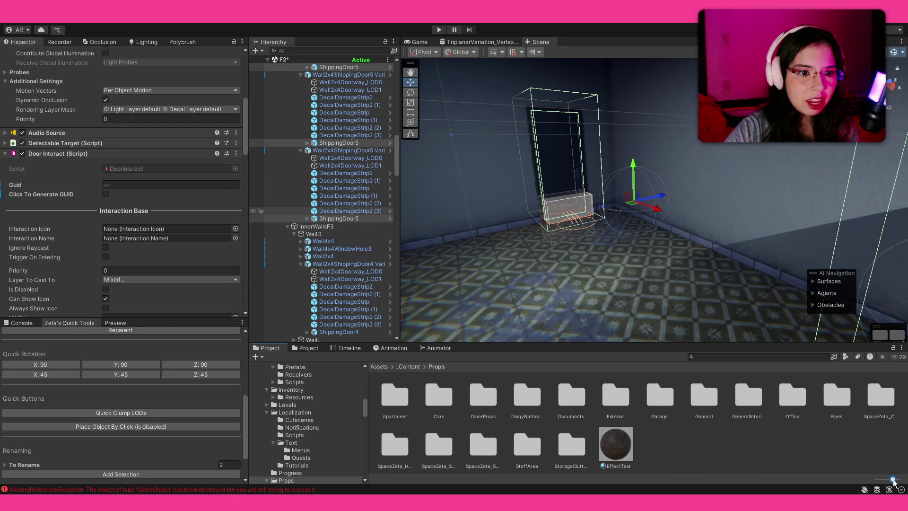
{"action": "left_click", "coordinate": [470, 444]}
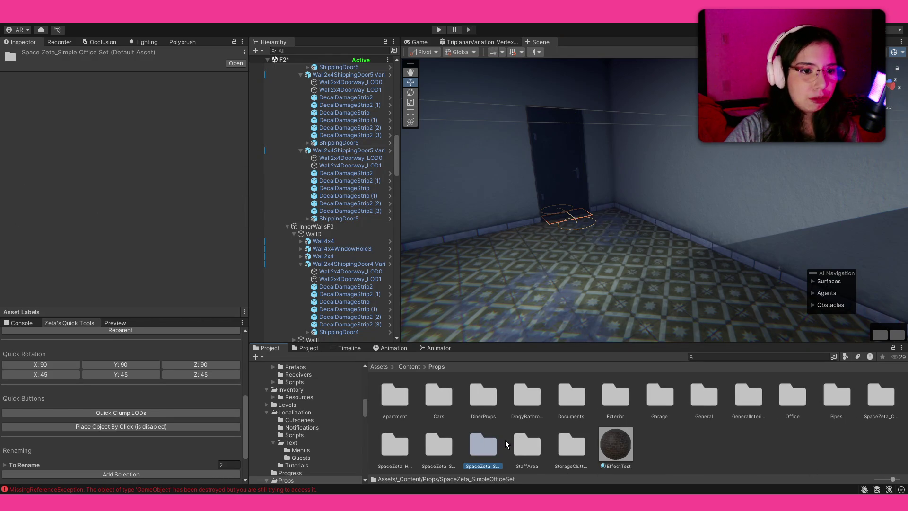
{"action": "left_click", "coordinate": [525, 443]}
{"action": "double_click", "coordinate": [440, 447]}
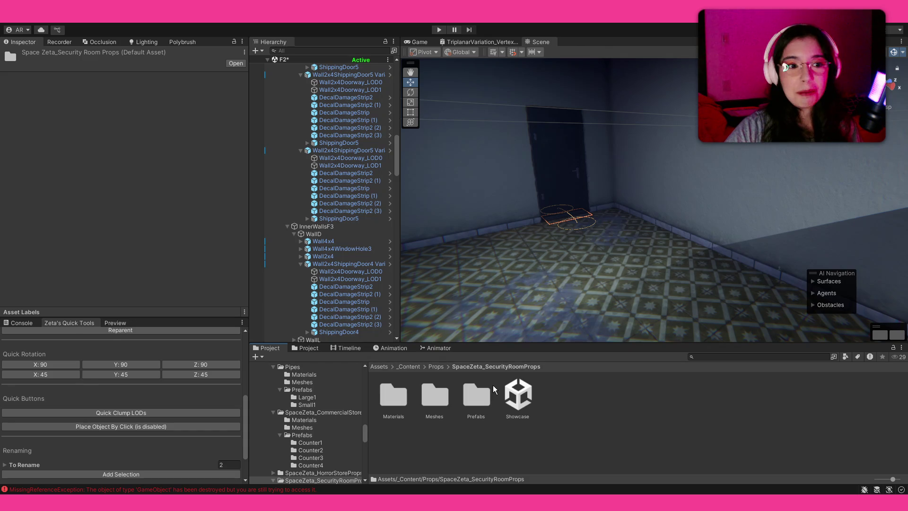
{"action": "double_click", "coordinate": [477, 395]}
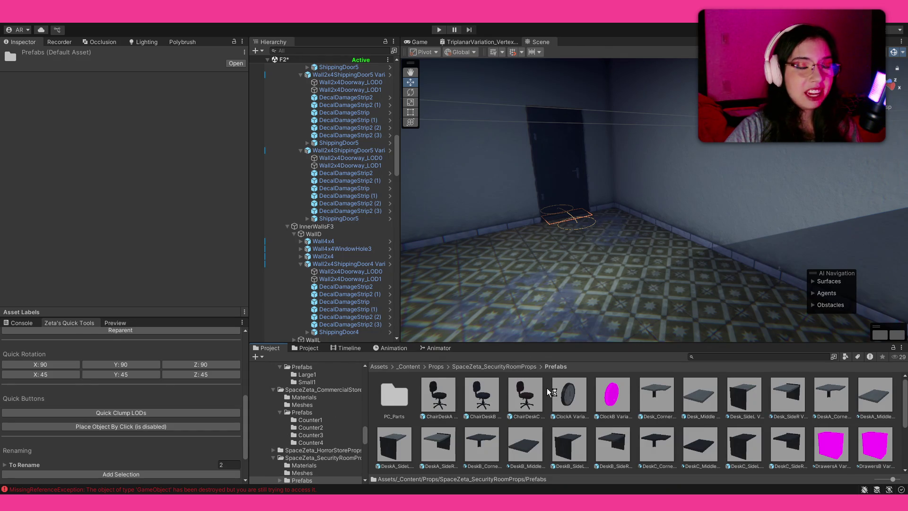
{"action": "left_click_drag", "start_coordinate": [557, 284], "coordinate": [456, 265]}
Select three Wall4x4 wall pieces and duplicate them with Ctrl+D.
{"action": "mouse_move", "coordinate": [612, 339]}
{"action": "left_mouse_down"}
{"action": "mouse_move", "coordinate": [588, 237]}
{"action": "mouse_move", "coordinate": [576, 235]}
{"action": "mouse_move", "coordinate": [485, 274]}
{"action": "mouse_move", "coordinate": [649, 316]}
{"action": "mouse_move", "coordinate": [580, 328]}
{"action": "mouse_move", "coordinate": [684, 323]}
{"action": "mouse_move", "coordinate": [659, 321]}
{"action": "mouse_move", "coordinate": [640, 269]}
{"action": "mouse_move", "coordinate": [494, 333]}
{"action": "mouse_move", "coordinate": [519, 246]}
{"action": "left_mouse_up"}
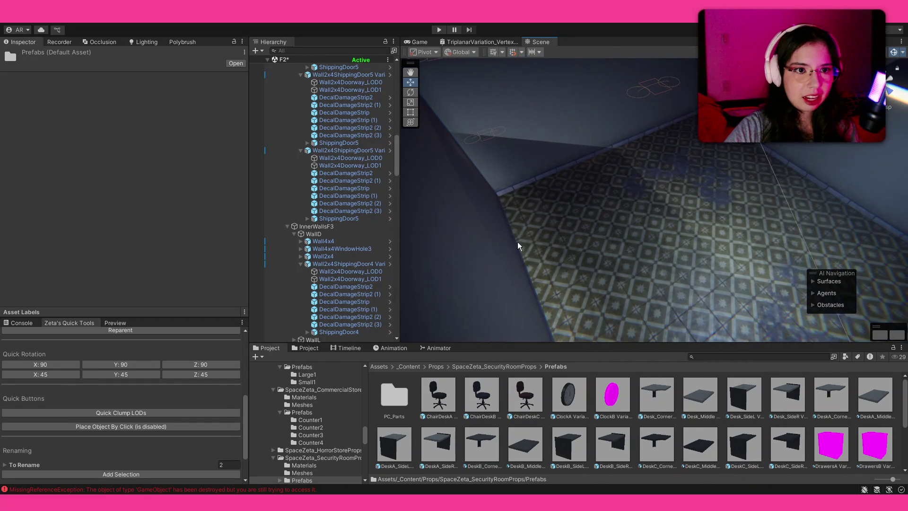
{"action": "mouse_move", "coordinate": [686, 161]}
{"action": "left_mouse_down"}
{"action": "mouse_move", "coordinate": [610, 148]}
{"action": "mouse_move", "coordinate": [457, 191]}
{"action": "mouse_move", "coordinate": [581, 140]}
{"action": "mouse_move", "coordinate": [537, 233]}
{"action": "mouse_move", "coordinate": [754, 248]}
{"action": "mouse_move", "coordinate": [699, 259]}
{"action": "mouse_move", "coordinate": [703, 304]}
{"action": "mouse_move", "coordinate": [658, 256]}
{"action": "mouse_move", "coordinate": [648, 327]}
{"action": "mouse_move", "coordinate": [638, 334]}
{"action": "mouse_move", "coordinate": [591, 245]}
{"action": "mouse_move", "coordinate": [537, 240]}
{"action": "mouse_move", "coordinate": [566, 263]}
{"action": "mouse_move", "coordinate": [684, 218]}
{"action": "mouse_move", "coordinate": [659, 203]}
{"action": "mouse_move", "coordinate": [648, 219]}
{"action": "mouse_move", "coordinate": [695, 224]}
{"action": "mouse_move", "coordinate": [560, 262]}
{"action": "mouse_move", "coordinate": [697, 243]}
{"action": "mouse_move", "coordinate": [738, 214]}
{"action": "mouse_move", "coordinate": [731, 208]}
{"action": "mouse_move", "coordinate": [694, 225]}
{"action": "mouse_move", "coordinate": [728, 225]}
{"action": "mouse_move", "coordinate": [603, 234]}
{"action": "left_mouse_up"}
{"action": "left_click", "coordinate": [611, 148]}
{"action": "left_click", "coordinate": [584, 118], "text": "shift"}
{"action": "left_click", "coordinate": [580, 140], "text": "shift"}
{"action": "key", "text": "ctrl+d"}
{"action": "left_click", "coordinate": [559, 262]}
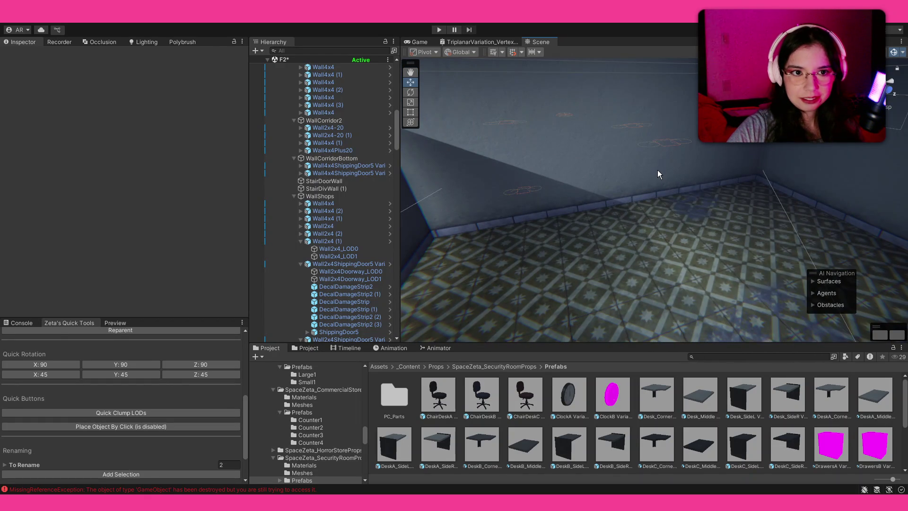
Frame two walls and try placing a DeskB_SideL desk, then delete it.
{"action": "left_click", "coordinate": [575, 208]}
{"action": "left_click", "coordinate": [514, 179], "text": "shift"}
{"action": "key", "text": "f"}
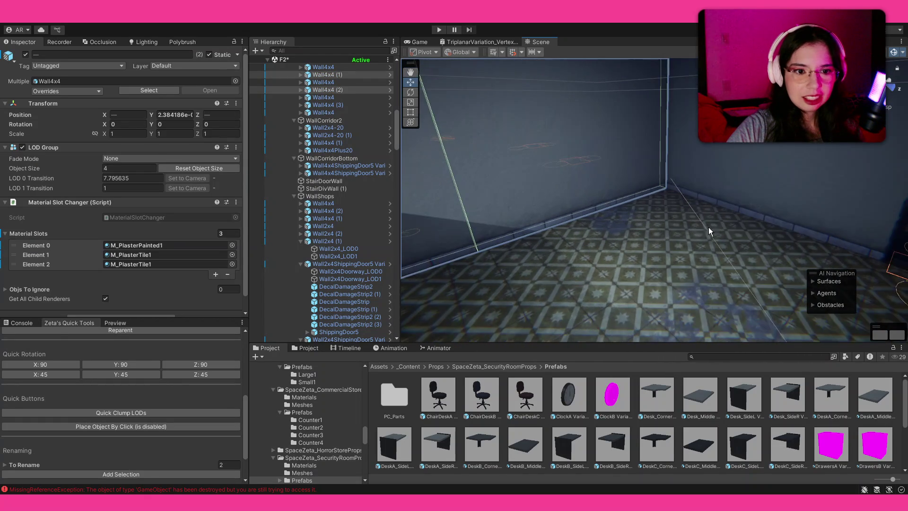
{"action": "left_click", "coordinate": [580, 447]}
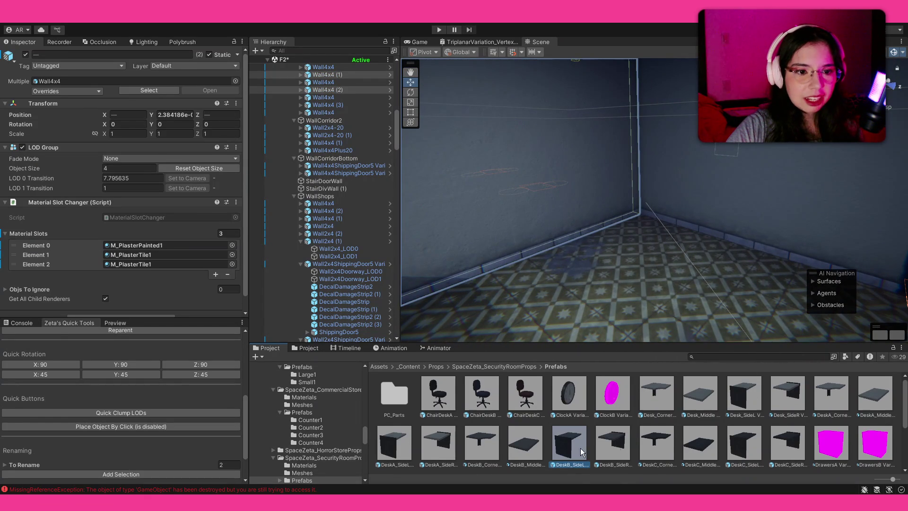
{"action": "left_click_drag", "start_coordinate": [637, 263], "coordinate": [634, 271]}
{"action": "key", "text": "Delete"}
Place DeskC_SideL and DeskC_Corner, vertex-snap them together, and slide both back along Z.
{"action": "mouse_move", "coordinate": [756, 457]}
{"action": "left_mouse_down"}
{"action": "mouse_move", "coordinate": [649, 288]}
{"action": "mouse_move", "coordinate": [527, 283]}
{"action": "mouse_move", "coordinate": [545, 254]}
{"action": "mouse_move", "coordinate": [544, 263]}
{"action": "left_mouse_up"}
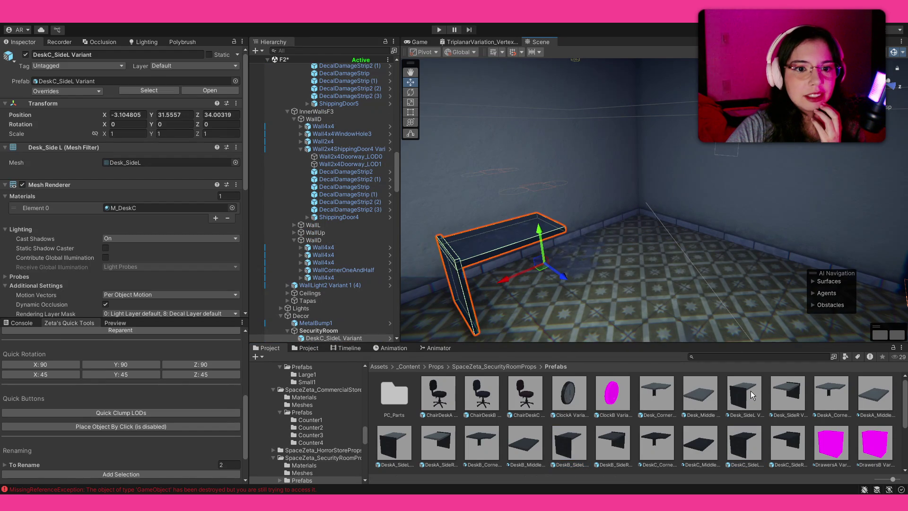
{"action": "mouse_move", "coordinate": [660, 444]}
{"action": "left_mouse_down"}
{"action": "mouse_move", "coordinate": [657, 315]}
{"action": "mouse_move", "coordinate": [637, 234]}
{"action": "left_mouse_up"}
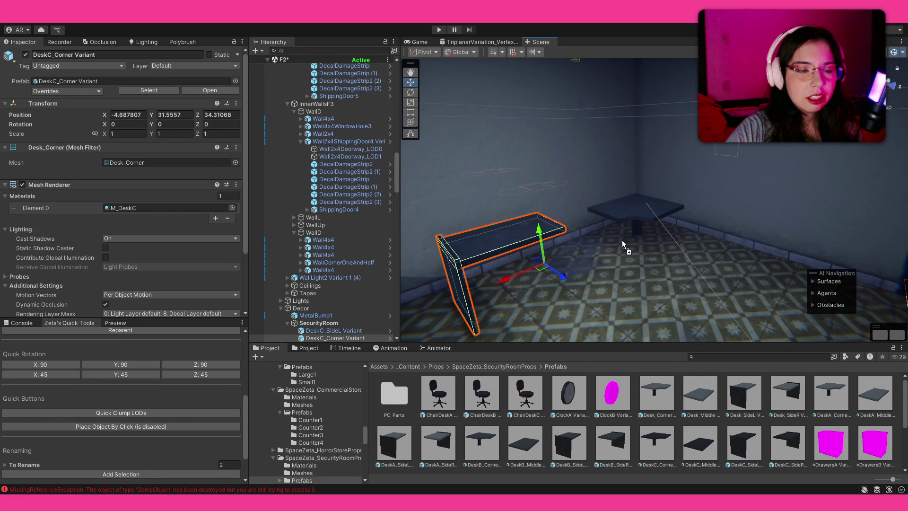
{"action": "left_click", "coordinate": [549, 230]}
{"action": "key", "text": "v"}
{"action": "mouse_move", "coordinate": [568, 230]}
{"action": "left_mouse_down"}
{"action": "mouse_move", "coordinate": [623, 222]}
{"action": "mouse_move", "coordinate": [640, 251]}
{"action": "mouse_move", "coordinate": [687, 257]}
{"action": "left_mouse_up"}
{"action": "left_click", "coordinate": [687, 257], "text": "shift"}
{"action": "left_click_drag", "start_coordinate": [694, 226], "coordinate": [615, 228]}
{"action": "mouse_move", "coordinate": [663, 195]}
{"action": "left_mouse_down"}
{"action": "mouse_move", "coordinate": [626, 250]}
{"action": "mouse_move", "coordinate": [560, 247]}
{"action": "mouse_move", "coordinate": [540, 210]}
{"action": "mouse_move", "coordinate": [590, 211]}
{"action": "mouse_move", "coordinate": [539, 219]}
{"action": "mouse_move", "coordinate": [653, 215]}
{"action": "mouse_move", "coordinate": [721, 189]}
{"action": "mouse_move", "coordinate": [663, 212]}
{"action": "left_mouse_up"}
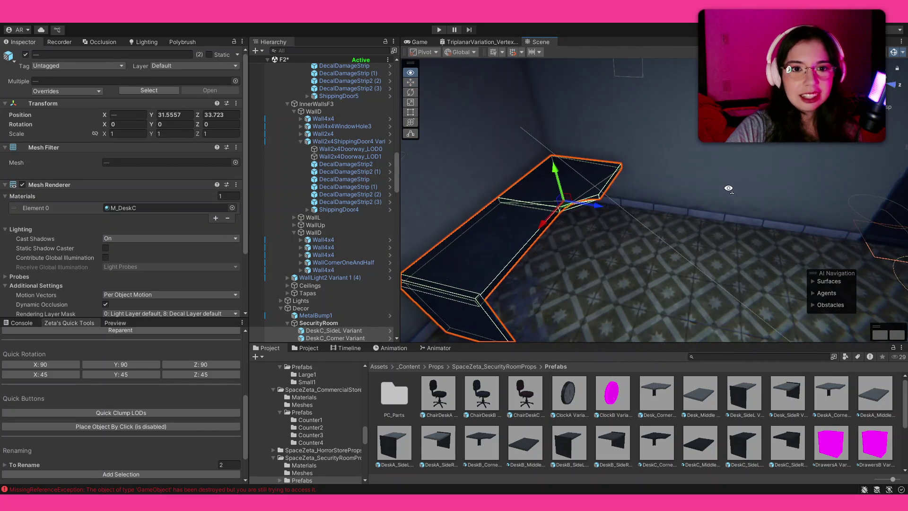
Add a DeskC_Middle piece and snap it against the corner piece.
{"action": "mouse_move", "coordinate": [699, 428]}
{"action": "left_mouse_down"}
{"action": "mouse_move", "coordinate": [671, 243]}
{"action": "mouse_move", "coordinate": [626, 276]}
{"action": "mouse_move", "coordinate": [584, 277]}
{"action": "left_mouse_up"}
{"action": "key", "text": "e"}
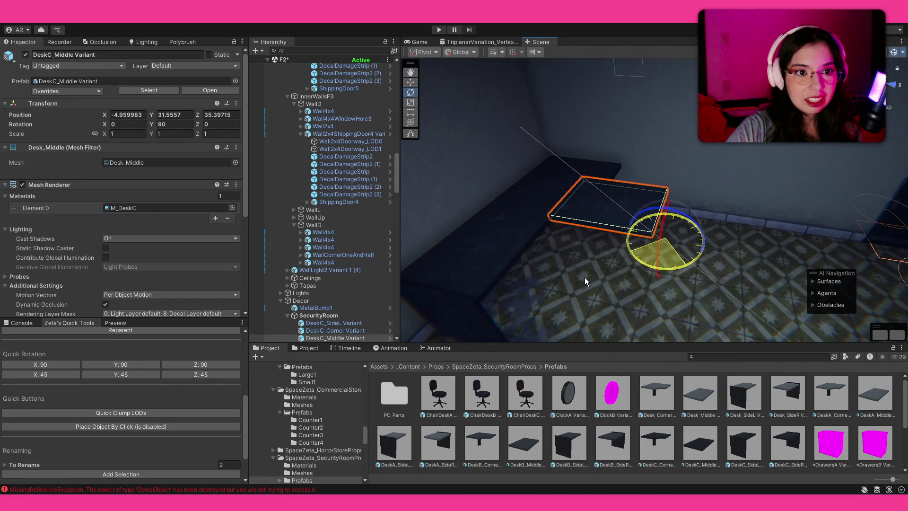
{"action": "key", "text": "w"}
{"action": "mouse_move", "coordinate": [552, 225]}
{"action": "left_mouse_down"}
{"action": "mouse_move", "coordinate": [609, 208]}
{"action": "mouse_move", "coordinate": [601, 200]}
{"action": "left_mouse_up"}
Add a DeskC_SideR end piece, rotate it 90°, and vertex-snap it against the wall.
{"action": "left_click_drag", "start_coordinate": [737, 290], "coordinate": [737, 277]}
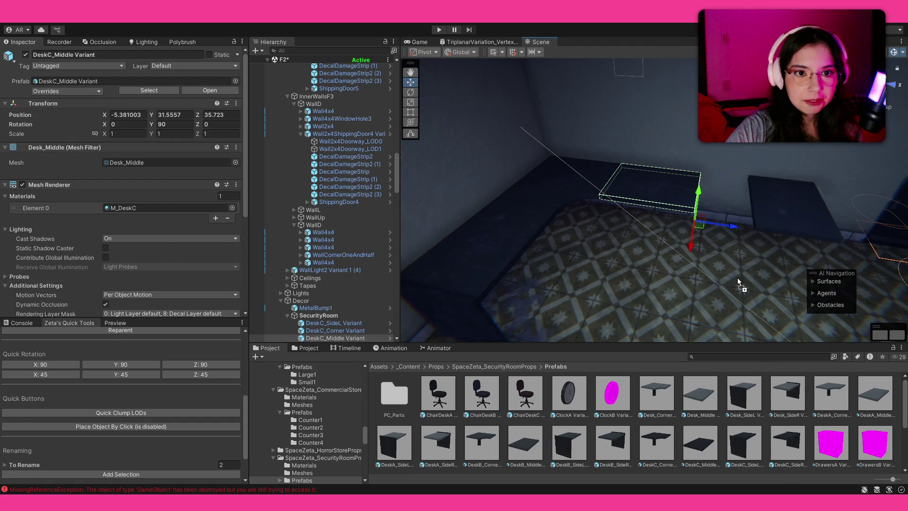
{"action": "key", "text": "e"}
{"action": "left_click_drag", "start_coordinate": [752, 311], "coordinate": [631, 299]}
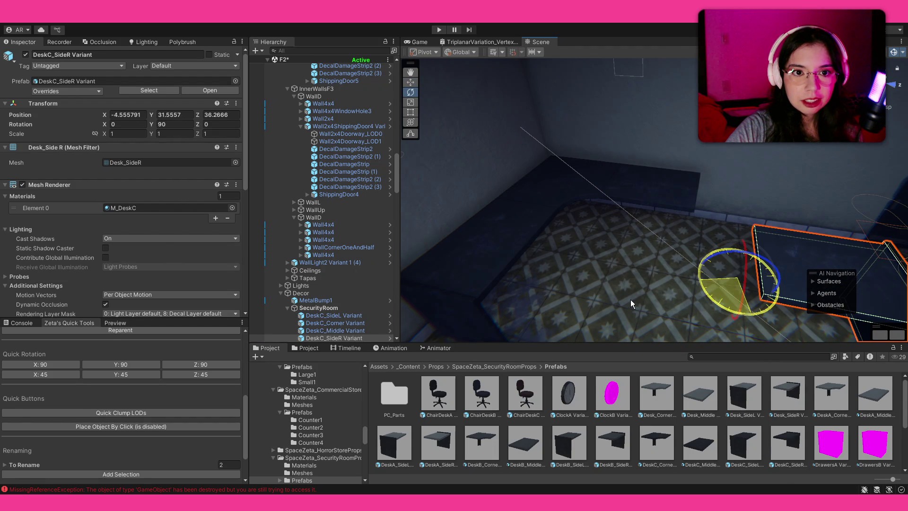
{"action": "key", "text": "w"}
{"action": "key", "text": "v"}
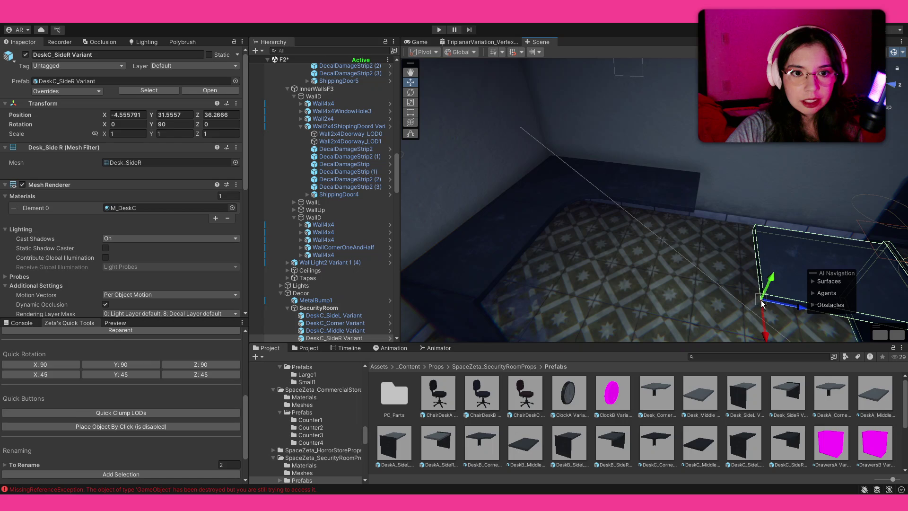
{"action": "mouse_move", "coordinate": [763, 305]}
{"action": "left_mouse_down"}
{"action": "mouse_move", "coordinate": [693, 209]}
{"action": "mouse_move", "coordinate": [559, 242]}
{"action": "mouse_move", "coordinate": [517, 299]}
{"action": "mouse_move", "coordinate": [787, 235]}
{"action": "left_mouse_up"}
{"action": "left_click", "coordinate": [705, 387]}
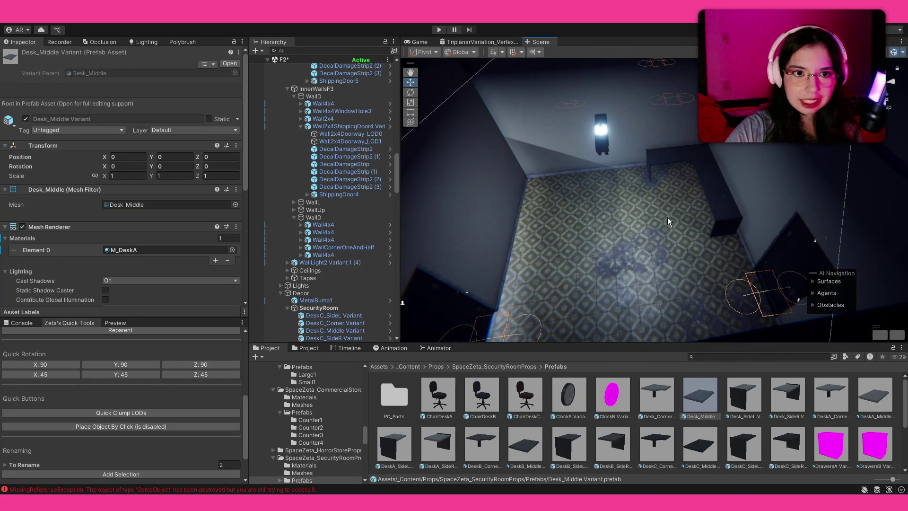
{"action": "left_click", "coordinate": [686, 165]}
{"action": "left_click", "coordinate": [712, 177], "text": "shift"}
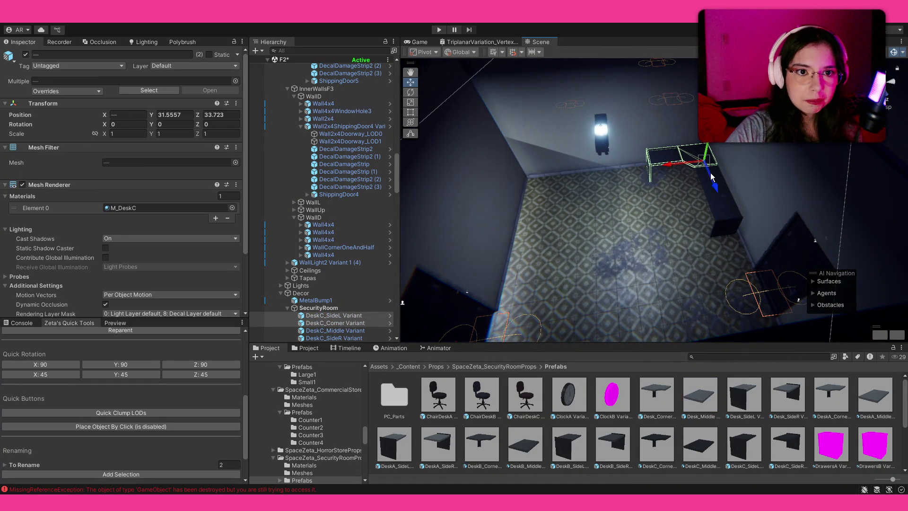
{"action": "left_click", "coordinate": [720, 208], "text": "shift"}
{"action": "left_click", "coordinate": [712, 192], "text": "shift"}
{"action": "left_click", "coordinate": [825, 214], "text": "shift"}
{"action": "left_click_drag", "start_coordinate": [826, 215], "coordinate": [785, 291]}
{"action": "mouse_move", "coordinate": [747, 313]}
{"action": "left_mouse_down"}
{"action": "mouse_move", "coordinate": [694, 329]}
{"action": "mouse_move", "coordinate": [615, 275]}
{"action": "mouse_move", "coordinate": [574, 260]}
{"action": "mouse_move", "coordinate": [732, 256]}
{"action": "mouse_move", "coordinate": [762, 171]}
{"action": "mouse_move", "coordinate": [610, 176]}
{"action": "mouse_move", "coordinate": [581, 156]}
{"action": "left_mouse_up"}
{"action": "left_click", "coordinate": [606, 260]}
{"action": "left_click", "coordinate": [793, 166]}
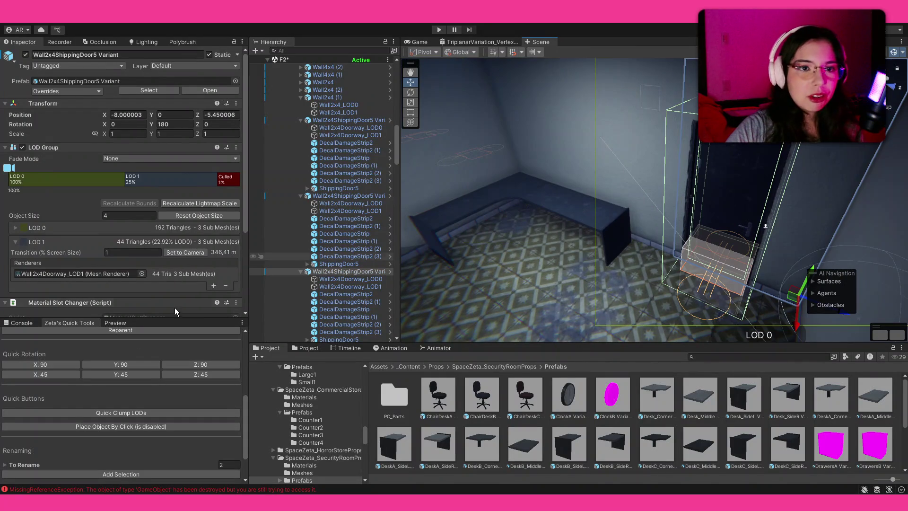
{"action": "scroll", "coordinate": [135, 374], "scroll_direction": "up", "scroll_amount": 5}
{"action": "mouse_move", "coordinate": [521, 236]}
{"action": "left_mouse_down"}
{"action": "mouse_move", "coordinate": [615, 261]}
{"action": "mouse_move", "coordinate": [516, 272]}
{"action": "mouse_move", "coordinate": [558, 200]}
{"action": "left_mouse_up"}
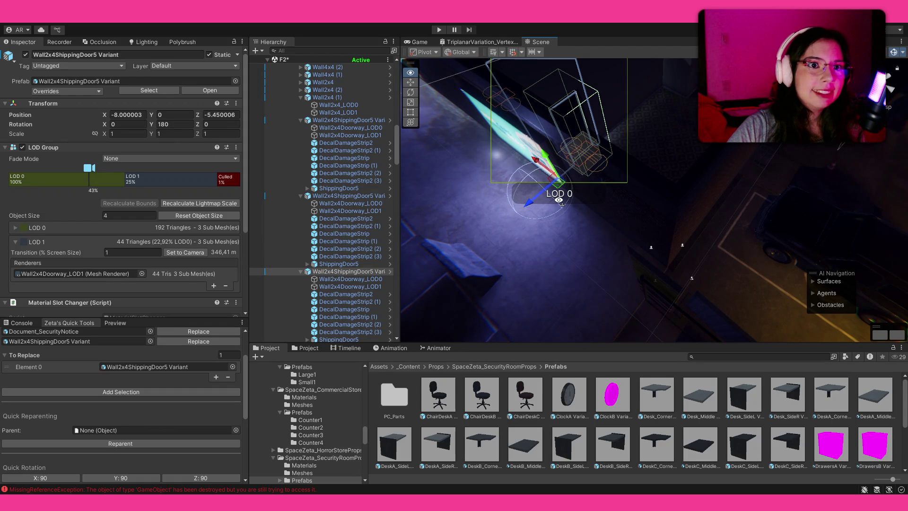
Replace the Wall4x4ShippingDoor5 wall with a plain Wall2x4 using the Replace Tool.
{"action": "mouse_move", "coordinate": [558, 200]}
{"action": "left_mouse_down"}
{"action": "mouse_move", "coordinate": [692, 150]}
{"action": "mouse_move", "coordinate": [760, 147]}
{"action": "left_mouse_up"}
{"action": "left_click_drag", "start_coordinate": [786, 146], "coordinate": [591, 189]}
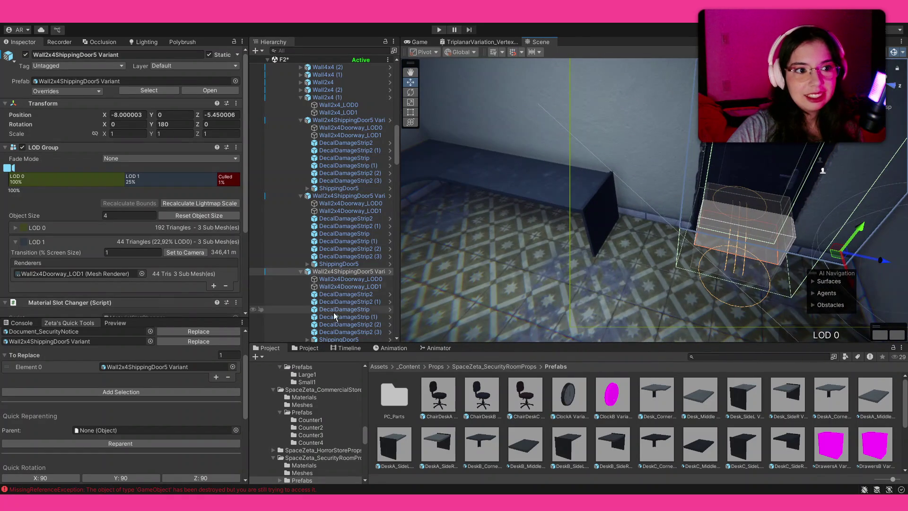
{"action": "scroll", "coordinate": [162, 381], "scroll_direction": "up", "scroll_amount": 3}
{"action": "left_click", "coordinate": [71, 368]}
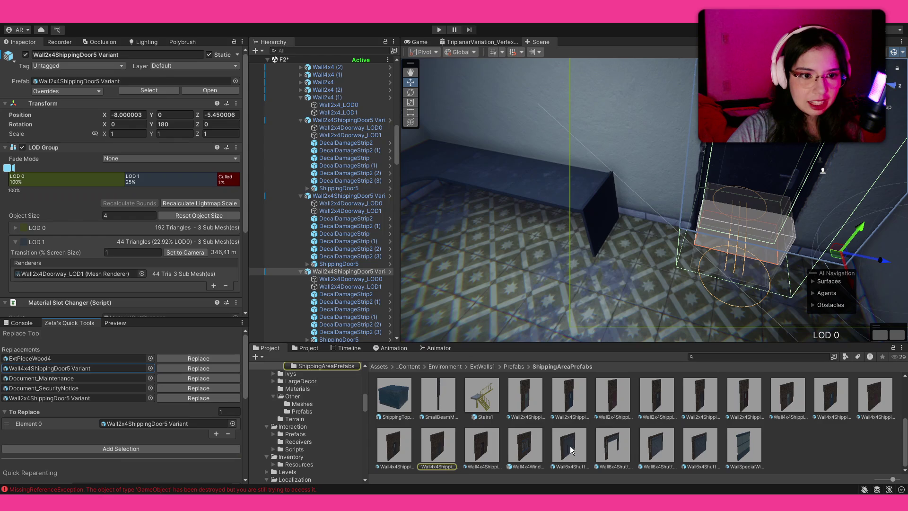
{"action": "left_click", "coordinate": [512, 367]}
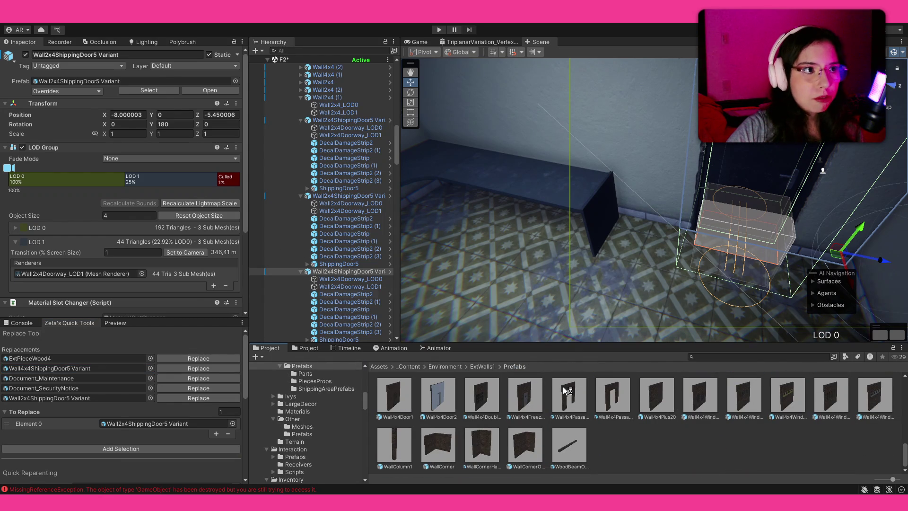
{"action": "scroll", "coordinate": [632, 403], "scroll_direction": "up", "scroll_amount": 3}
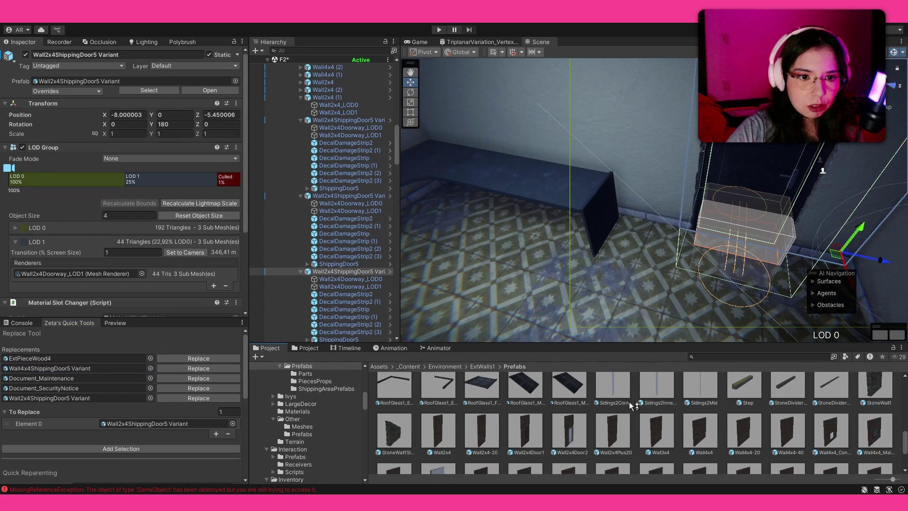
{"action": "mouse_move", "coordinate": [443, 433]}
{"action": "left_mouse_down"}
{"action": "mouse_move", "coordinate": [118, 411]}
{"action": "mouse_move", "coordinate": [88, 391]}
{"action": "left_mouse_up"}
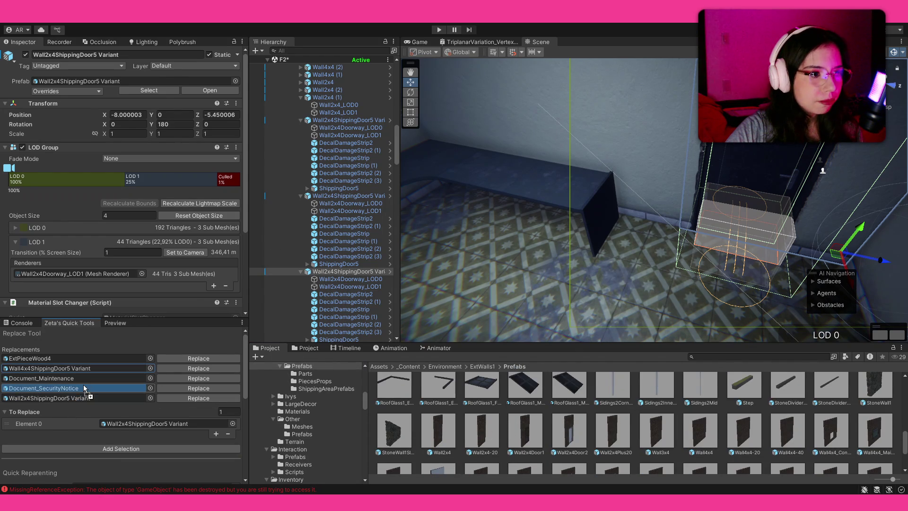
{"action": "left_click", "coordinate": [184, 388]}
Push DeskC_SideR against the wall and slide the extra DeskC_Middle piece right along X.
{"action": "mouse_move", "coordinate": [540, 250]}
{"action": "left_mouse_down"}
{"action": "mouse_move", "coordinate": [543, 208]}
{"action": "mouse_move", "coordinate": [511, 217]}
{"action": "mouse_move", "coordinate": [630, 216]}
{"action": "left_mouse_up"}
{"action": "left_click", "coordinate": [624, 226]}
{"action": "left_click_drag", "start_coordinate": [660, 242], "coordinate": [761, 251]}
{"action": "left_click", "coordinate": [591, 219]}
{"action": "mouse_move", "coordinate": [663, 244]}
{"action": "left_mouse_down"}
{"action": "mouse_move", "coordinate": [737, 246]}
{"action": "mouse_move", "coordinate": [716, 246]}
{"action": "mouse_move", "coordinate": [725, 253]}
{"action": "left_mouse_up"}
{"action": "left_click", "coordinate": [792, 253]}
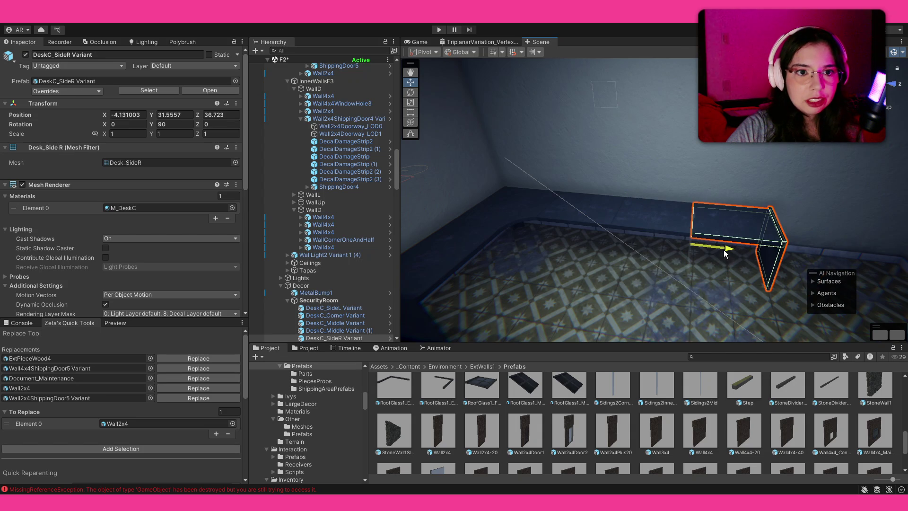
Create an empty Desk object under SecurityRoom and move the DeskC pieces into it.
{"action": "left_click", "coordinate": [322, 301]}
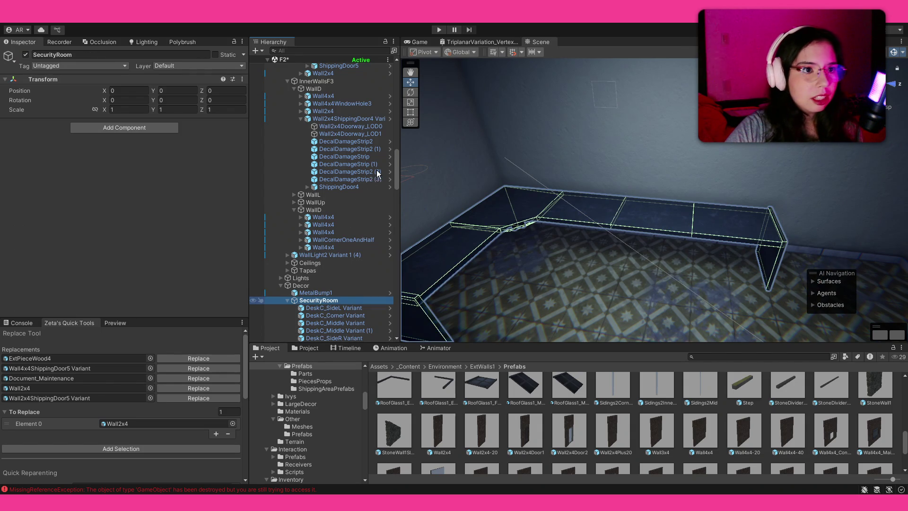
{"action": "key", "text": "alt+shift+n"}
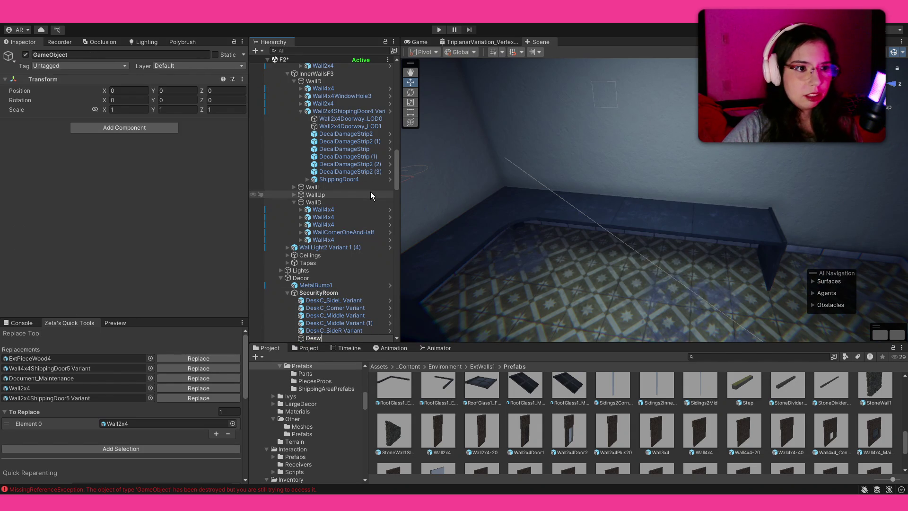
{"action": "type", "text": "sk"}
{"action": "key", "text": "Return"}
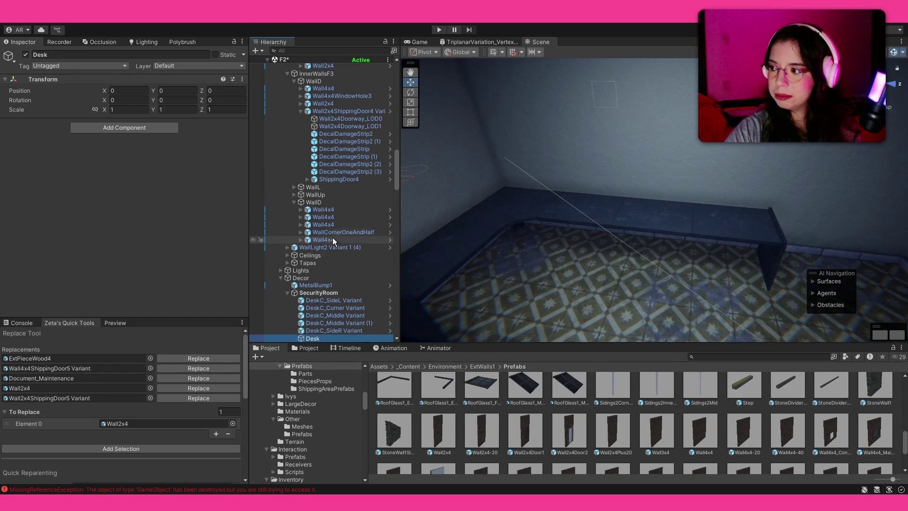
{"action": "left_click", "coordinate": [325, 301]}
{"action": "scroll", "coordinate": [326, 301], "scroll_direction": "down", "scroll_amount": 2}
{"action": "left_click", "coordinate": [326, 302], "text": "shift"}
{"action": "mouse_move", "coordinate": [325, 302]}
{"action": "left_mouse_down"}
{"action": "mouse_move", "coordinate": [327, 315]}
{"action": "mouse_move", "coordinate": [320, 311]}
{"action": "left_mouse_up"}
{"action": "left_click", "coordinate": [295, 272]}
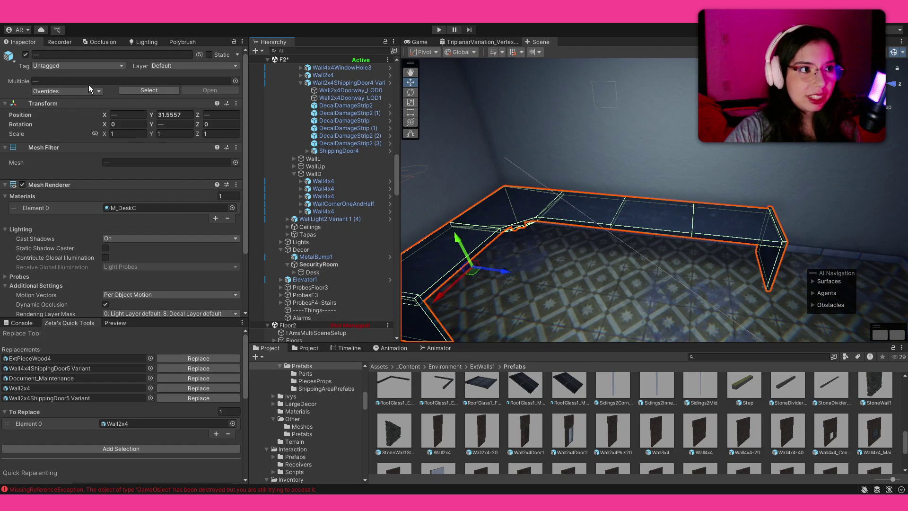
{"action": "key", "text": "ctrl+z"}
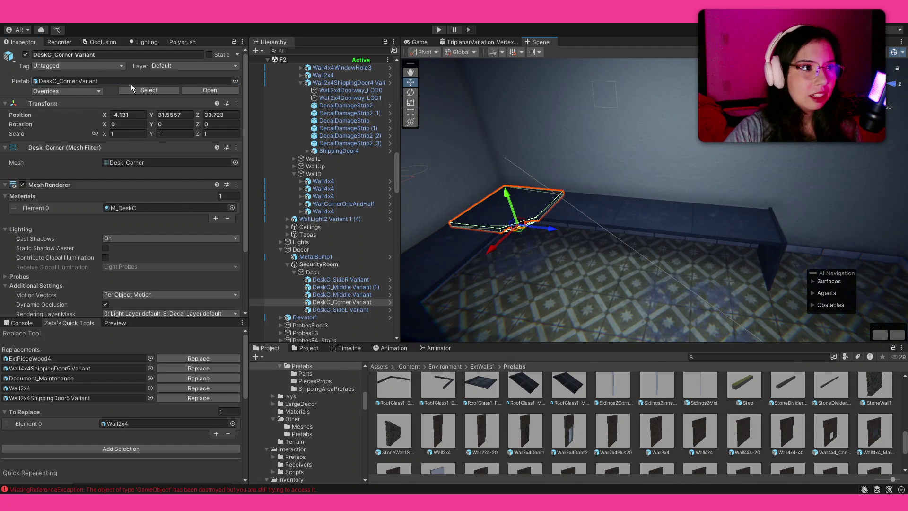
Duplicate DeskC_SideL and slide the copy left, then undo to remove it.
{"action": "left_click", "coordinate": [131, 84]}
{"action": "scroll", "coordinate": [662, 411], "scroll_direction": "down", "scroll_amount": 1}
{"action": "mouse_move", "coordinate": [674, 262]}
{"action": "left_mouse_down"}
{"action": "mouse_move", "coordinate": [539, 248]}
{"action": "mouse_move", "coordinate": [577, 222]}
{"action": "mouse_move", "coordinate": [577, 207]}
{"action": "left_mouse_up"}
{"action": "left_click", "coordinate": [577, 207]}
{"action": "key", "text": "f"}
{"action": "key", "text": "ctrl+d"}
{"action": "left_click_drag", "start_coordinate": [738, 225], "coordinate": [601, 224]}
{"action": "left_click", "coordinate": [739, 209]}
{"action": "key", "text": "ctrl+z"}
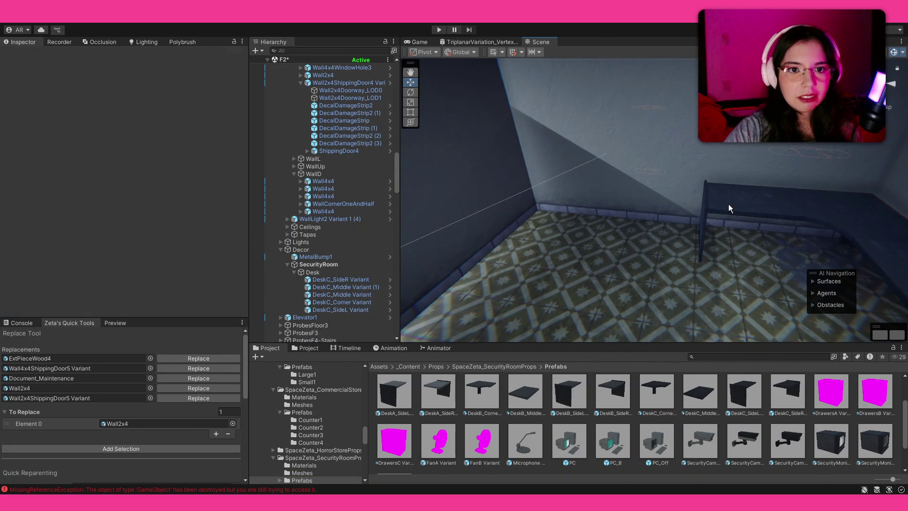
Slide the DeskC pieces into line and add a DeskC_Middle section to the L-shaped desk.
{"action": "mouse_move", "coordinate": [728, 235]}
{"action": "left_mouse_down"}
{"action": "mouse_move", "coordinate": [611, 227]}
{"action": "mouse_move", "coordinate": [690, 205]}
{"action": "left_mouse_up"}
{"action": "left_click_drag", "start_coordinate": [698, 290], "coordinate": [662, 255]}
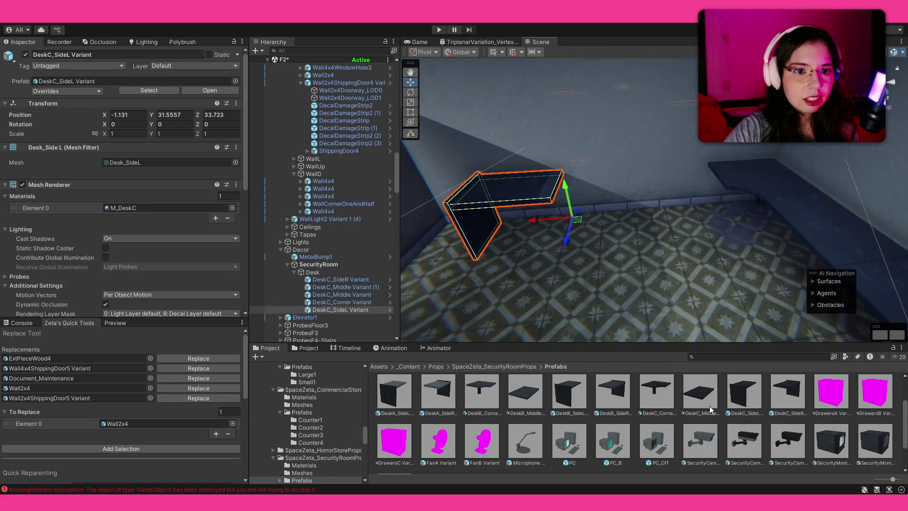
{"action": "scroll", "coordinate": [706, 396], "scroll_direction": "up", "scroll_amount": 2}
{"action": "mouse_move", "coordinate": [706, 416]}
{"action": "left_mouse_down"}
{"action": "mouse_move", "coordinate": [631, 216]}
{"action": "mouse_move", "coordinate": [709, 184]}
{"action": "left_mouse_up"}
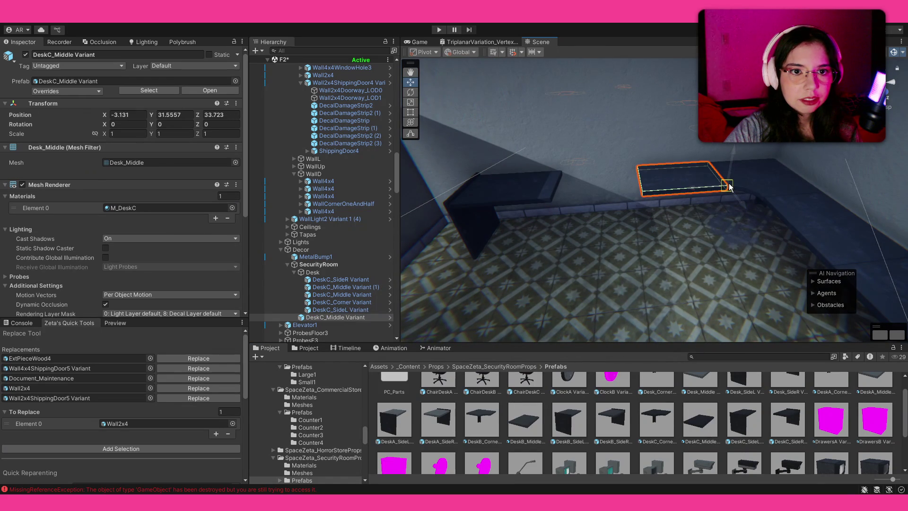
{"action": "left_click", "coordinate": [517, 187]}
{"action": "left_click_drag", "start_coordinate": [536, 217], "coordinate": [614, 218]}
{"action": "mouse_move", "coordinate": [614, 265]}
{"action": "left_mouse_down"}
{"action": "mouse_move", "coordinate": [588, 229]}
{"action": "mouse_move", "coordinate": [756, 253]}
{"action": "mouse_move", "coordinate": [615, 241]}
{"action": "mouse_move", "coordinate": [672, 221]}
{"action": "mouse_move", "coordinate": [644, 197]}
{"action": "mouse_move", "coordinate": [704, 203]}
{"action": "mouse_move", "coordinate": [715, 218]}
{"action": "left_mouse_up"}
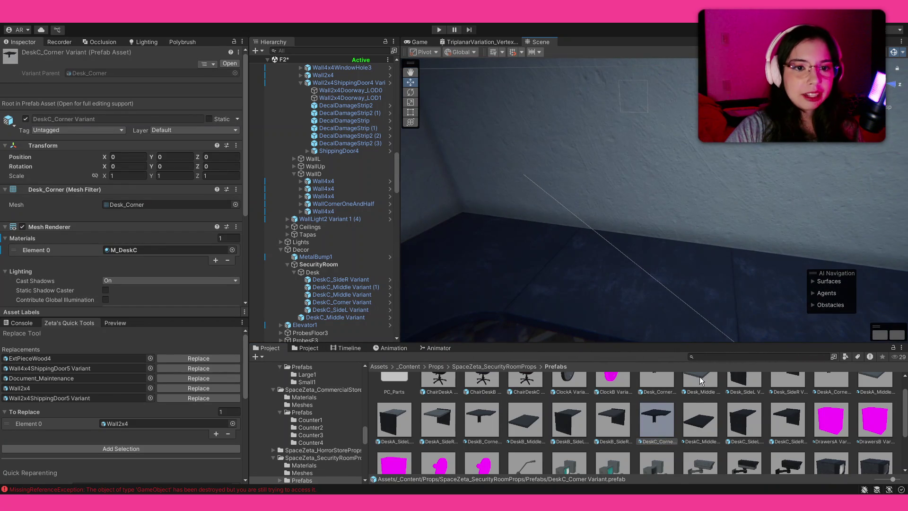
Place SecurityMonitor Variant and SecurityMonitor_B Variant monitors on the desk surface, undoing a misplaced one.
{"action": "scroll", "coordinate": [658, 399], "scroll_direction": "down", "scroll_amount": 3}
{"action": "scroll", "coordinate": [650, 400], "scroll_direction": "up", "scroll_amount": 1}
{"action": "scroll", "coordinate": [827, 406], "scroll_direction": "down", "scroll_amount": 1}
{"action": "left_click", "coordinate": [835, 400]}
{"action": "mouse_move", "coordinate": [625, 440]}
{"action": "left_mouse_down"}
{"action": "mouse_move", "coordinate": [626, 307]}
{"action": "mouse_move", "coordinate": [601, 256]}
{"action": "mouse_move", "coordinate": [549, 250]}
{"action": "left_mouse_up"}
{"action": "mouse_move", "coordinate": [549, 251]}
{"action": "left_mouse_down"}
{"action": "mouse_move", "coordinate": [512, 272]}
{"action": "mouse_move", "coordinate": [639, 322]}
{"action": "mouse_move", "coordinate": [763, 387]}
{"action": "left_mouse_up"}
{"action": "key", "text": "ctrl+z"}
{"action": "left_click_drag", "start_coordinate": [625, 215], "coordinate": [631, 228]}
{"action": "left_click_drag", "start_coordinate": [696, 257], "coordinate": [682, 232]}
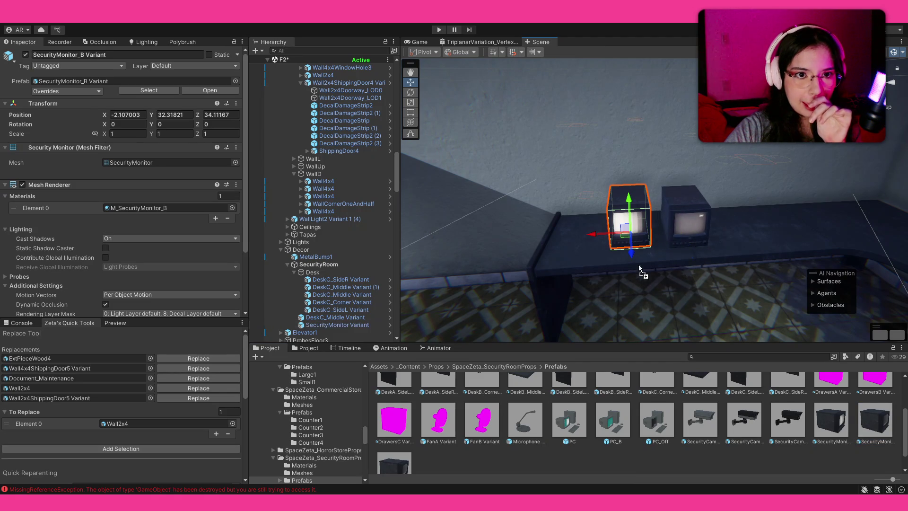
{"action": "left_click_drag", "start_coordinate": [744, 235], "coordinate": [756, 246]}
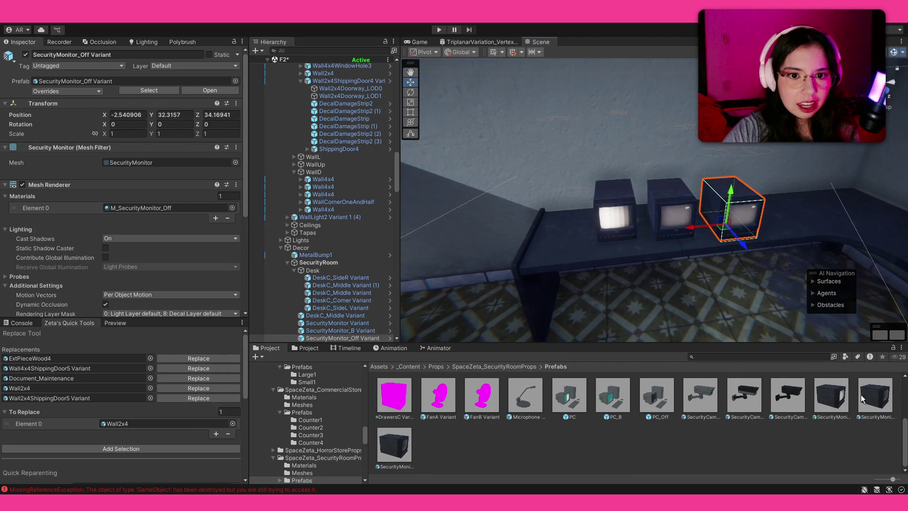
Drop extra SecurityMonitor_B copies, then delete the surplus monitors so only two remain.
{"action": "left_click", "coordinate": [874, 400]}
{"action": "left_click_drag", "start_coordinate": [824, 298], "coordinate": [795, 225]}
{"action": "left_click_drag", "start_coordinate": [394, 445], "coordinate": [567, 236]}
{"action": "key", "text": "Delete"}
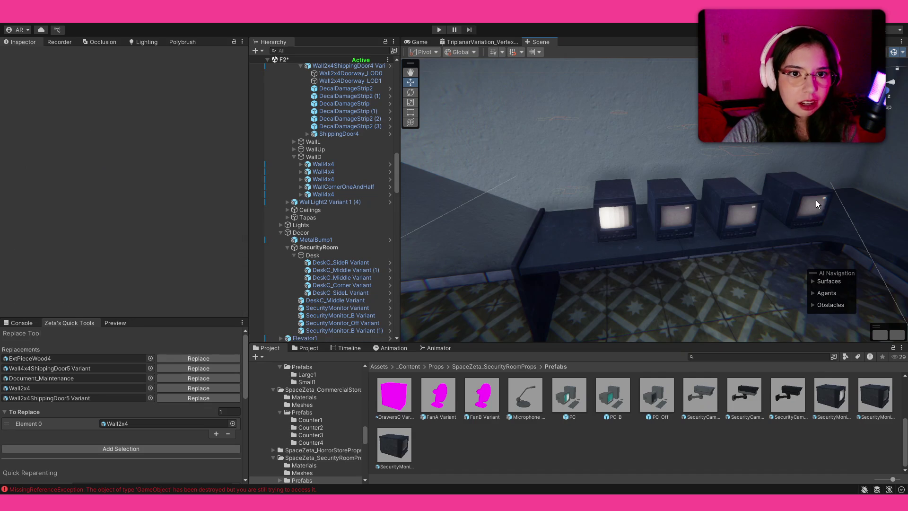
{"action": "left_click", "coordinate": [816, 200]}
{"action": "key", "text": "Delete"}
{"action": "left_click", "coordinate": [733, 218]}
{"action": "key", "text": "Delete"}
{"action": "left_click", "coordinate": [871, 402]}
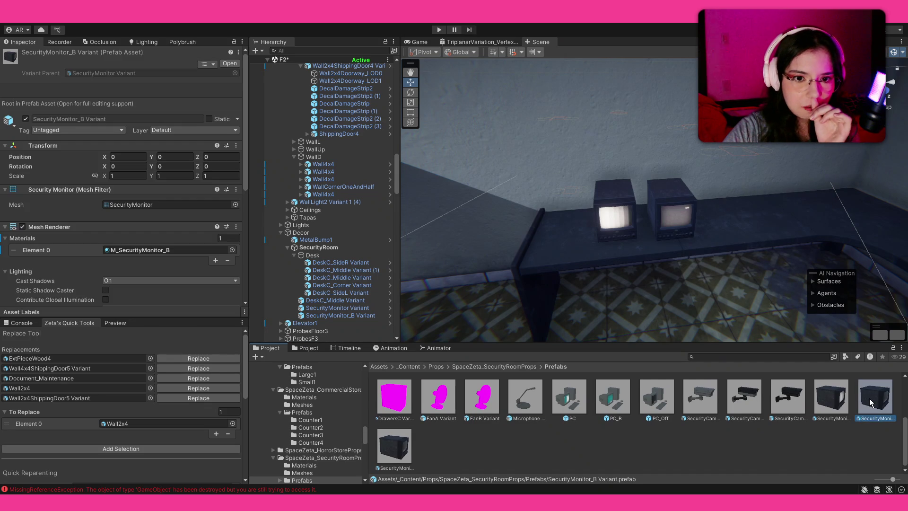
Uncheck UseEmissiveMap on the M_SecurityMonitor_Off material of the SecurityMonitor_Off prefab.
{"action": "left_click", "coordinate": [401, 462]}
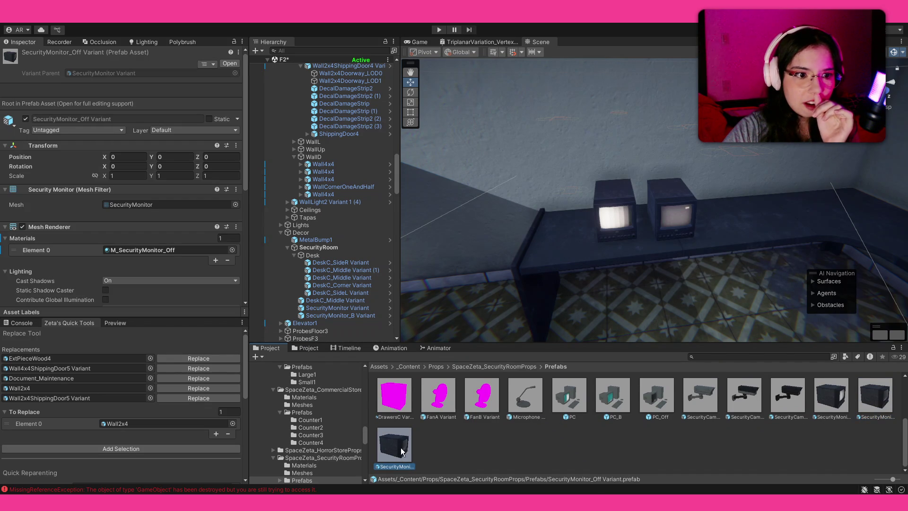
{"action": "left_click", "coordinate": [156, 251]}
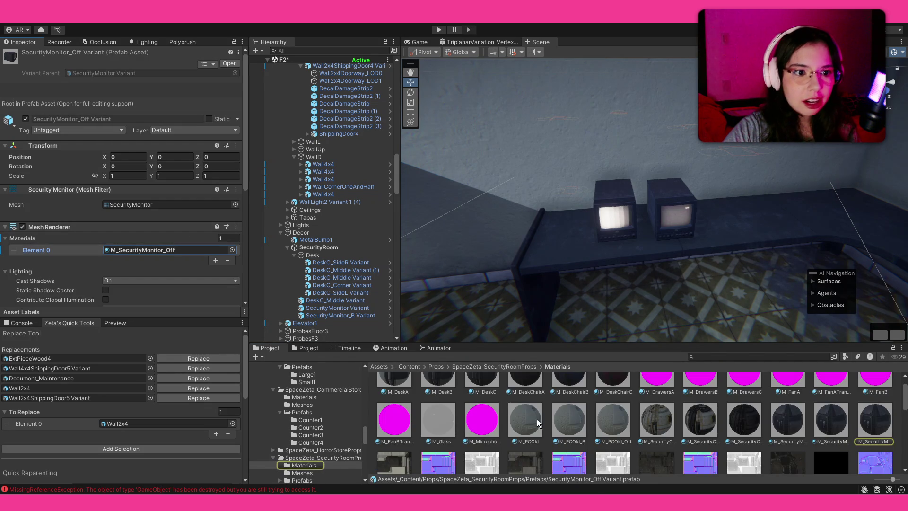
{"action": "left_click", "coordinate": [879, 427]}
{"action": "scroll", "coordinate": [54, 182], "scroll_direction": "down", "scroll_amount": 5}
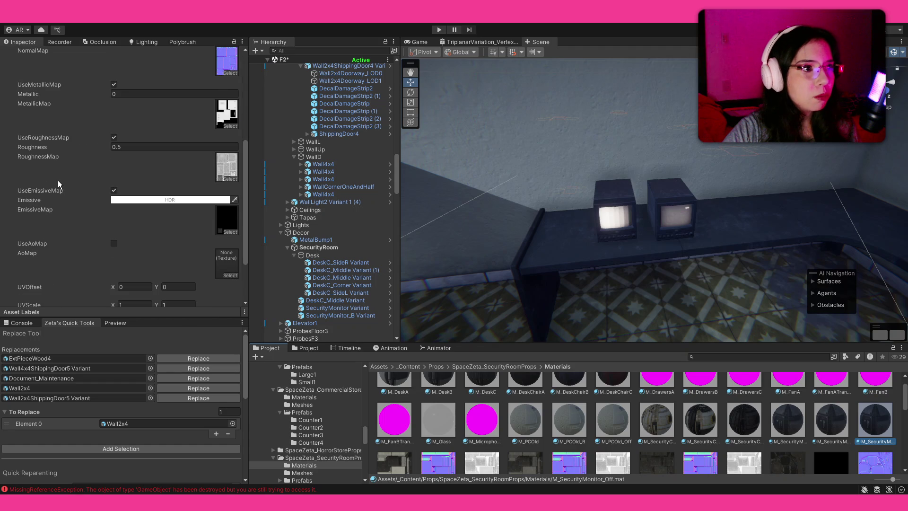
{"action": "left_click", "coordinate": [113, 191]}
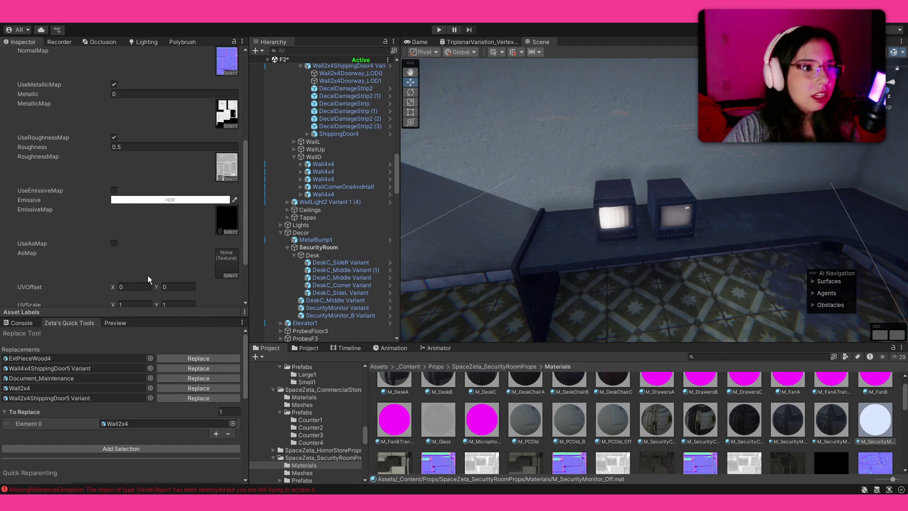
{"action": "left_click", "coordinate": [221, 200]}
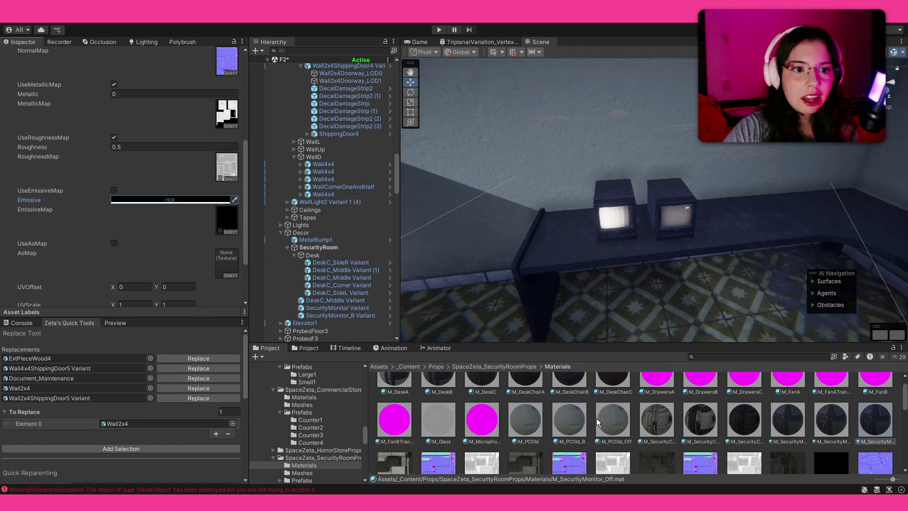
Add a SecurityMonitor_Off Variant monitor to the desk.
{"action": "left_click", "coordinate": [661, 231]}
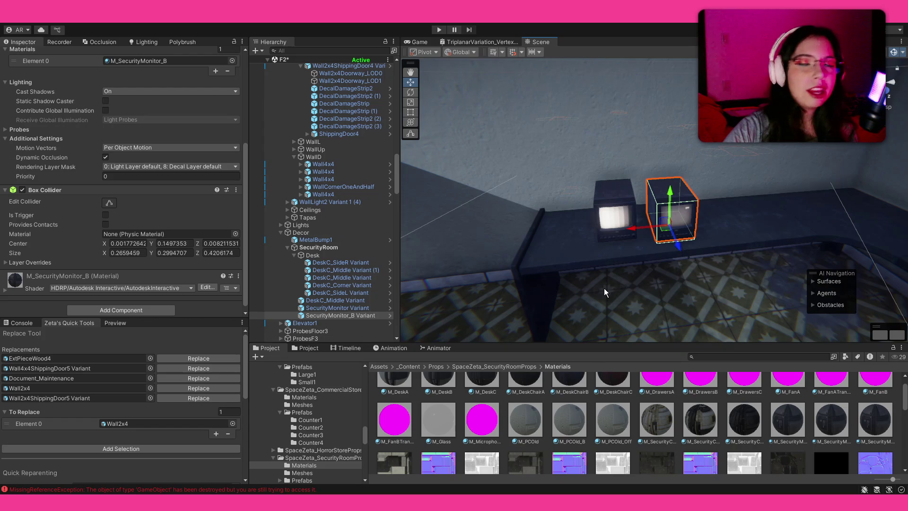
{"action": "scroll", "coordinate": [170, 66], "scroll_direction": "up", "scroll_amount": 5}
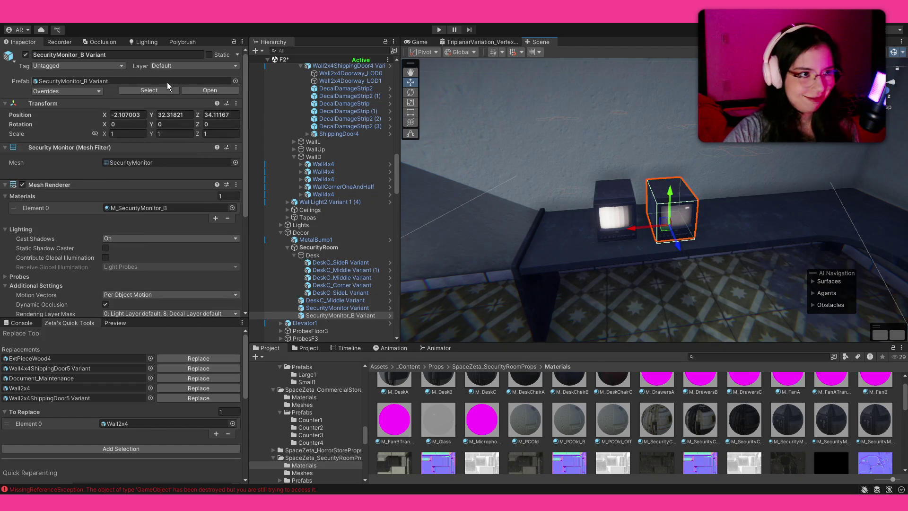
{"action": "left_click", "coordinate": [155, 80]}
{"action": "mouse_move", "coordinate": [378, 467]}
{"action": "left_mouse_down"}
{"action": "mouse_move", "coordinate": [729, 205]}
{"action": "mouse_move", "coordinate": [709, 225]}
{"action": "left_mouse_up"}
Line up the SecurityMonitor_B and switched-off monitors side by side on the desk.
{"action": "scroll", "coordinate": [583, 241], "scroll_direction": "up", "scroll_amount": 5}
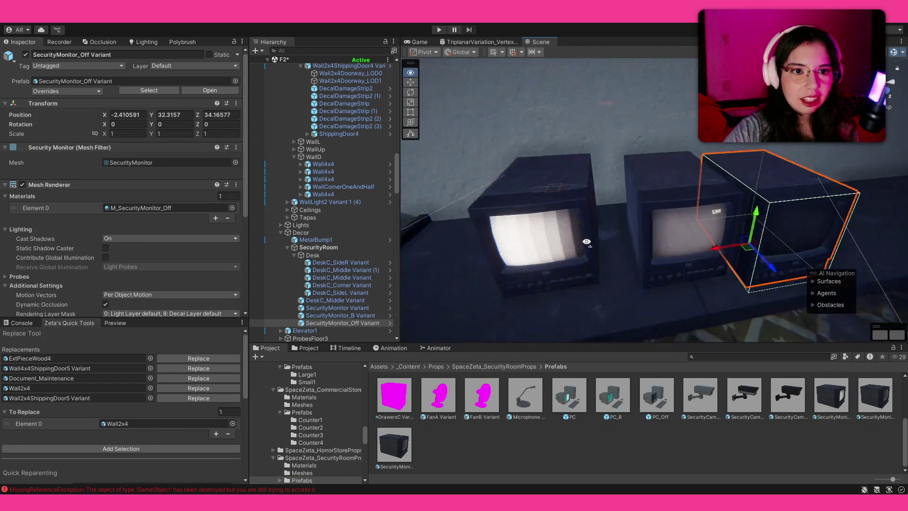
{"action": "left_click", "coordinate": [662, 252]}
{"action": "mouse_move", "coordinate": [638, 323]}
{"action": "left_mouse_down"}
{"action": "mouse_move", "coordinate": [619, 308]}
{"action": "mouse_move", "coordinate": [582, 304]}
{"action": "left_mouse_up"}
{"action": "mouse_move", "coordinate": [634, 285]}
{"action": "left_mouse_down"}
{"action": "mouse_move", "coordinate": [574, 297]}
{"action": "mouse_move", "coordinate": [585, 301]}
{"action": "mouse_move", "coordinate": [611, 277]}
{"action": "mouse_move", "coordinate": [609, 223]}
{"action": "left_mouse_up"}
{"action": "left_click", "coordinate": [742, 251]}
{"action": "left_click_drag", "start_coordinate": [738, 263], "coordinate": [731, 278]}
{"action": "left_click_drag", "start_coordinate": [772, 214], "coordinate": [720, 246]}
Duplicate two monitors with Ctrl+D and slide the copies along the desk to extend the row.
{"action": "scroll", "coordinate": [706, 205], "scroll_direction": "down", "scroll_amount": 5}
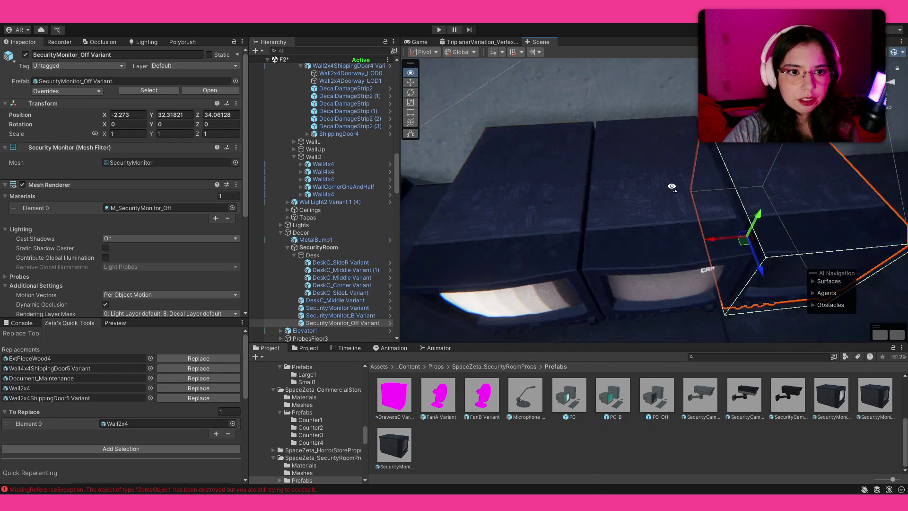
{"action": "left_click", "coordinate": [597, 135]}
{"action": "left_click", "coordinate": [514, 147], "text": "shift"}
{"action": "key", "text": "ctrl+d"}
{"action": "mouse_move", "coordinate": [478, 182]}
{"action": "left_mouse_down"}
{"action": "mouse_move", "coordinate": [718, 183]}
{"action": "mouse_move", "coordinate": [696, 184]}
{"action": "left_mouse_up"}
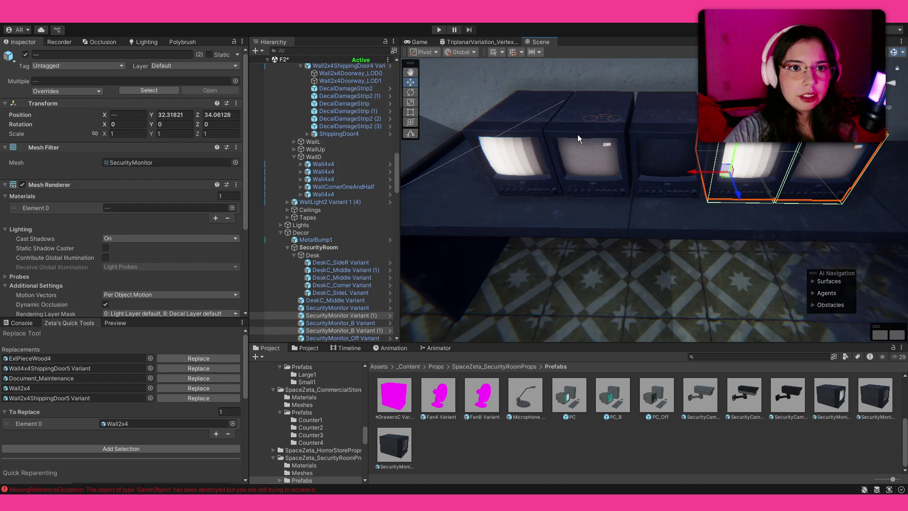
Select the row of monitor copies and raise them on Y into a second row.
{"action": "left_click", "coordinate": [761, 149]}
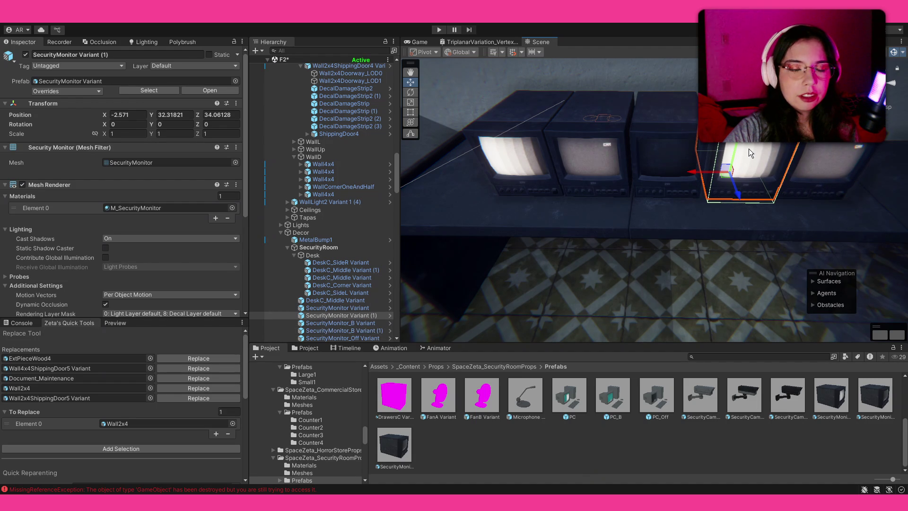
{"action": "left_click", "coordinate": [810, 149], "text": "shift"}
{"action": "left_click", "coordinate": [665, 146], "text": "shift"}
{"action": "left_click", "coordinate": [591, 142], "text": "shift"}
{"action": "left_click", "coordinate": [525, 142], "text": "shift"}
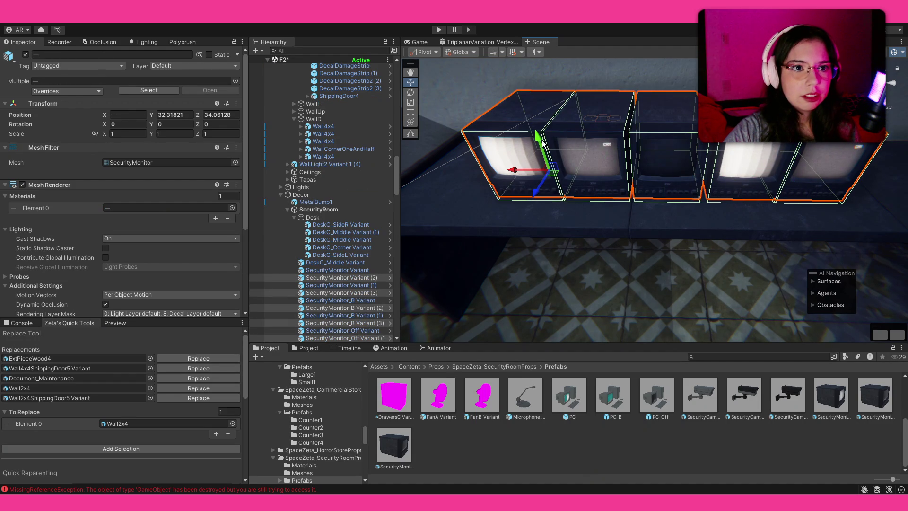
{"action": "left_click_drag", "start_coordinate": [541, 101], "coordinate": [540, 76]}
{"action": "scroll", "coordinate": [476, 145], "scroll_direction": "up", "scroll_amount": 5}
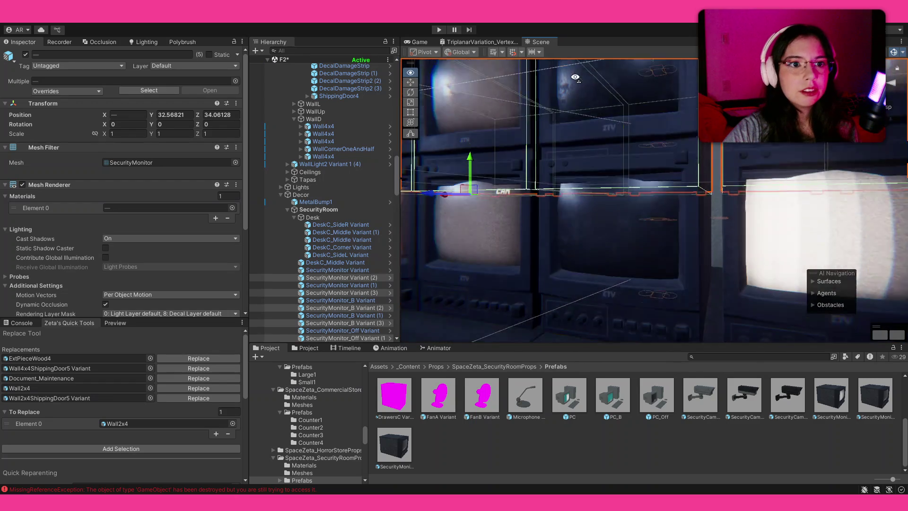
{"action": "left_click_drag", "start_coordinate": [470, 143], "coordinate": [651, 145]}
Lower the top row flush onto the lower monitors and check the stack from front and side.
{"action": "scroll", "coordinate": [650, 144], "scroll_direction": "down", "scroll_amount": 3}
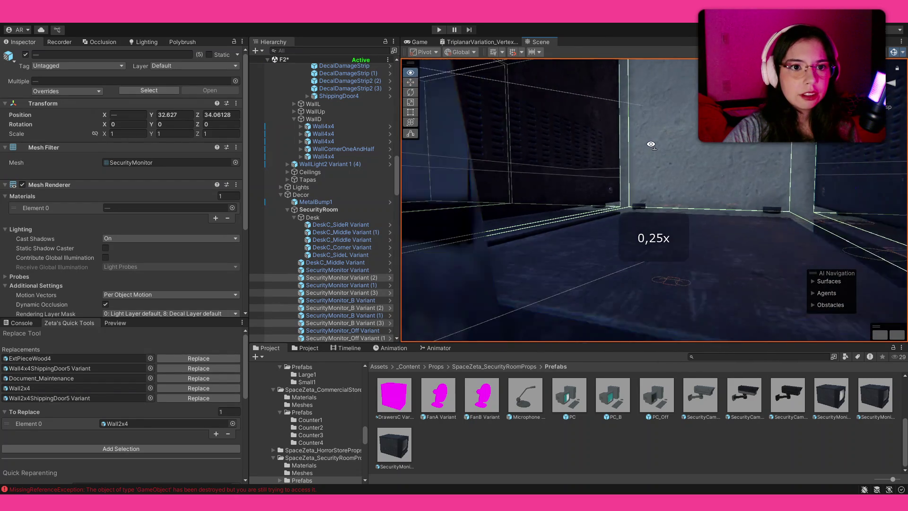
{"action": "key", "text": "s"}
{"action": "key", "text": "w"}
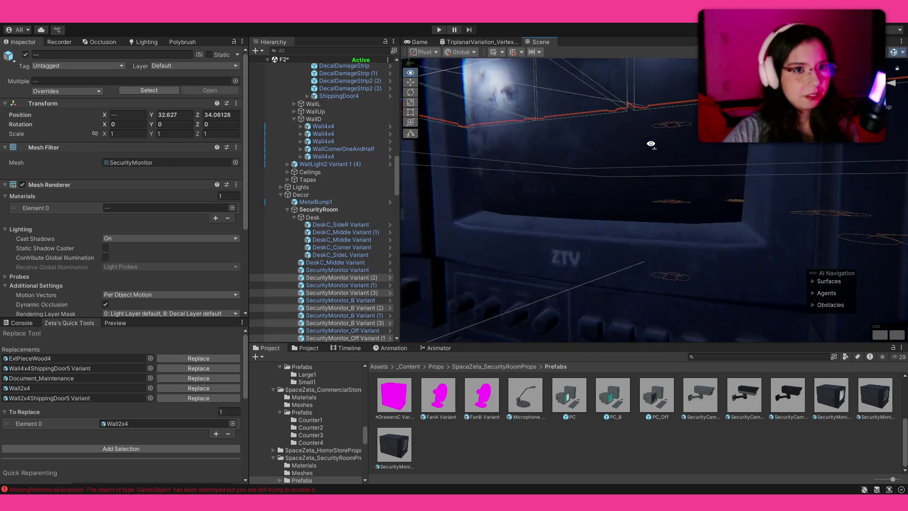
{"action": "key", "text": "s"}
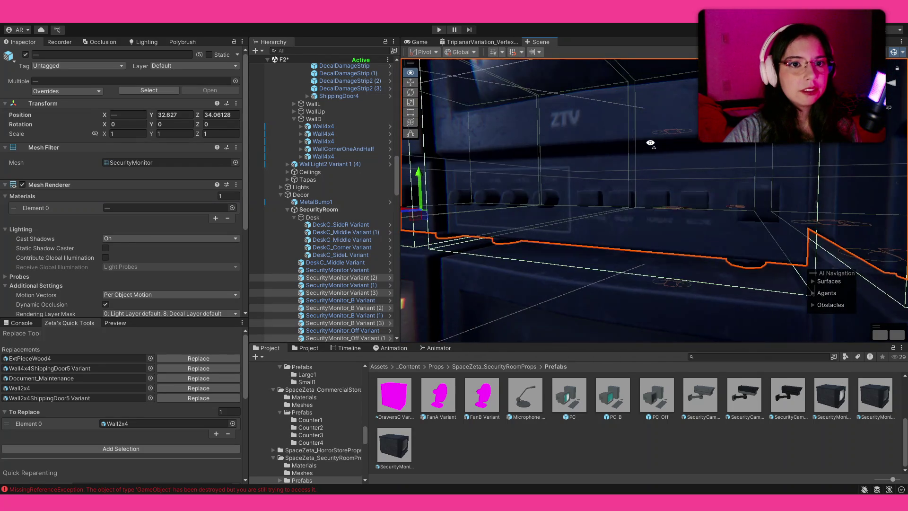
{"action": "left_click_drag", "start_coordinate": [450, 174], "coordinate": [453, 176]}
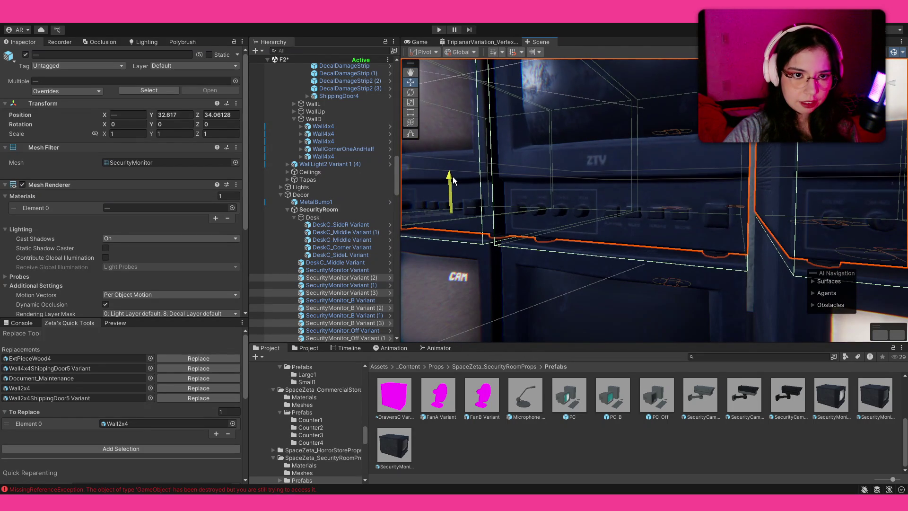
{"action": "key", "text": "s"}
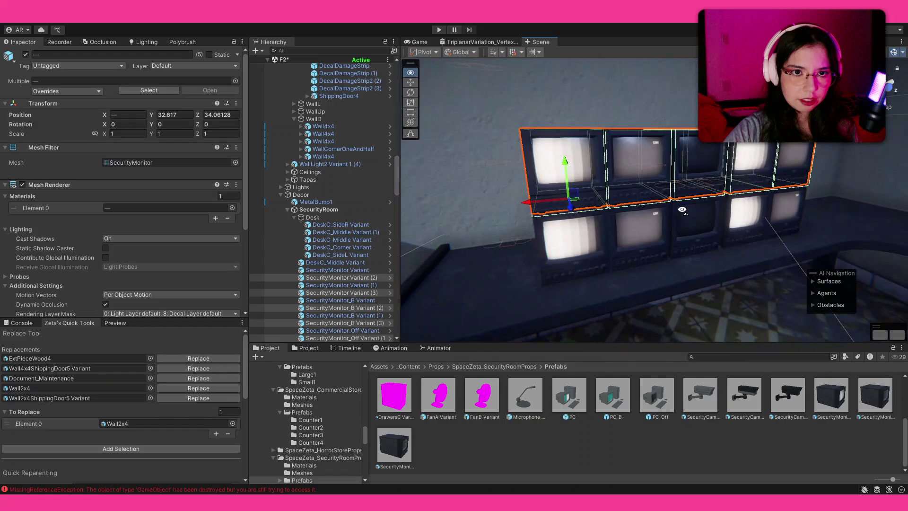
{"action": "mouse_move", "coordinate": [682, 209]}
{"action": "left_mouse_down"}
{"action": "mouse_move", "coordinate": [675, 194]}
{"action": "mouse_move", "coordinate": [685, 193]}
{"action": "mouse_move", "coordinate": [666, 195]}
{"action": "left_mouse_up"}
{"action": "left_click", "coordinate": [676, 195]}
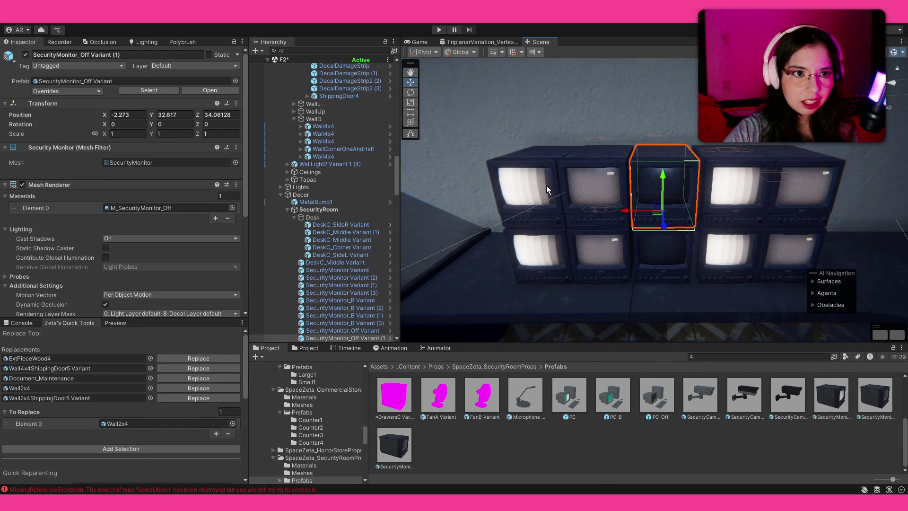
{"action": "mouse_move", "coordinate": [553, 204]}
{"action": "left_mouse_down"}
{"action": "mouse_move", "coordinate": [677, 233]}
{"action": "mouse_move", "coordinate": [700, 222]}
{"action": "mouse_move", "coordinate": [802, 211]}
{"action": "mouse_move", "coordinate": [615, 217]}
{"action": "left_mouse_up"}
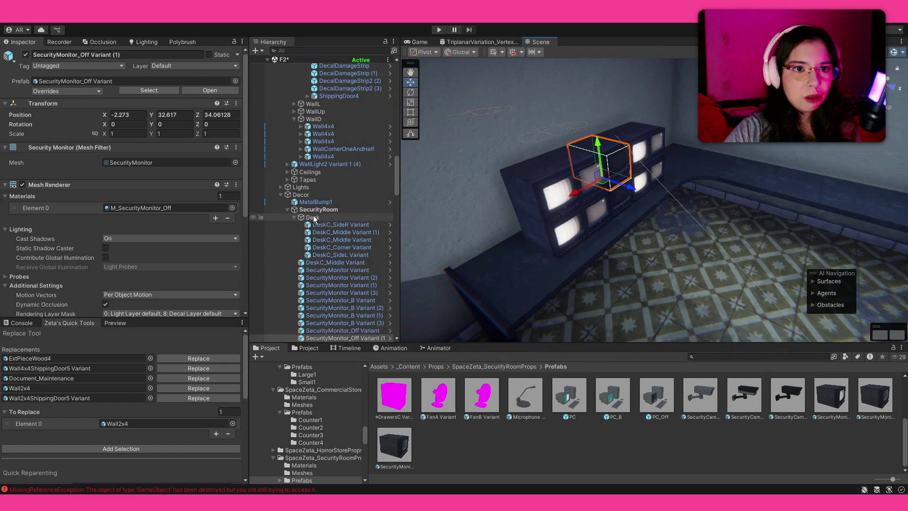
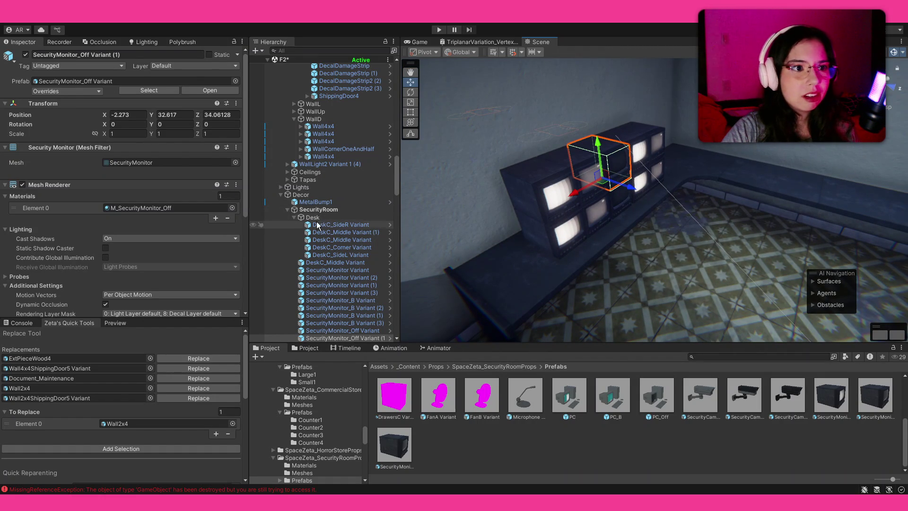
Create an empty child named TVs under the SecurityRoom group.
{"action": "left_click", "coordinate": [294, 218]}
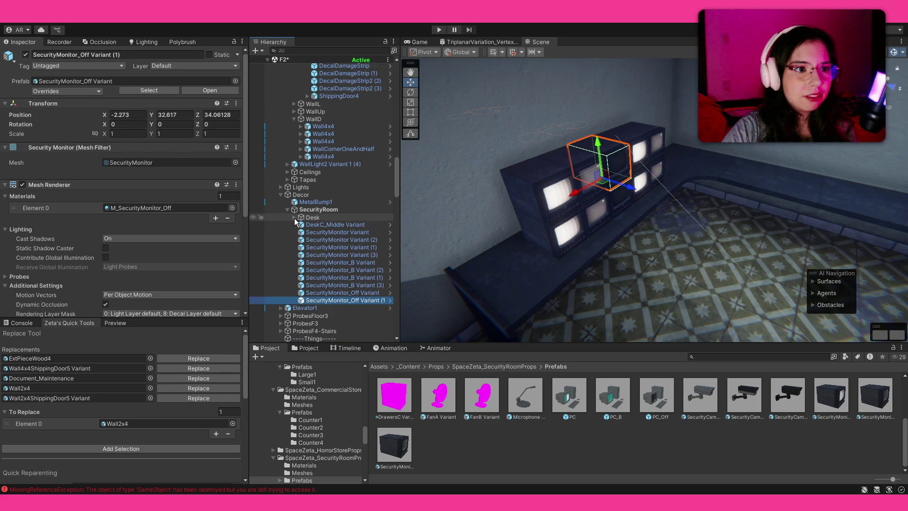
{"action": "left_click", "coordinate": [318, 212]}
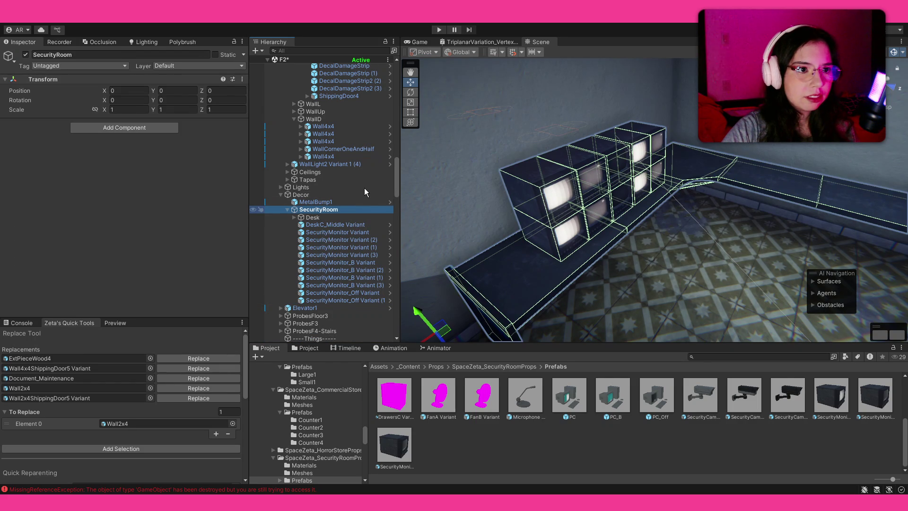
{"action": "key", "text": "alt+shift+n"}
{"action": "type", "text": "TVS"}
{"action": "key", "text": "Return"}
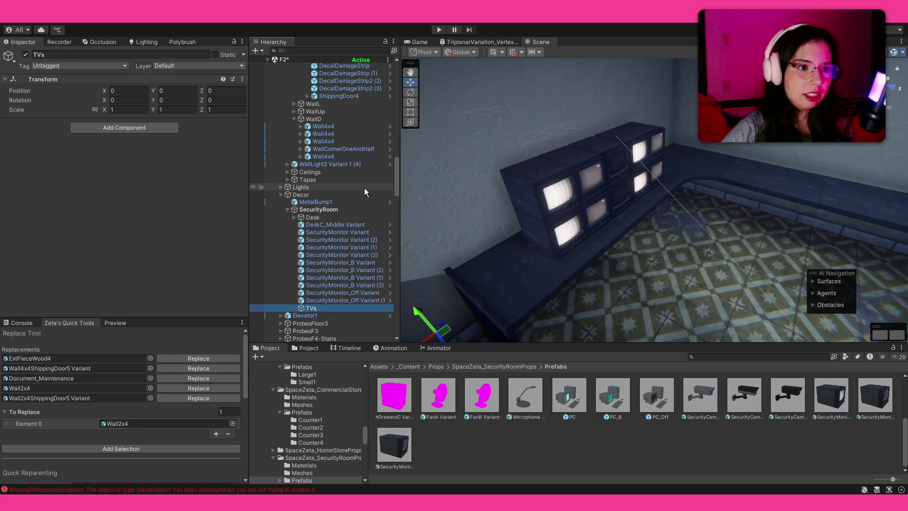
Move the stray DeskC_Middle Variant piece into the Desk group.
{"action": "left_click", "coordinate": [343, 255]}
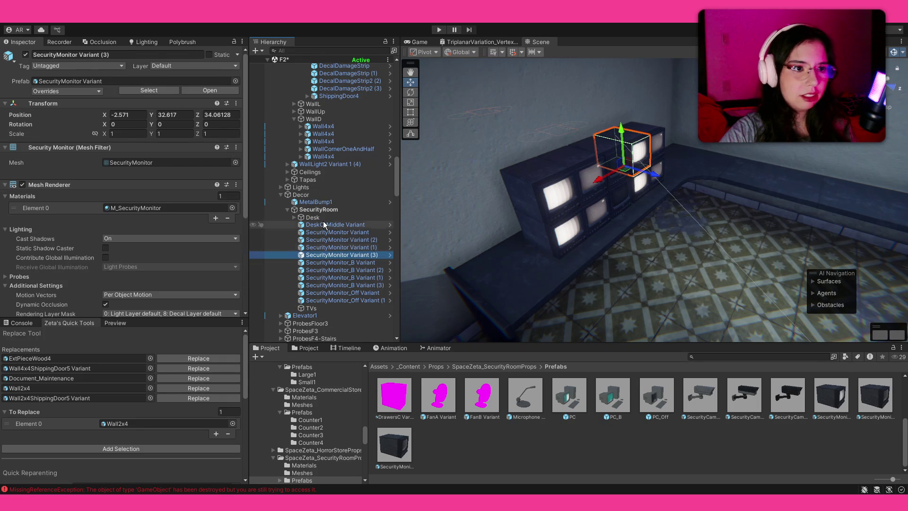
{"action": "left_click", "coordinate": [334, 225]}
{"action": "left_click", "coordinate": [334, 232]}
{"action": "left_click", "coordinate": [333, 226]}
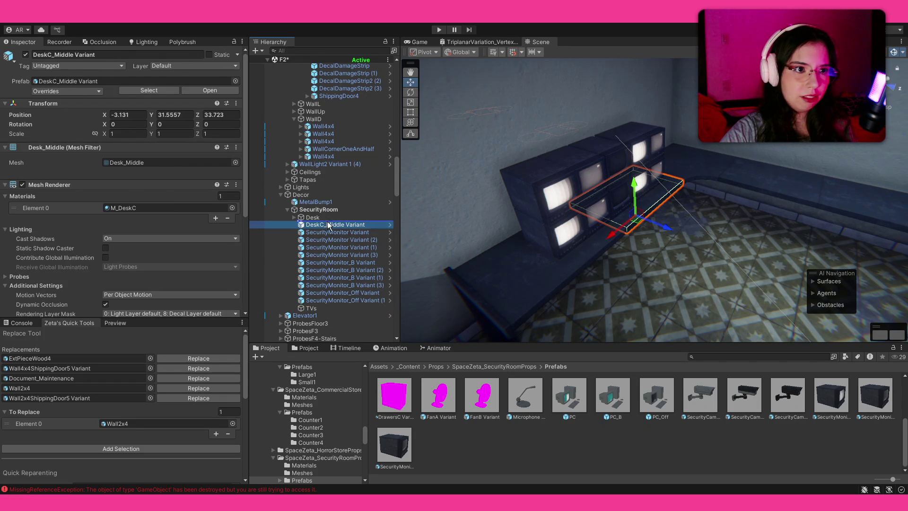
{"action": "left_click_drag", "start_coordinate": [328, 225], "coordinate": [314, 218]}
Drop all ten SecurityMonitor Variants into the TVs group.
{"action": "left_click", "coordinate": [337, 271]}
{"action": "scroll", "coordinate": [335, 284], "scroll_direction": "down", "scroll_amount": 3}
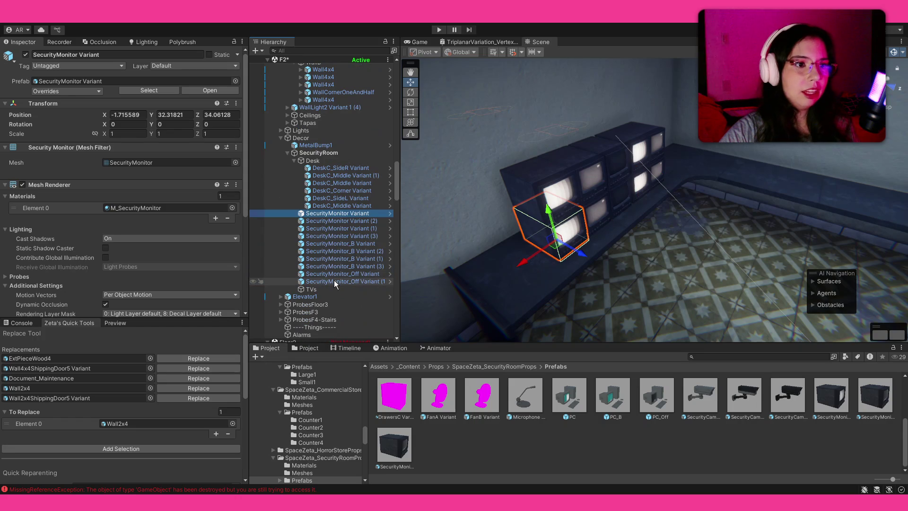
{"action": "left_click", "coordinate": [335, 282], "text": "shift"}
{"action": "left_click_drag", "start_coordinate": [334, 283], "coordinate": [334, 297]}
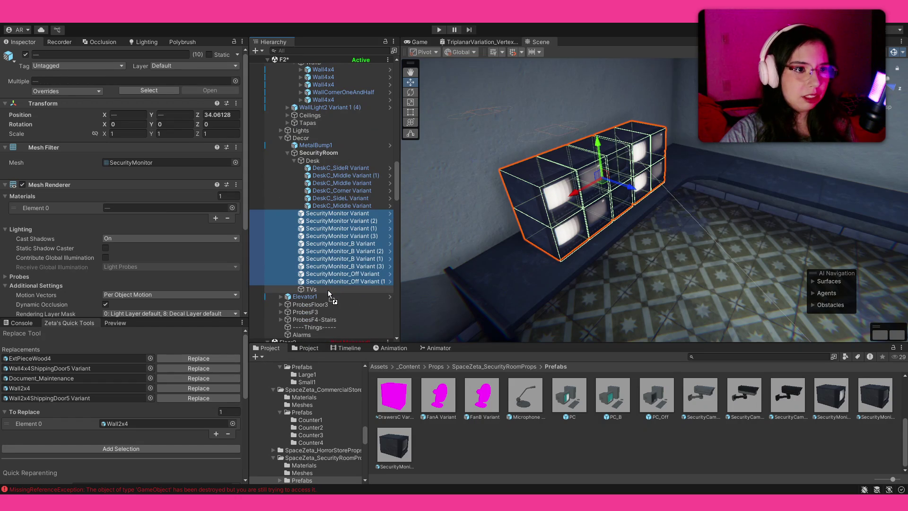
{"action": "left_click_drag", "start_coordinate": [330, 294], "coordinate": [330, 292]}
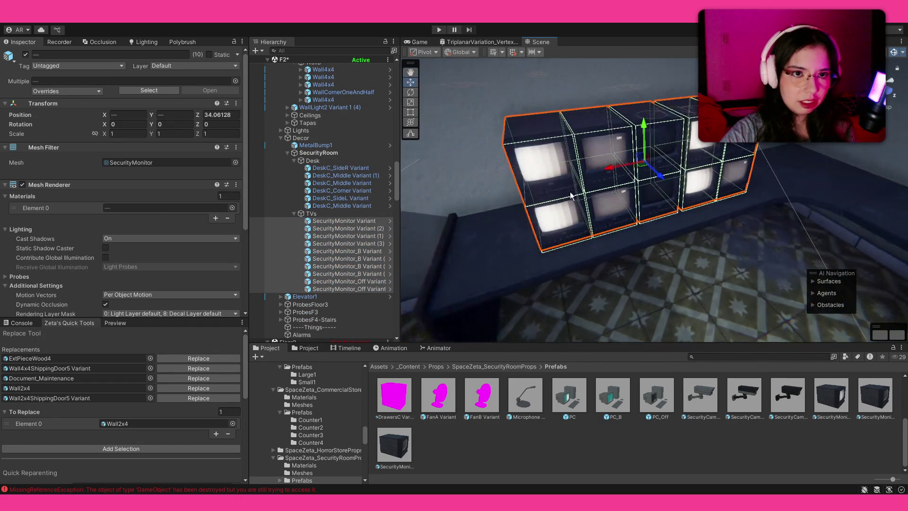
{"action": "left_click", "coordinate": [517, 166]}
Duplicate the two left monitors and place the copies to the left of the stack.
{"action": "left_click", "coordinate": [538, 215], "text": "shift"}
{"action": "key", "text": "ctrl+d"}
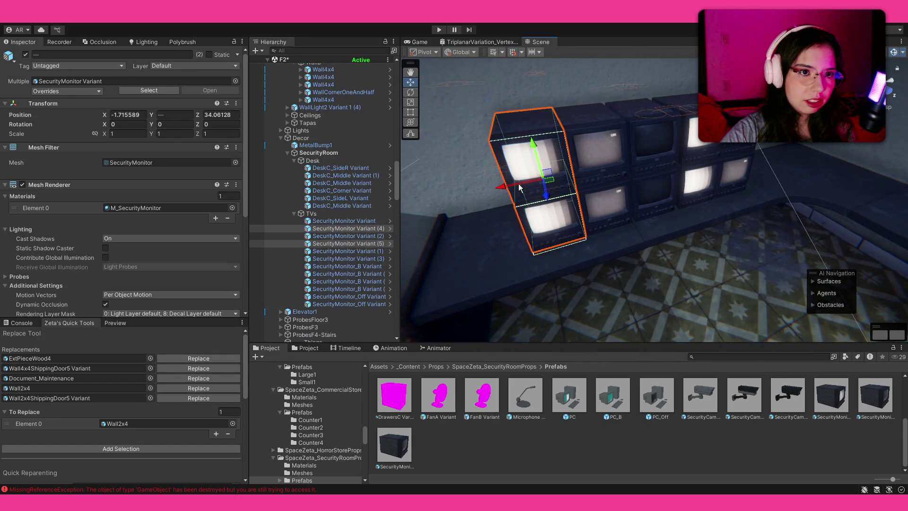
{"action": "left_click_drag", "start_coordinate": [509, 191], "coordinate": [442, 191]}
{"action": "mouse_move", "coordinate": [615, 265]}
{"action": "left_mouse_down"}
{"action": "mouse_move", "coordinate": [695, 217]}
{"action": "mouse_move", "coordinate": [718, 214]}
{"action": "mouse_move", "coordinate": [699, 204]}
{"action": "mouse_move", "coordinate": [624, 227]}
{"action": "mouse_move", "coordinate": [571, 205]}
{"action": "left_mouse_up"}
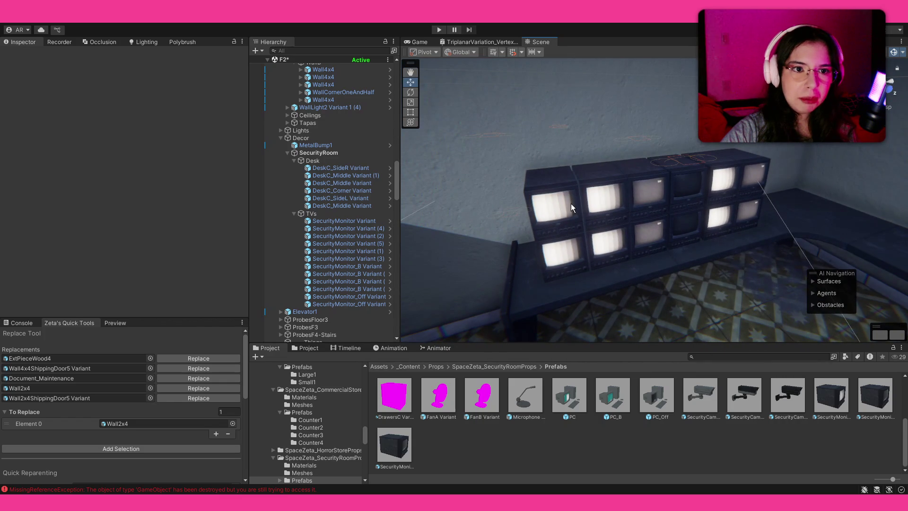
{"action": "left_click", "coordinate": [572, 203]}
{"action": "left_click", "coordinate": [537, 261], "text": "shift"}
{"action": "left_click_drag", "start_coordinate": [523, 272], "coordinate": [526, 274]}
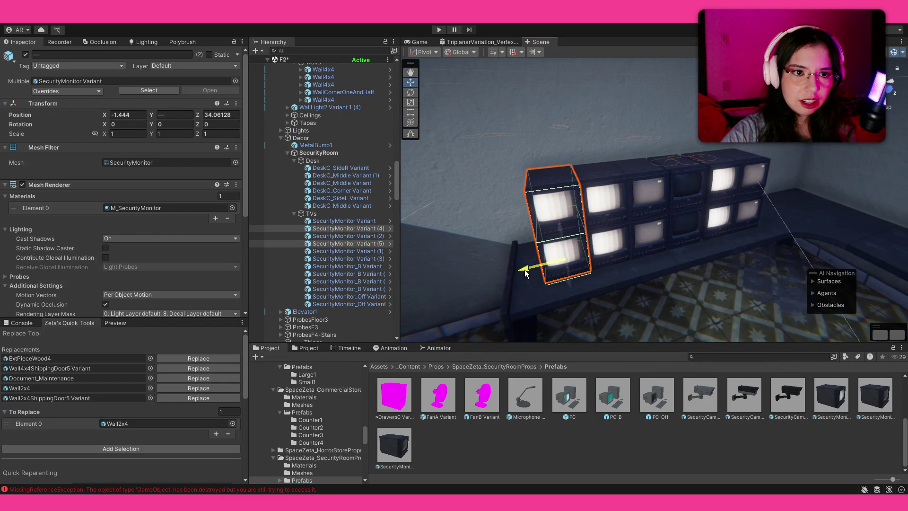
Duplicate the top row of monitors and seat the copy on top as a third row.
{"action": "left_click", "coordinate": [568, 196]}
{"action": "left_click", "coordinate": [603, 187]}
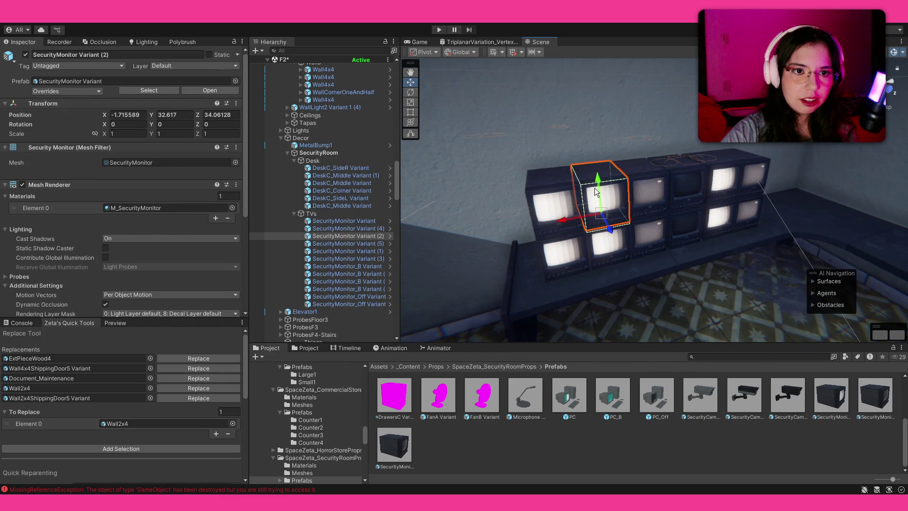
{"action": "left_click", "coordinate": [558, 199], "text": "shift"}
{"action": "left_click", "coordinate": [648, 191], "text": "shift"}
{"action": "left_click", "coordinate": [687, 173], "text": "shift"}
{"action": "left_click", "coordinate": [728, 173], "text": "shift"}
{"action": "left_click", "coordinate": [754, 175], "text": "shift"}
{"action": "key", "text": "ctrl+d"}
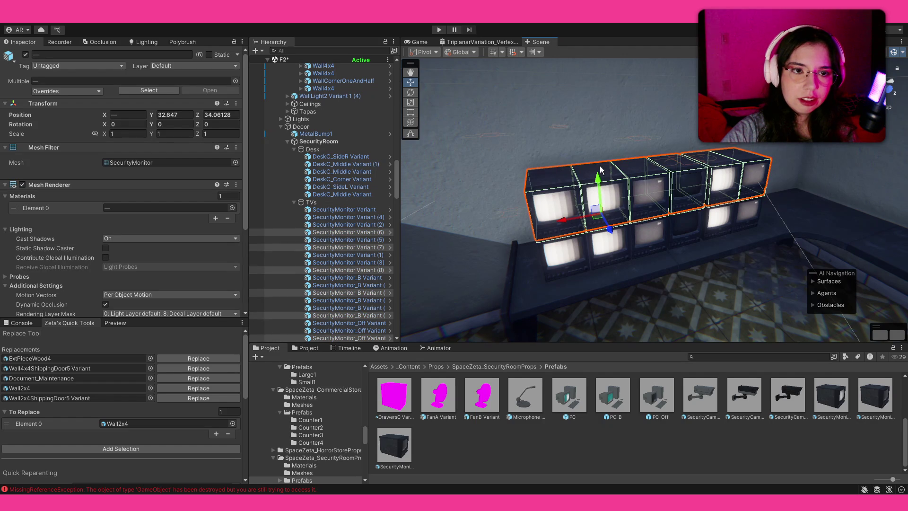
{"action": "left_click_drag", "start_coordinate": [600, 169], "coordinate": [596, 137]}
{"action": "scroll", "coordinate": [549, 104], "scroll_direction": "up", "scroll_amount": 5}
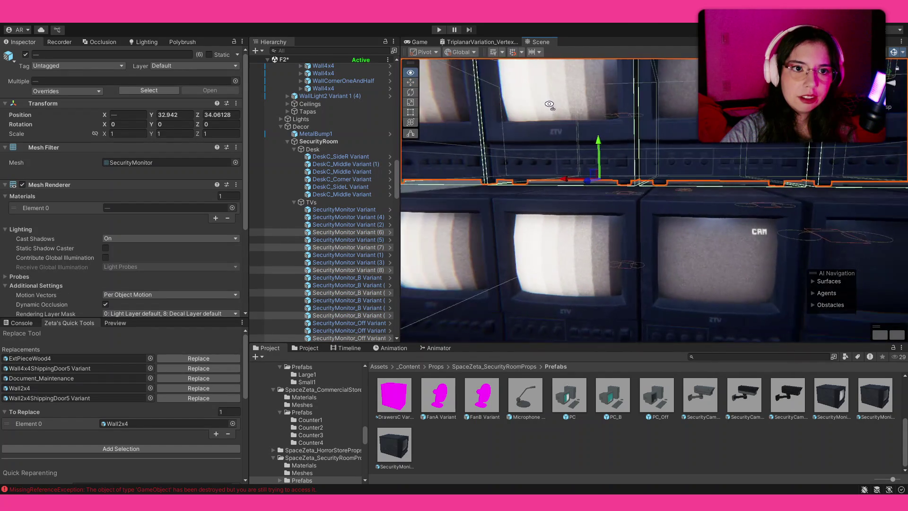
{"action": "scroll", "coordinate": [549, 104], "scroll_direction": "up", "scroll_amount": 3}
{"action": "left_click_drag", "start_coordinate": [582, 156], "coordinate": [587, 167]}
{"action": "key", "text": "f"}
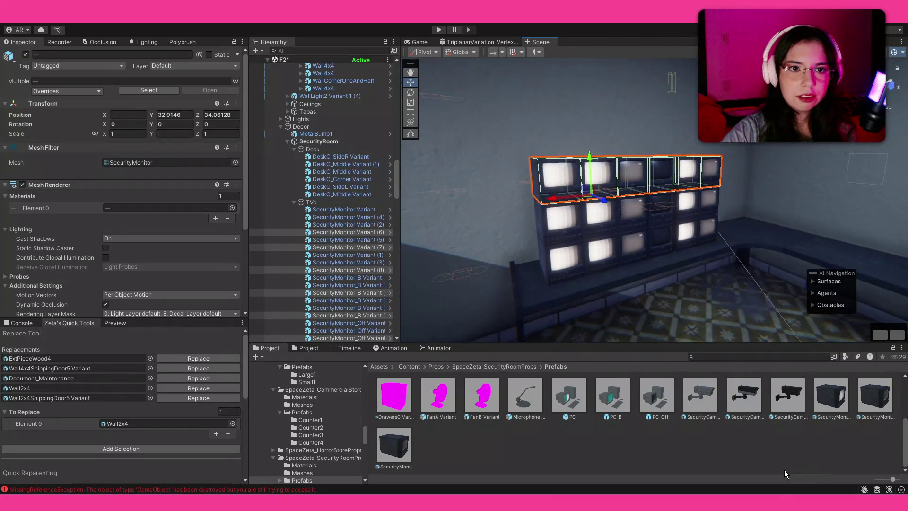
{"action": "left_click", "coordinate": [784, 474]}
{"action": "mouse_move", "coordinate": [654, 311]}
{"action": "left_mouse_down"}
{"action": "mouse_move", "coordinate": [756, 311]}
{"action": "mouse_move", "coordinate": [695, 283]}
{"action": "mouse_move", "coordinate": [530, 253]}
{"action": "mouse_move", "coordinate": [630, 243]}
{"action": "mouse_move", "coordinate": [544, 284]}
{"action": "left_mouse_up"}
Load SecurityMonitor Variant and SecurityMonitor_Off Variant into the Replace Tool's replacement fields.
{"action": "mouse_move", "coordinate": [825, 385]}
{"action": "left_mouse_down"}
{"action": "mouse_move", "coordinate": [85, 368]}
{"action": "mouse_move", "coordinate": [88, 356]}
{"action": "mouse_move", "coordinate": [130, 369]}
{"action": "left_mouse_up"}
{"action": "scroll", "coordinate": [368, 455], "scroll_direction": "down", "scroll_amount": 5}
{"action": "mouse_move", "coordinate": [372, 451]}
{"action": "left_mouse_down"}
{"action": "mouse_move", "coordinate": [94, 371]}
{"action": "mouse_move", "coordinate": [111, 378]}
{"action": "left_mouse_up"}
{"action": "left_click", "coordinate": [348, 248]}
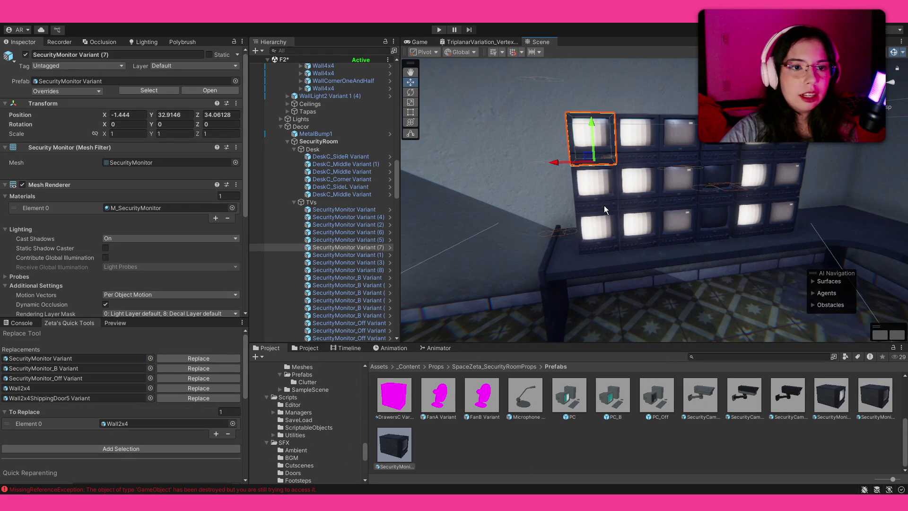
Swap three selected monitors to the SecurityMonitor_B Variant.
{"action": "left_click", "coordinate": [606, 225], "text": "shift"}
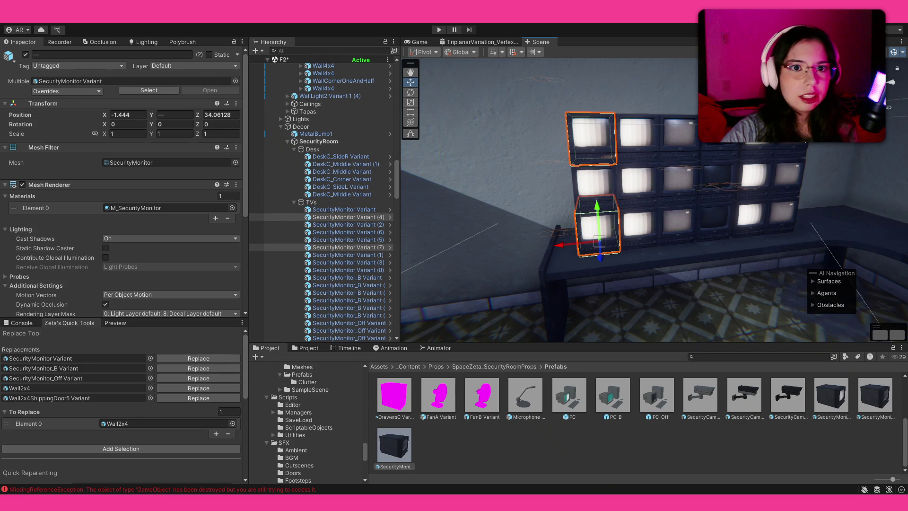
{"action": "left_click", "coordinate": [718, 177], "text": "shift"}
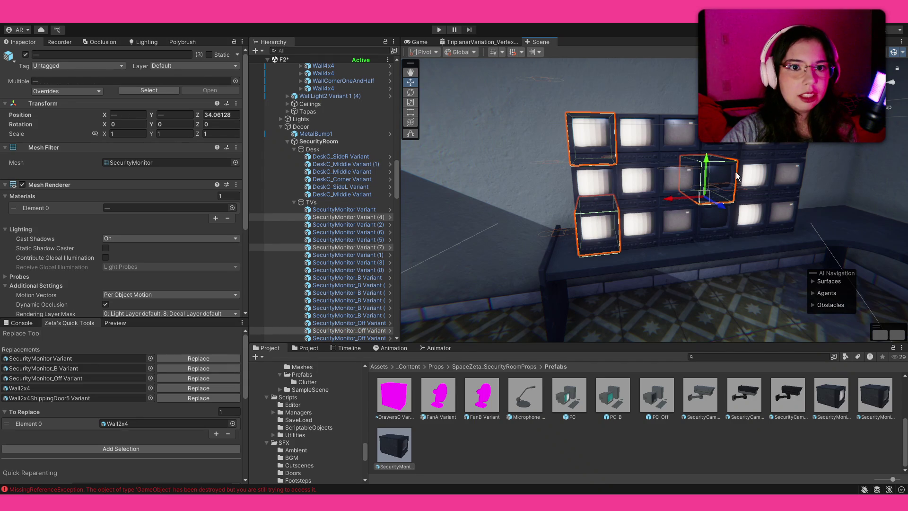
{"action": "left_click", "coordinate": [87, 448]}
{"action": "left_click", "coordinate": [194, 368]}
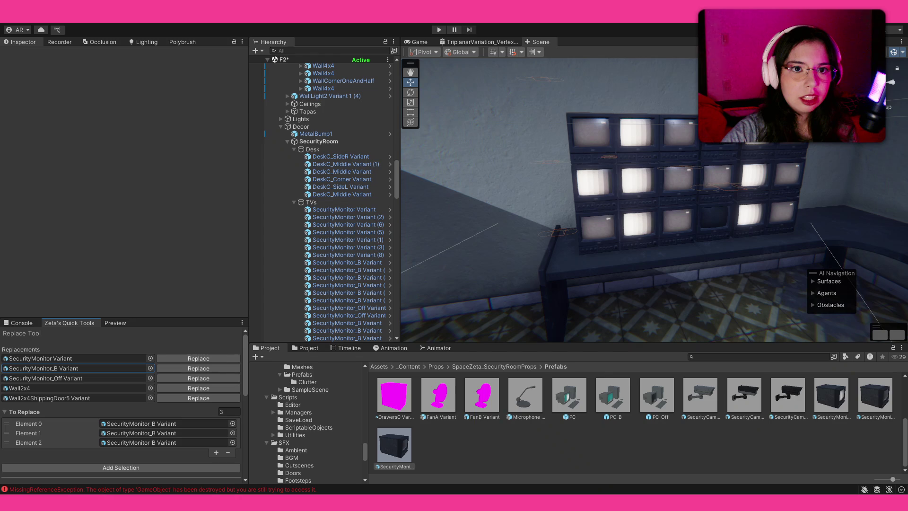
Swap three more monitors to the plain SecurityMonitor Variant.
{"action": "left_click", "coordinate": [708, 152]}
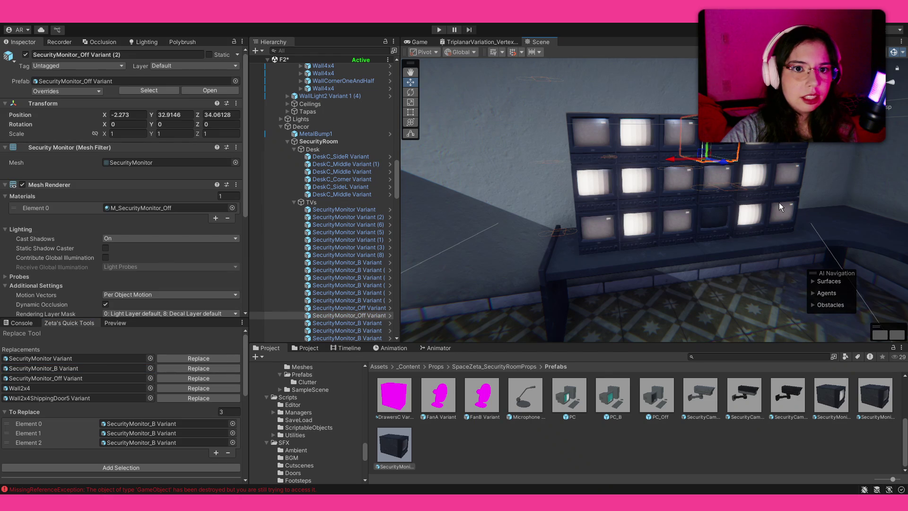
{"action": "left_click", "coordinate": [780, 206], "text": "shift"}
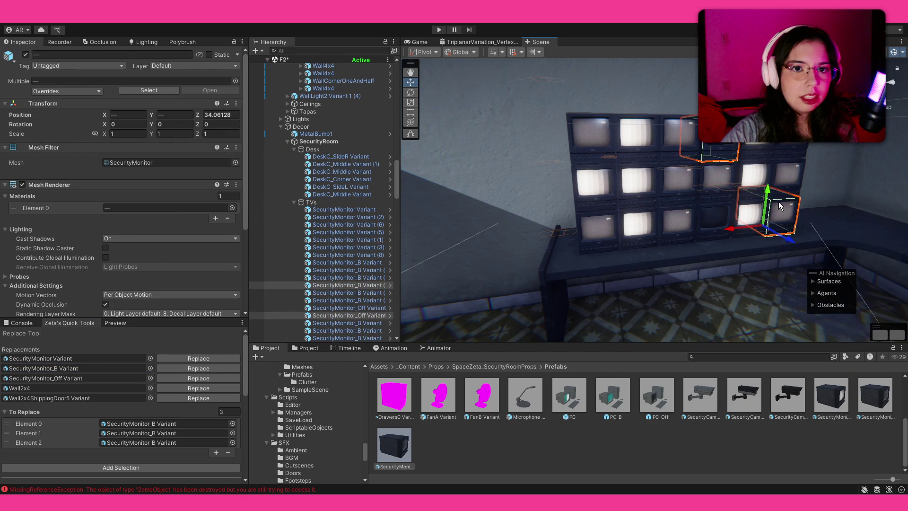
{"action": "left_click", "coordinate": [682, 217], "text": "shift"}
{"action": "left_click", "coordinate": [141, 467]}
{"action": "left_click", "coordinate": [188, 358]}
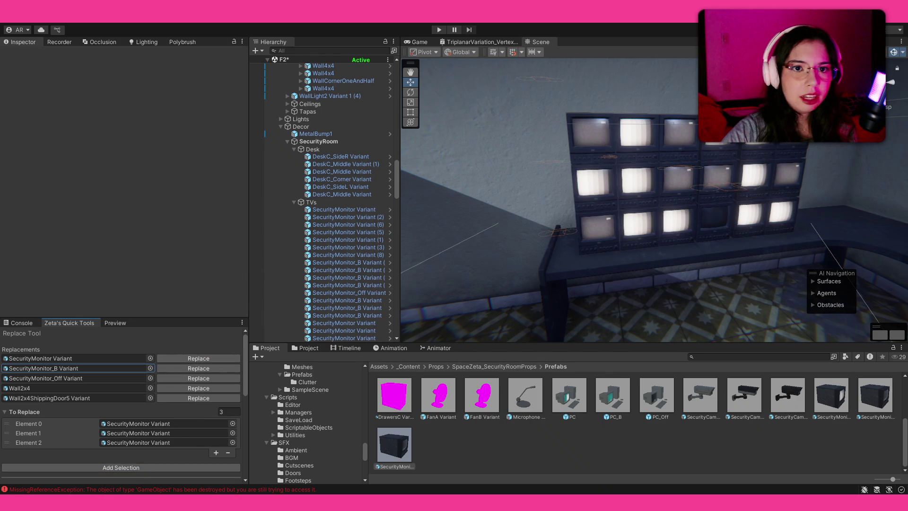
Swap a top-right and a middle monitor to the dark SecurityMonitor_Off Variant.
{"action": "left_click", "coordinate": [790, 143]}
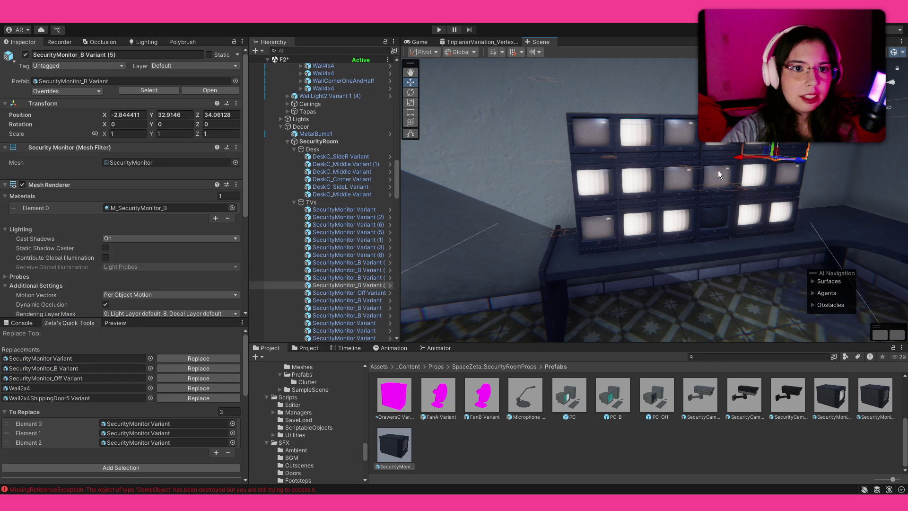
{"action": "left_click", "coordinate": [632, 180], "text": "shift"}
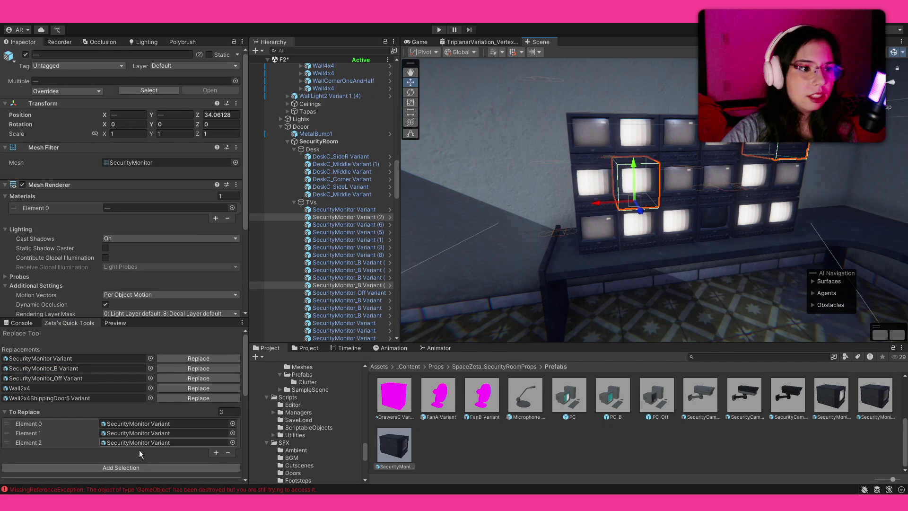
{"action": "left_click", "coordinate": [140, 469]}
{"action": "left_click", "coordinate": [182, 376]}
{"action": "mouse_move", "coordinate": [653, 264]}
{"action": "left_mouse_down"}
{"action": "mouse_move", "coordinate": [802, 239]}
{"action": "mouse_move", "coordinate": [814, 248]}
{"action": "left_mouse_up"}
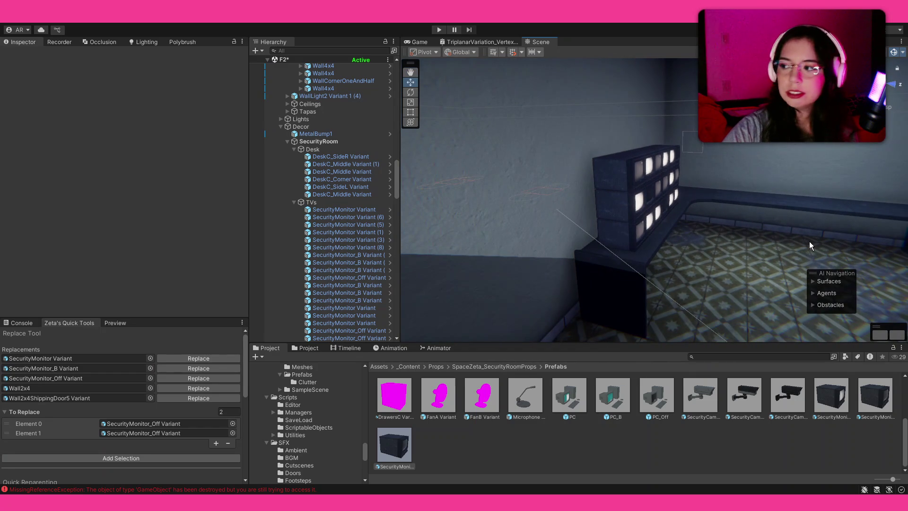
Duplicate the TVs group, rotate the copy 90° on Y, and slide it toward the side wall.
{"action": "left_click_drag", "start_coordinate": [756, 226], "coordinate": [656, 208]}
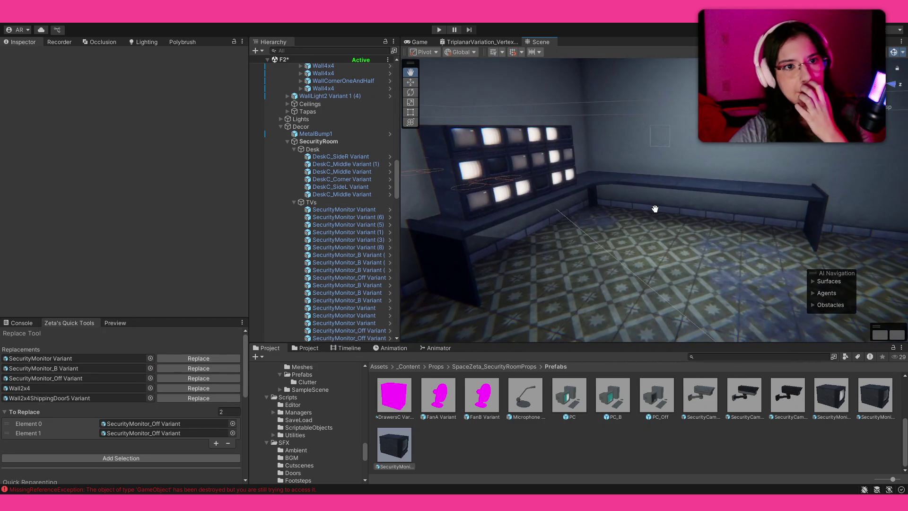
{"action": "left_click", "coordinate": [311, 202]}
{"action": "key", "text": "ctrl+d"}
{"action": "key", "text": "z"}
{"action": "key", "text": "e"}
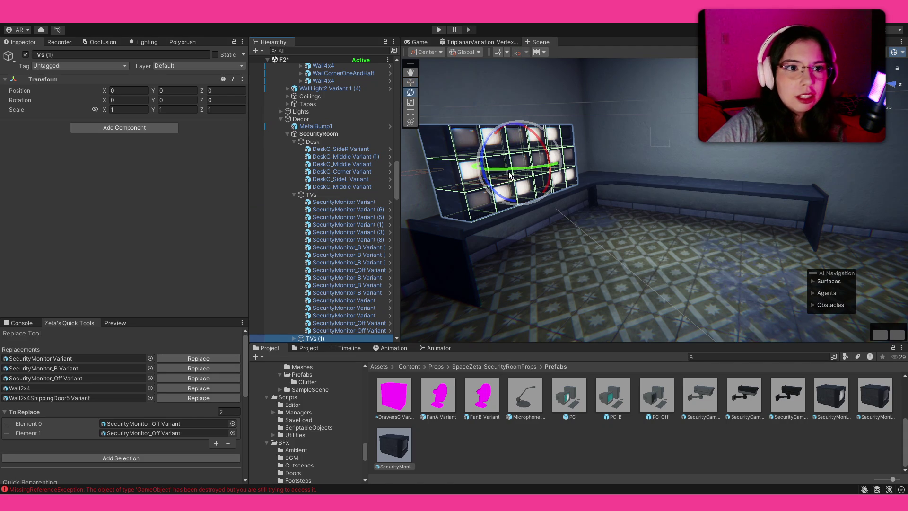
{"action": "mouse_move", "coordinate": [504, 172]}
{"action": "left_mouse_down"}
{"action": "mouse_move", "coordinate": [415, 231]}
{"action": "mouse_move", "coordinate": [488, 229]}
{"action": "mouse_move", "coordinate": [470, 255]}
{"action": "mouse_move", "coordinate": [478, 257]}
{"action": "mouse_move", "coordinate": [544, 213]}
{"action": "left_mouse_up"}
{"action": "key", "text": "w"}
{"action": "mouse_move", "coordinate": [587, 156]}
{"action": "left_mouse_down"}
{"action": "mouse_move", "coordinate": [607, 171]}
{"action": "mouse_move", "coordinate": [682, 153]}
{"action": "mouse_move", "coordinate": [718, 164]}
{"action": "left_mouse_up"}
Nudge the original TVs along X and push TVs (1) against the side wall along Z.
{"action": "left_click", "coordinate": [313, 195]}
{"action": "left_click_drag", "start_coordinate": [485, 202], "coordinate": [518, 201]}
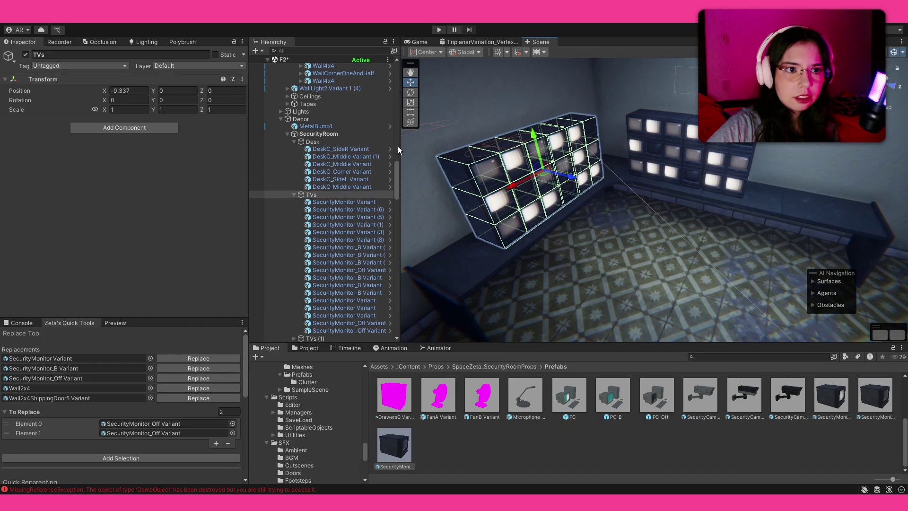
{"action": "left_click", "coordinate": [294, 195]}
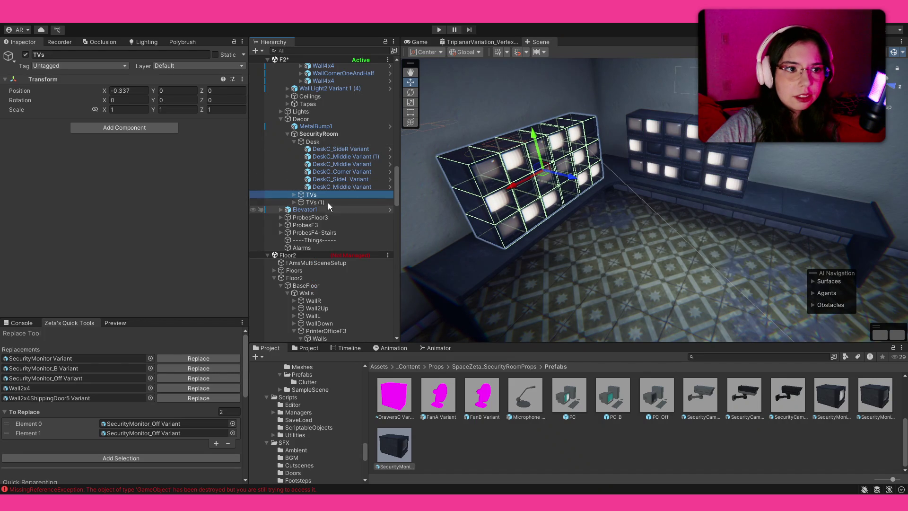
{"action": "left_click", "coordinate": [328, 203]}
{"action": "left_click_drag", "start_coordinate": [722, 164], "coordinate": [712, 226]}
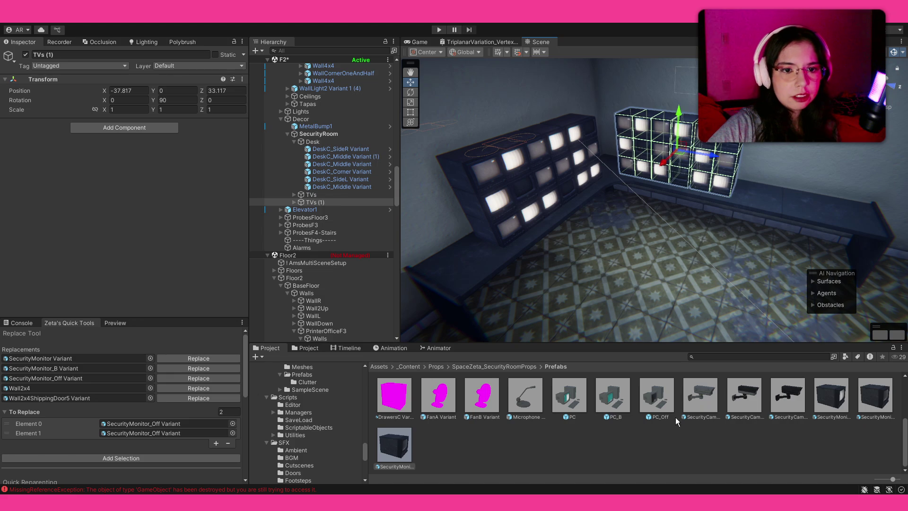
{"action": "left_click", "coordinate": [677, 423]}
{"action": "mouse_move", "coordinate": [604, 260]}
{"action": "left_mouse_down"}
{"action": "mouse_move", "coordinate": [637, 198]}
{"action": "mouse_move", "coordinate": [670, 201]}
{"action": "mouse_move", "coordinate": [674, 189]}
{"action": "left_mouse_up"}
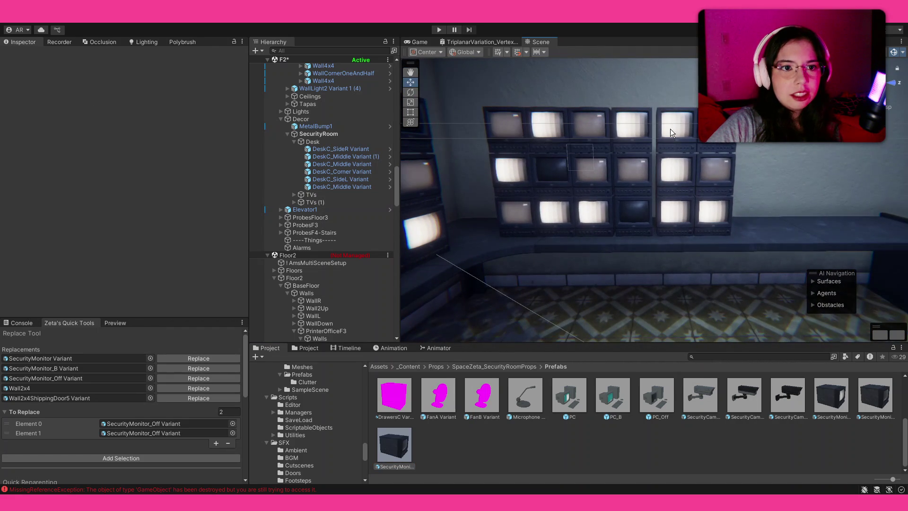
Select a 2x3 block of monitors on the right side of the wall.
{"action": "left_click", "coordinate": [672, 130]}
{"action": "left_click", "coordinate": [675, 175], "text": "shift"}
{"action": "left_click", "coordinate": [674, 216], "text": "shift"}
{"action": "left_click", "coordinate": [712, 213], "text": "shift"}
{"action": "left_click", "coordinate": [715, 173], "text": "shift"}
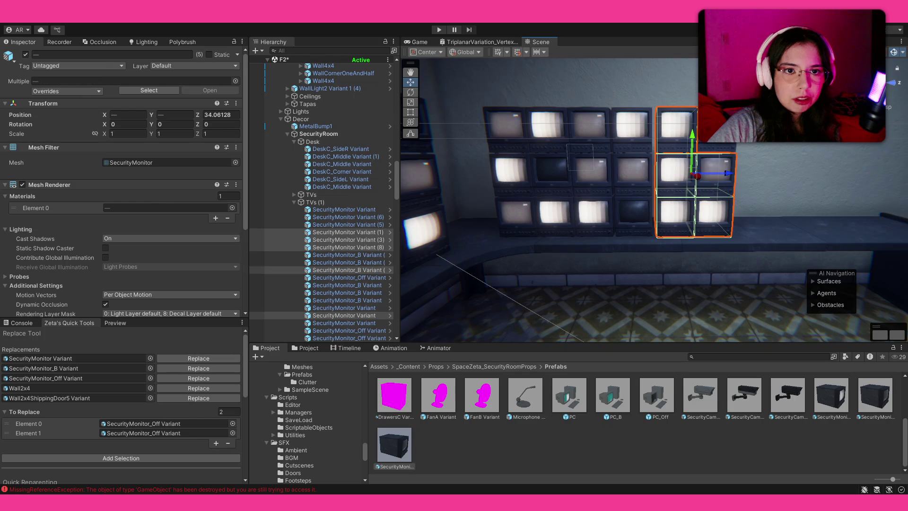
{"action": "left_click", "coordinate": [730, 157], "text": "shift"}
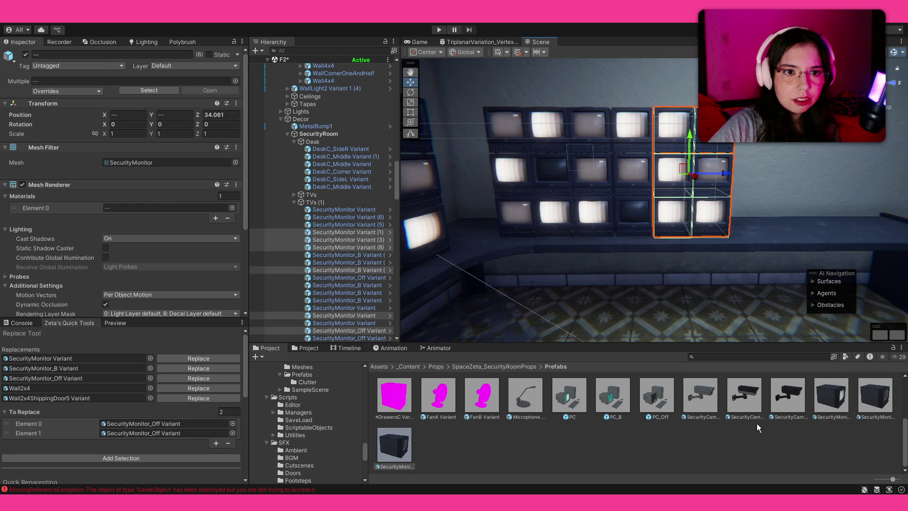
{"action": "left_click", "coordinate": [530, 265]}
{"action": "mouse_move", "coordinate": [530, 265]}
{"action": "left_mouse_down"}
{"action": "mouse_move", "coordinate": [519, 197]}
{"action": "mouse_move", "coordinate": [614, 189]}
{"action": "left_mouse_up"}
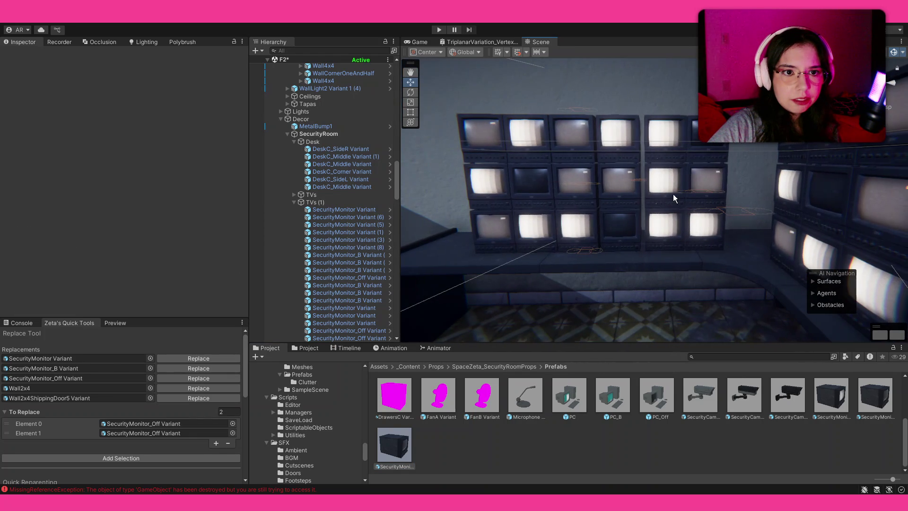
{"action": "left_click", "coordinate": [664, 182]}
{"action": "left_click", "coordinate": [665, 227], "text": "shift"}
{"action": "left_click", "coordinate": [707, 226], "text": "shift"}
{"action": "left_click", "coordinate": [706, 182], "text": "shift"}
{"action": "left_click", "coordinate": [704, 137], "text": "shift"}
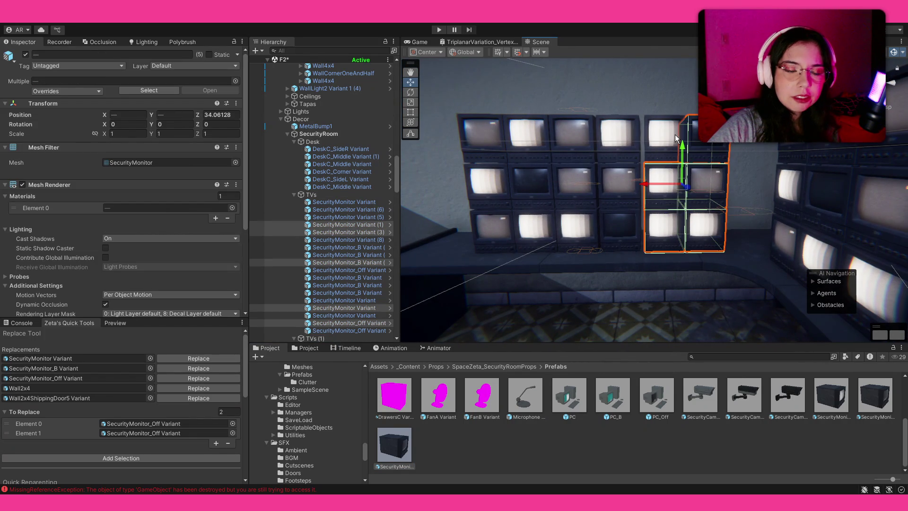
{"action": "left_click", "coordinate": [664, 137], "text": "shift"}
{"action": "mouse_move", "coordinate": [643, 189]}
{"action": "left_mouse_down"}
{"action": "mouse_move", "coordinate": [795, 254]}
{"action": "mouse_move", "coordinate": [686, 236]}
{"action": "left_mouse_up"}
Adjust the monitor selection and swap those monitors to another variant with the Replace Tool.
{"action": "left_click", "coordinate": [769, 233]}
{"action": "left_click", "coordinate": [776, 156], "text": "shift"}
{"action": "left_click", "coordinate": [689, 189], "text": "shift"}
{"action": "left_click", "coordinate": [563, 147], "text": "shift"}
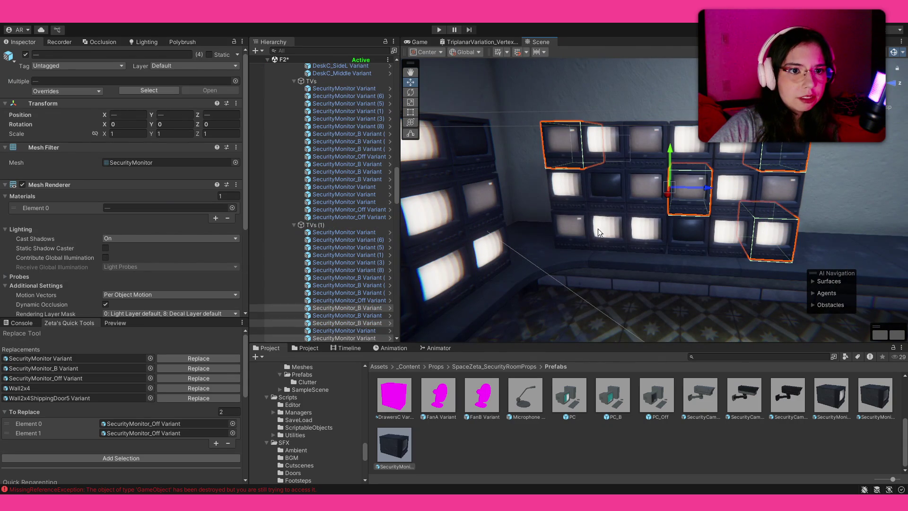
{"action": "left_click", "coordinate": [592, 229], "text": "shift"}
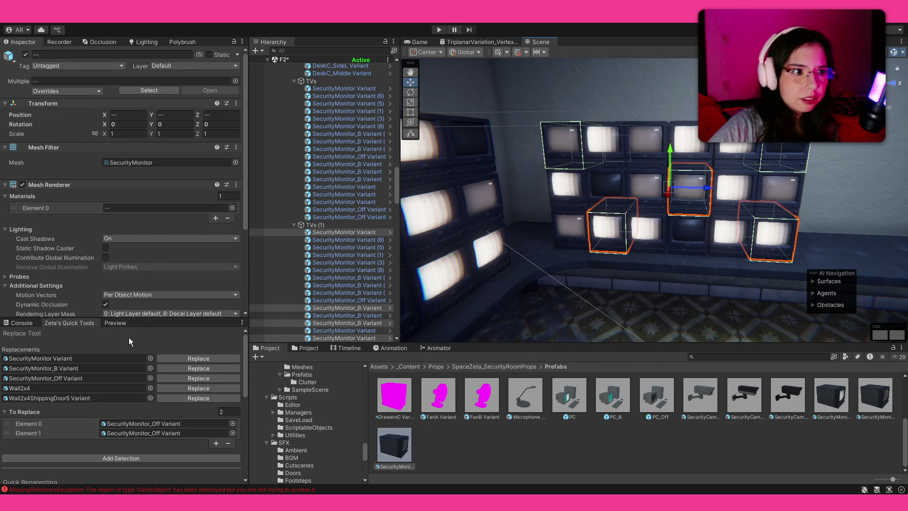
{"action": "left_click", "coordinate": [85, 459]}
{"action": "left_click", "coordinate": [183, 368]}
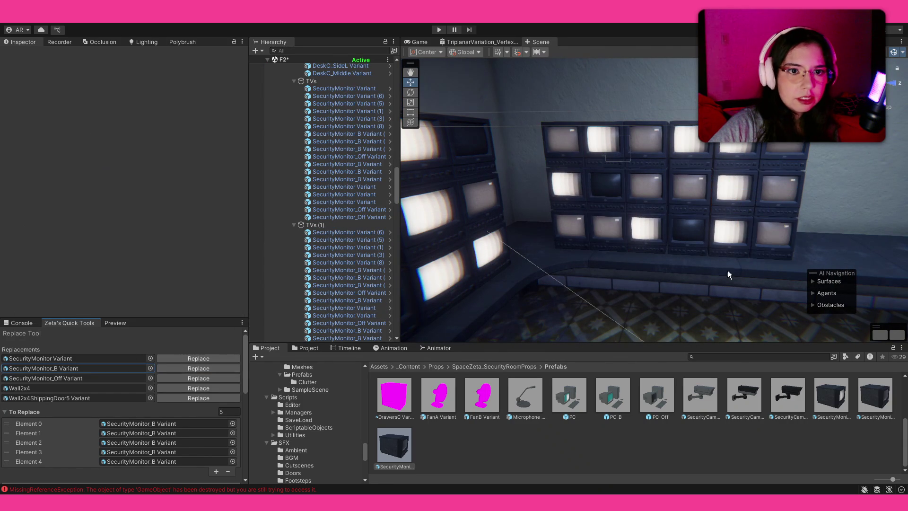
Swap four monitors, including two dark ones, to the SecurityMonitor_B variant.
{"action": "left_click", "coordinate": [686, 229]}
{"action": "left_click", "coordinate": [636, 198], "text": "shift"}
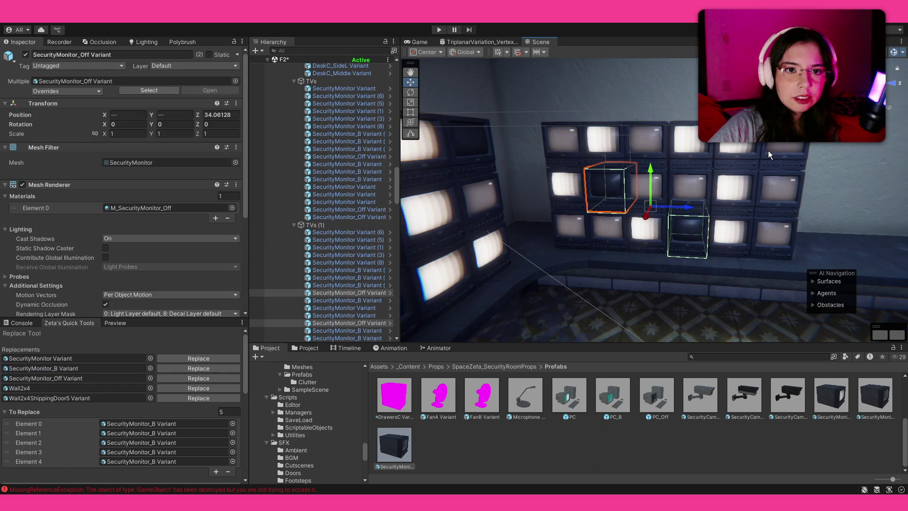
{"action": "left_click", "coordinate": [787, 186], "text": "shift"}
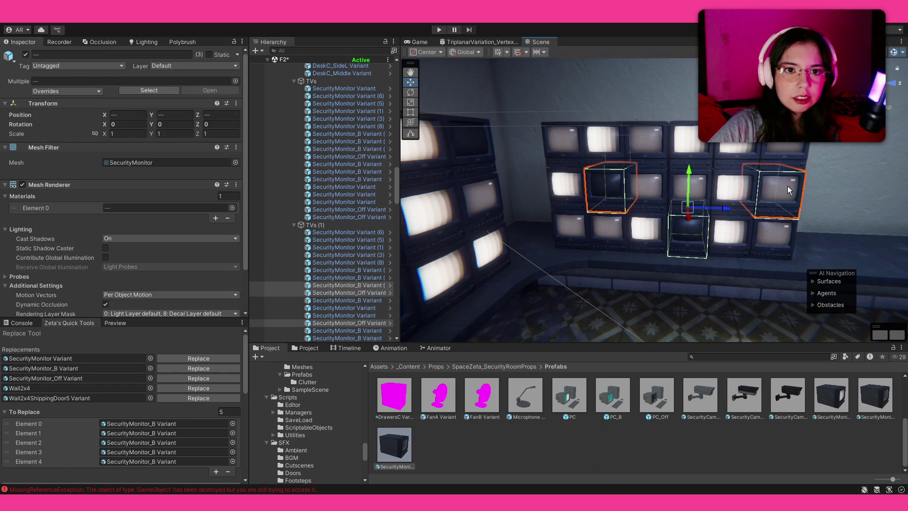
{"action": "left_click", "coordinate": [642, 139], "text": "shift"}
{"action": "scroll", "coordinate": [164, 402], "scroll_direction": "down", "scroll_amount": 3}
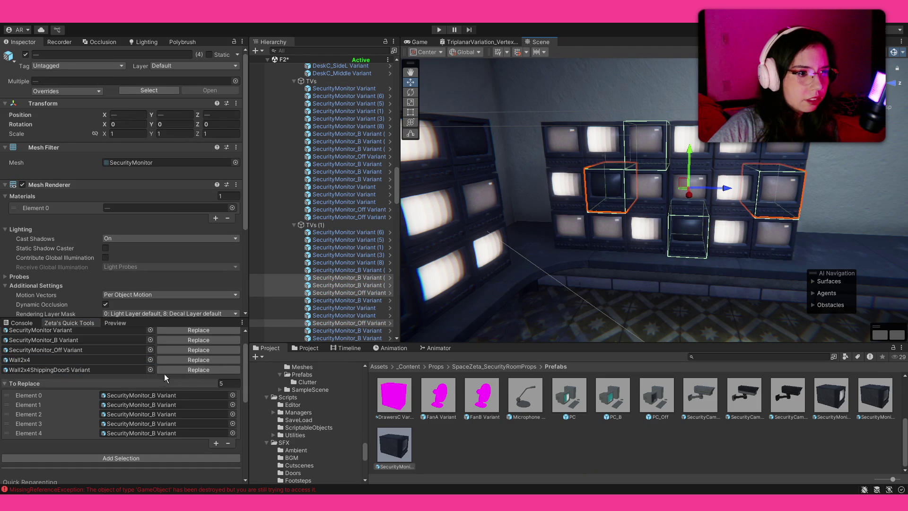
{"action": "left_click", "coordinate": [180, 386]}
{"action": "left_click", "coordinate": [182, 396]}
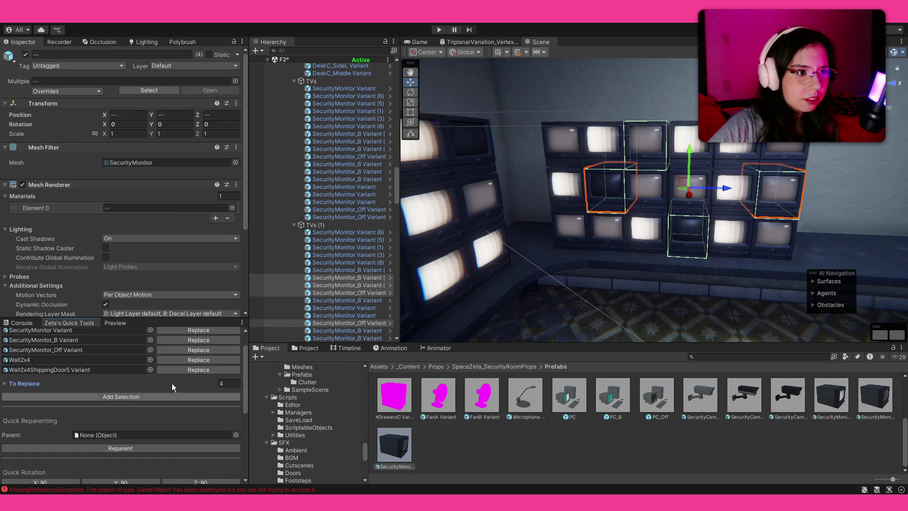
{"action": "left_click", "coordinate": [190, 331]}
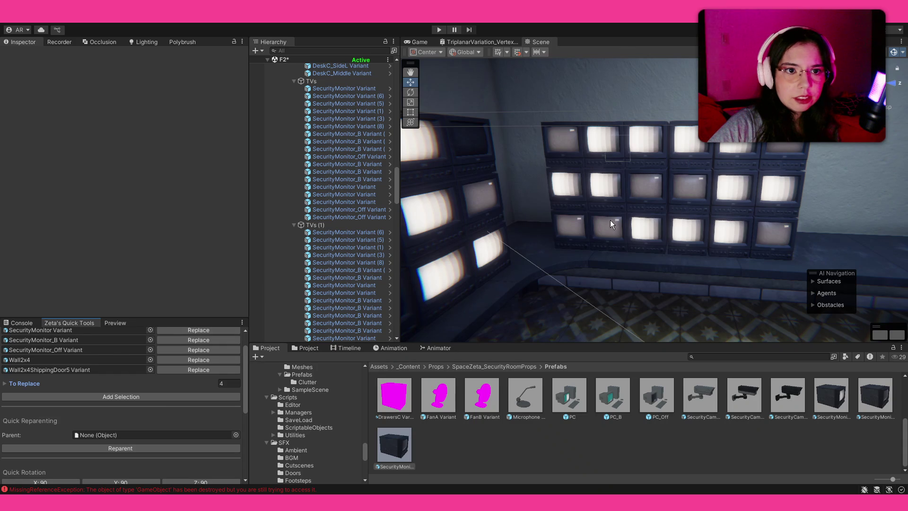
Turn two more top-row monitors into dark SecurityMonitor_Off screens.
{"action": "left_click", "coordinate": [781, 157], "text": "shift"}
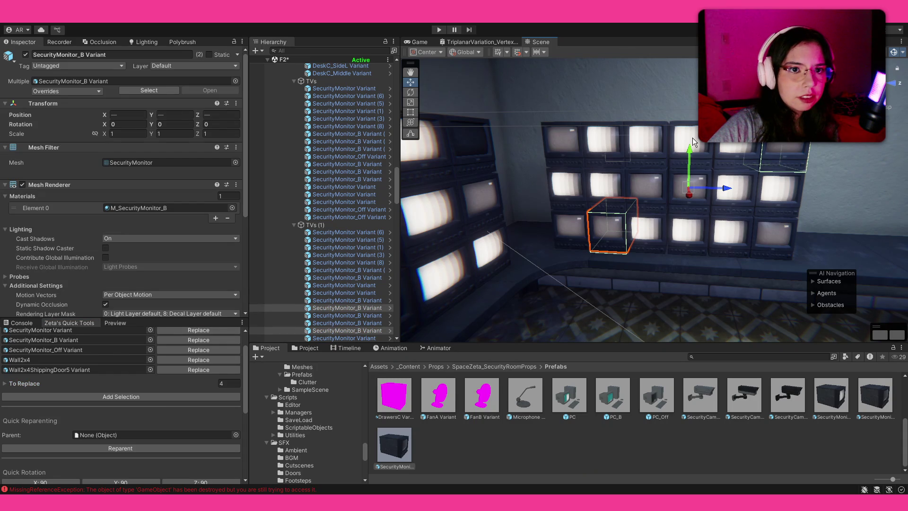
{"action": "left_click", "coordinate": [690, 146], "text": "shift"}
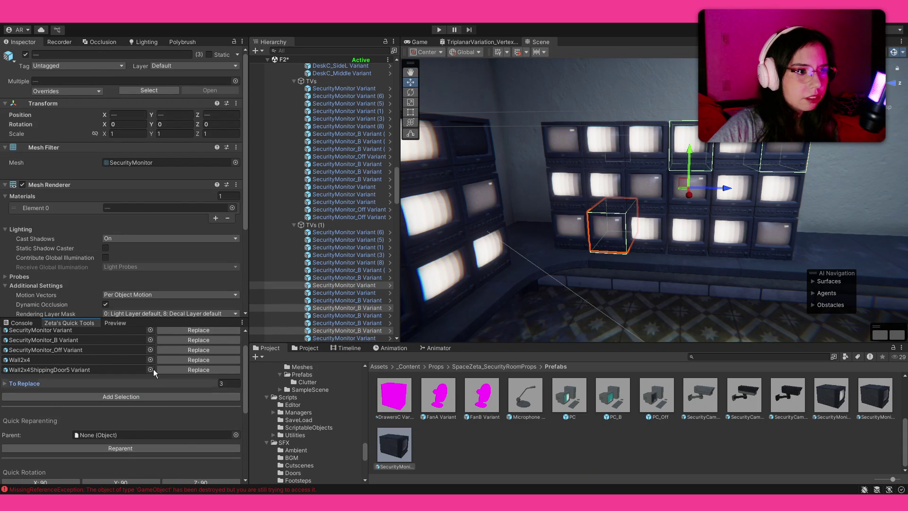
{"action": "scroll", "coordinate": [152, 371], "scroll_direction": "up", "scroll_amount": 2}
{"action": "left_click", "coordinate": [182, 378]}
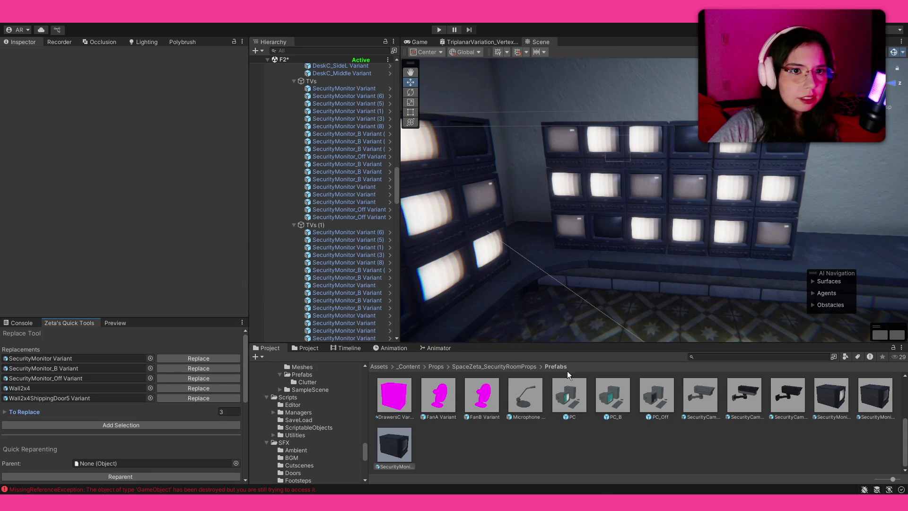
Place a PC prefab on the bench in front of the monitor wall.
{"action": "mouse_move", "coordinate": [677, 332]}
{"action": "left_mouse_down"}
{"action": "mouse_move", "coordinate": [732, 291]}
{"action": "mouse_move", "coordinate": [714, 308]}
{"action": "mouse_move", "coordinate": [691, 304]}
{"action": "mouse_move", "coordinate": [682, 322]}
{"action": "left_mouse_up"}
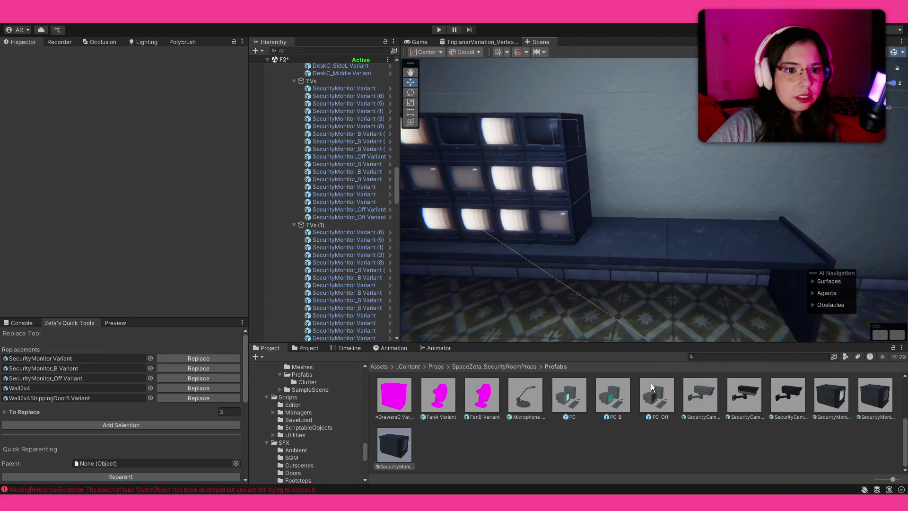
{"action": "mouse_move", "coordinate": [570, 398]}
{"action": "left_mouse_down"}
{"action": "mouse_move", "coordinate": [719, 223]}
{"action": "mouse_move", "coordinate": [587, 257]}
{"action": "mouse_move", "coordinate": [629, 259]}
{"action": "left_mouse_up"}
{"action": "key", "text": "e"}
Place the Microphone prefab on the desk near the keyboard.
{"action": "scroll", "coordinate": [629, 258], "scroll_direction": "up", "scroll_amount": 3}
{"action": "mouse_move", "coordinate": [525, 412]}
{"action": "left_mouse_down"}
{"action": "mouse_move", "coordinate": [558, 294]}
{"action": "mouse_move", "coordinate": [585, 248]}
{"action": "mouse_move", "coordinate": [522, 272]}
{"action": "left_mouse_up"}
{"action": "scroll", "coordinate": [664, 433], "scroll_direction": "up", "scroll_amount": 2}
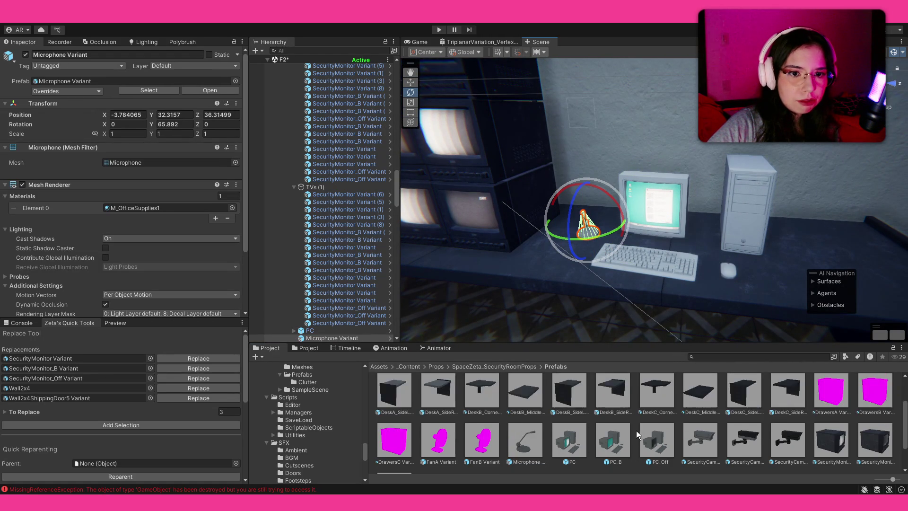
{"action": "scroll", "coordinate": [664, 433], "scroll_direction": "up", "scroll_amount": 1}
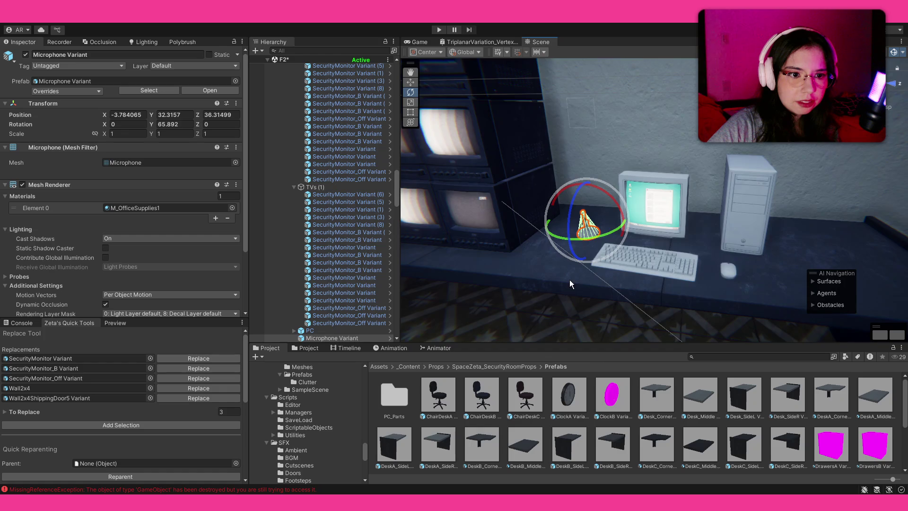
{"action": "key", "text": "Down"}
Place a ChairDeskB chair in front of the desk, turned about -74° toward it.
{"action": "mouse_move", "coordinate": [449, 391]}
{"action": "left_mouse_down"}
{"action": "mouse_move", "coordinate": [625, 270]}
{"action": "mouse_move", "coordinate": [610, 265]}
{"action": "left_mouse_up"}
{"action": "key", "text": "ctrl+z"}
{"action": "mouse_move", "coordinate": [441, 380]}
{"action": "left_mouse_down"}
{"action": "mouse_move", "coordinate": [497, 340]}
{"action": "mouse_move", "coordinate": [599, 296]}
{"action": "mouse_move", "coordinate": [607, 310]}
{"action": "left_mouse_up"}
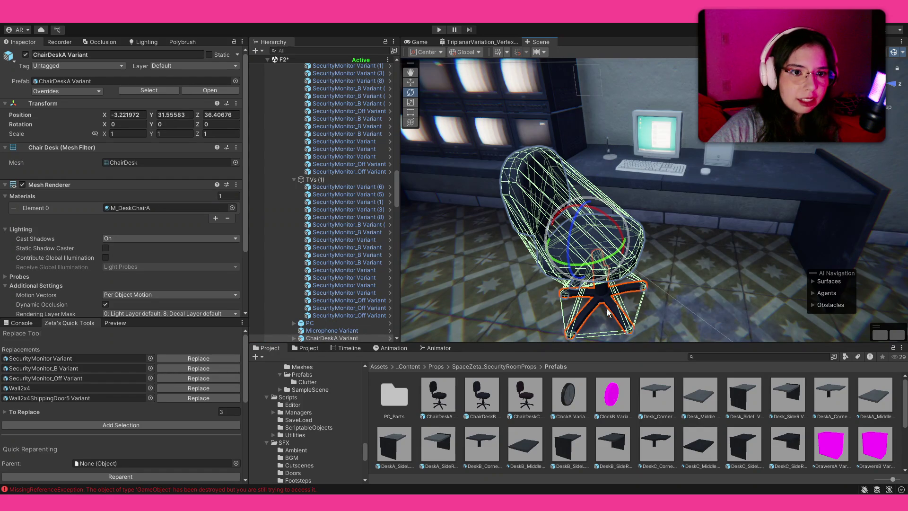
{"action": "key", "text": "ctrl+z"}
{"action": "mouse_move", "coordinate": [482, 395]}
{"action": "left_mouse_down"}
{"action": "mouse_move", "coordinate": [502, 359]}
{"action": "mouse_move", "coordinate": [592, 264]}
{"action": "mouse_move", "coordinate": [629, 312]}
{"action": "left_mouse_up"}
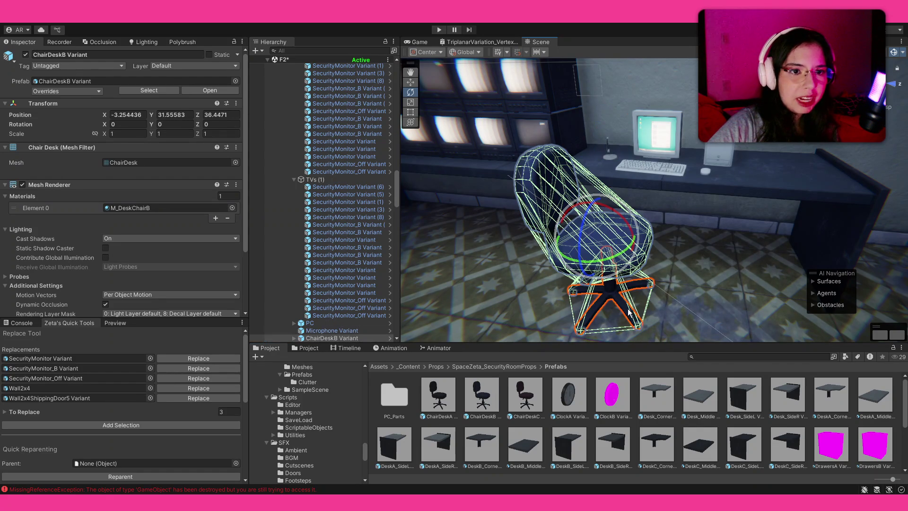
{"action": "left_click_drag", "start_coordinate": [606, 268], "coordinate": [717, 344]}
Open the SpaceZeta_SecurityRoomProps Materials folder in the Project window.
{"action": "mouse_move", "coordinate": [711, 244]}
{"action": "left_mouse_down"}
{"action": "mouse_move", "coordinate": [562, 191]}
{"action": "mouse_move", "coordinate": [615, 222]}
{"action": "left_mouse_up"}
{"action": "scroll", "coordinate": [590, 443], "scroll_direction": "down", "scroll_amount": 3}
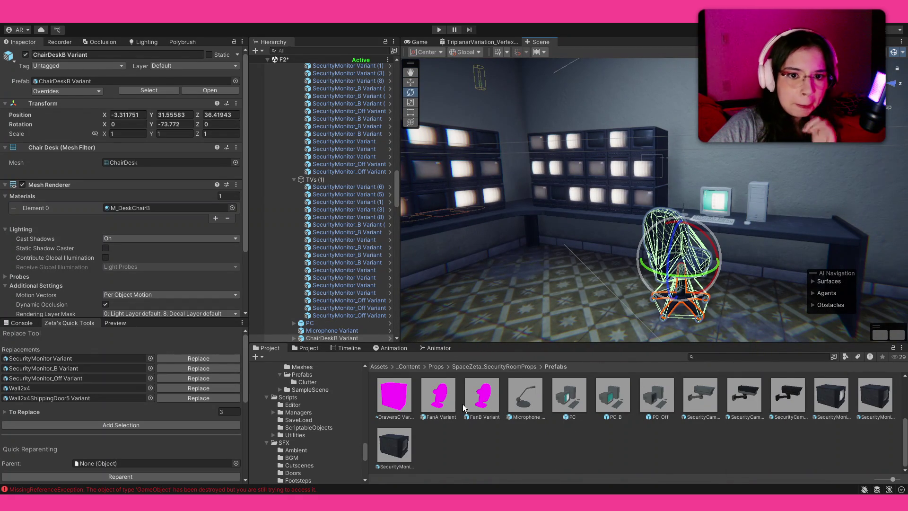
{"action": "scroll", "coordinate": [489, 405], "scroll_direction": "up", "scroll_amount": 2}
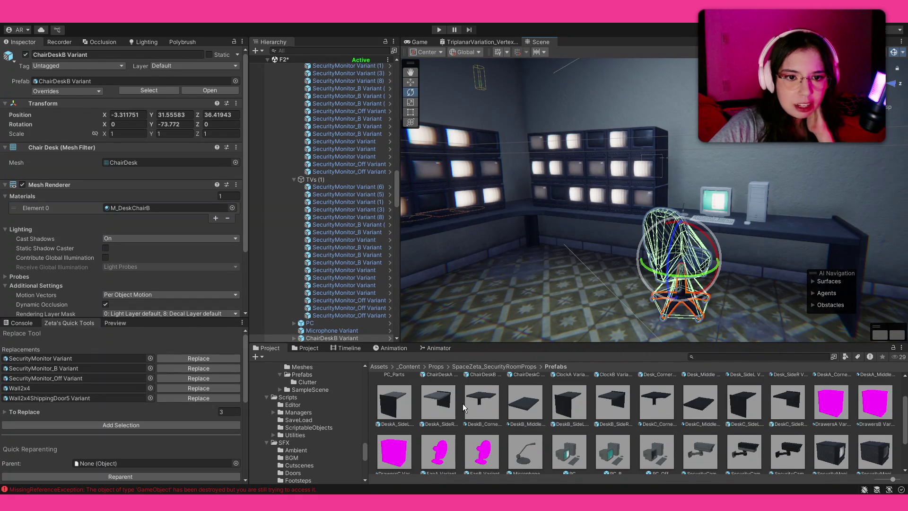
{"action": "left_click", "coordinate": [527, 367]}
{"action": "double_click", "coordinate": [387, 402]}
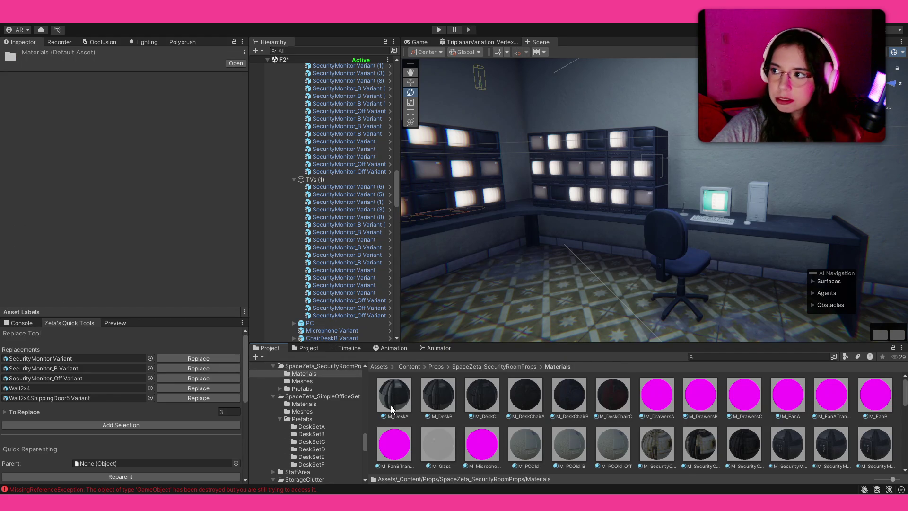
Enable the colour and normal maps on M_DrawersA, M_DrawersB and M_DrawersC.
{"action": "left_click", "coordinate": [490, 445]}
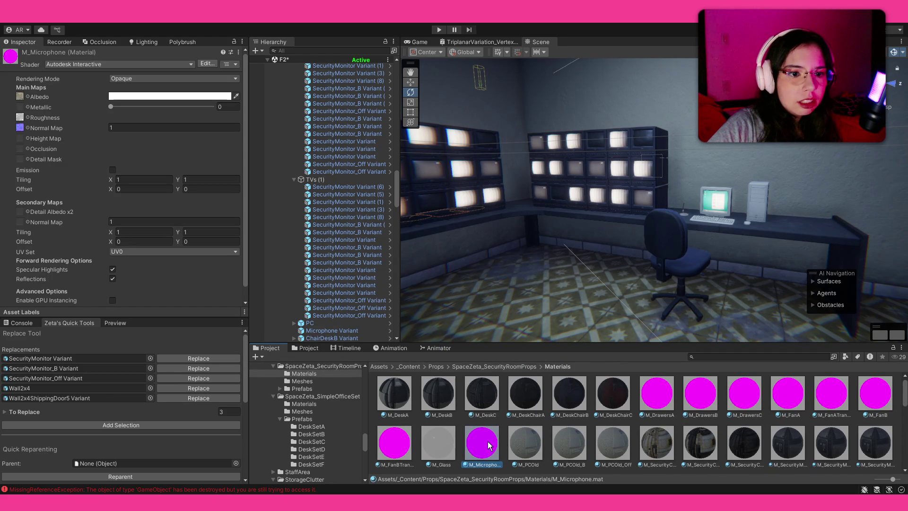
{"action": "scroll", "coordinate": [490, 445], "scroll_direction": "down", "scroll_amount": 1}
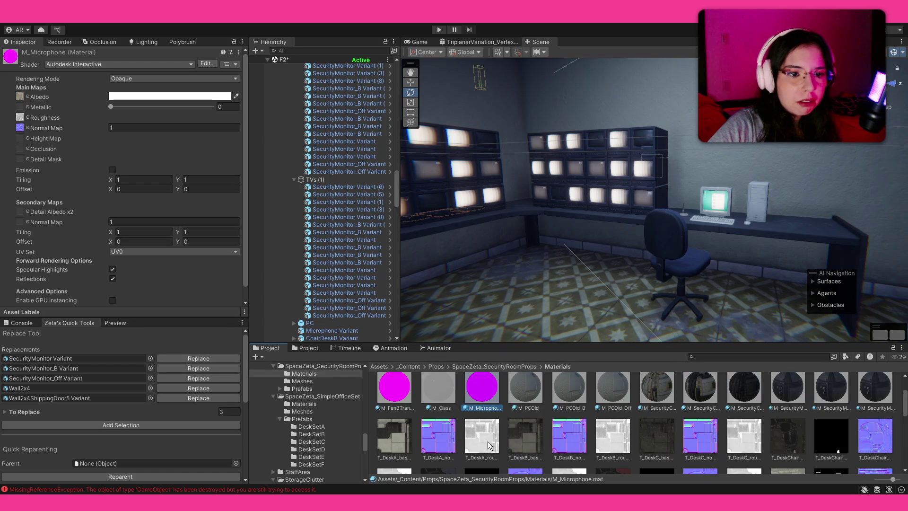
{"action": "scroll", "coordinate": [684, 216], "scroll_direction": "up", "scroll_amount": 6}
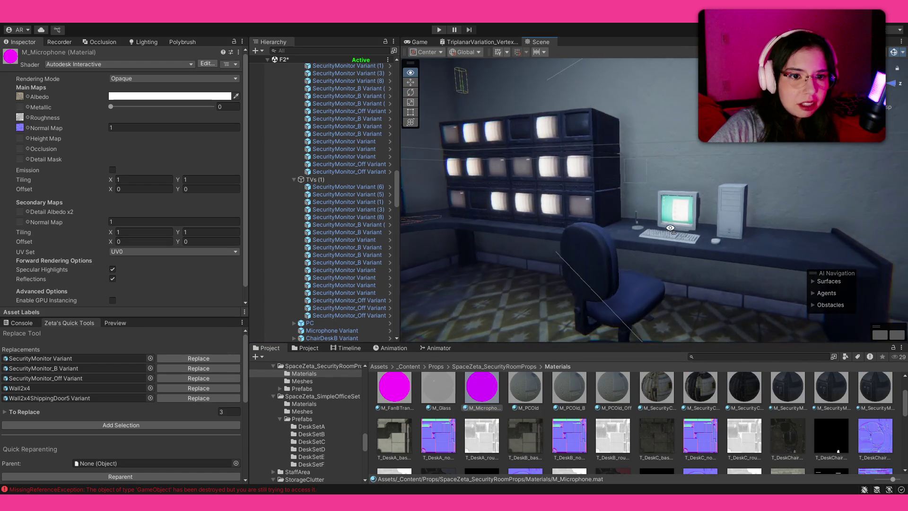
{"action": "scroll", "coordinate": [668, 423], "scroll_direction": "up", "scroll_amount": 1}
{"action": "left_click", "coordinate": [656, 383]}
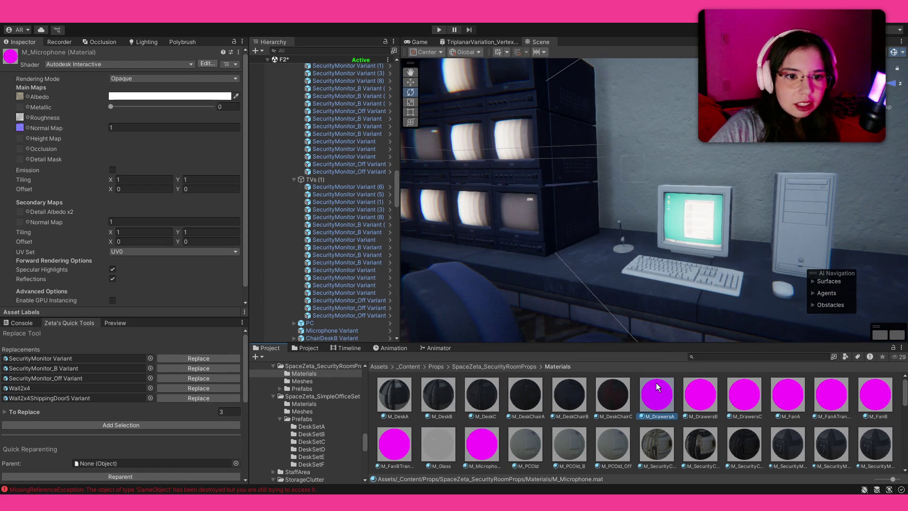
{"action": "left_click", "coordinate": [740, 399], "text": "shift"}
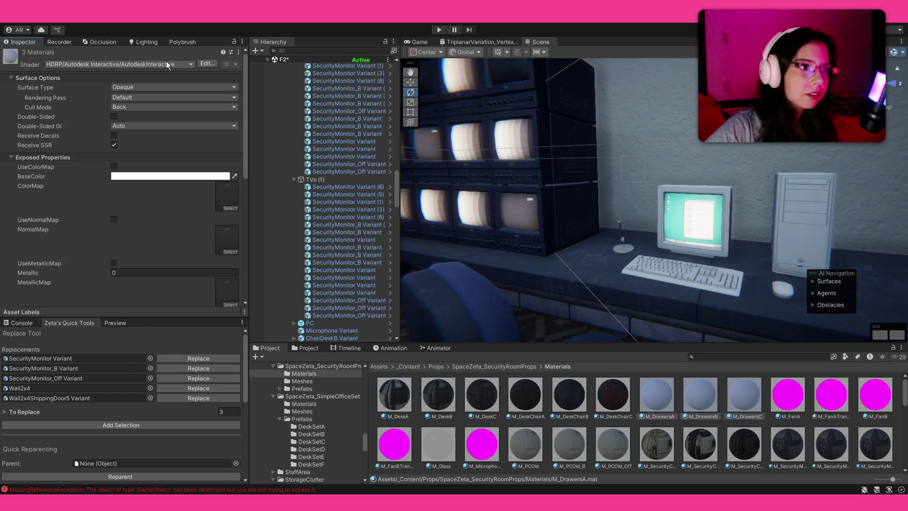
{"action": "left_click", "coordinate": [114, 167]}
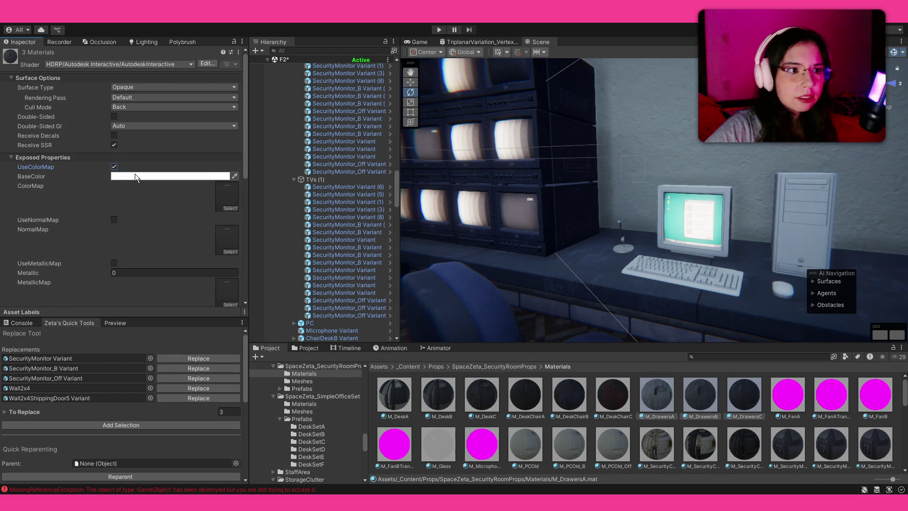
{"action": "left_click", "coordinate": [113, 220]}
Tick UseMetallicMap on the three M_Drawers materials.
{"action": "scroll", "coordinate": [118, 257], "scroll_direction": "down", "scroll_amount": 2}
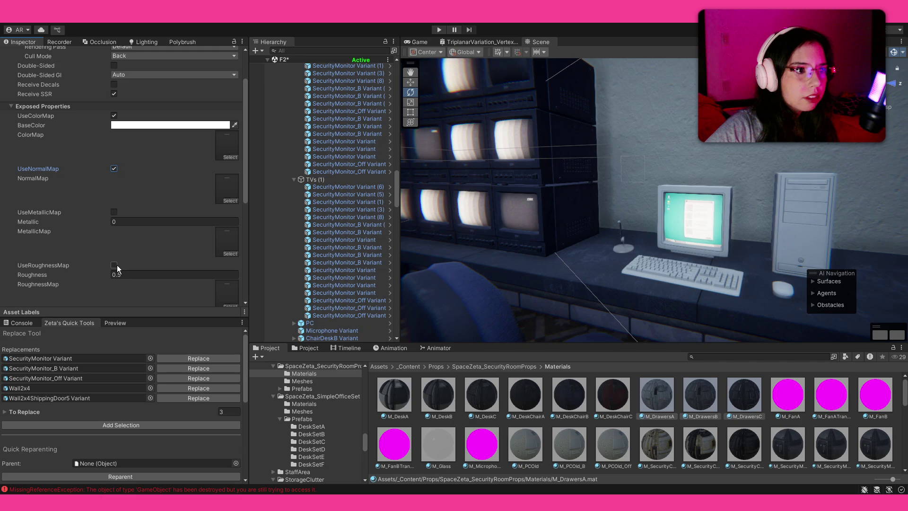
{"action": "left_click", "coordinate": [659, 395]}
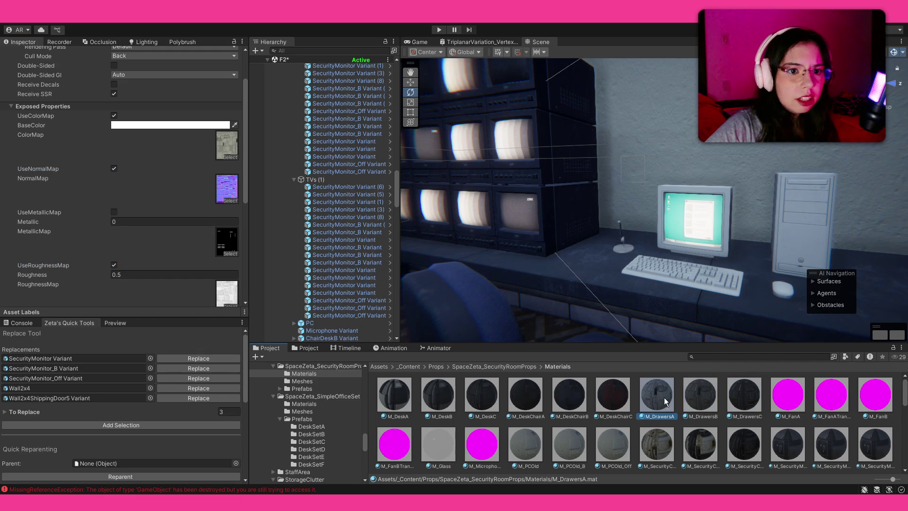
{"action": "left_click", "coordinate": [732, 397], "text": "shift"}
{"action": "left_click", "coordinate": [114, 212]}
{"action": "left_click", "coordinate": [794, 397]}
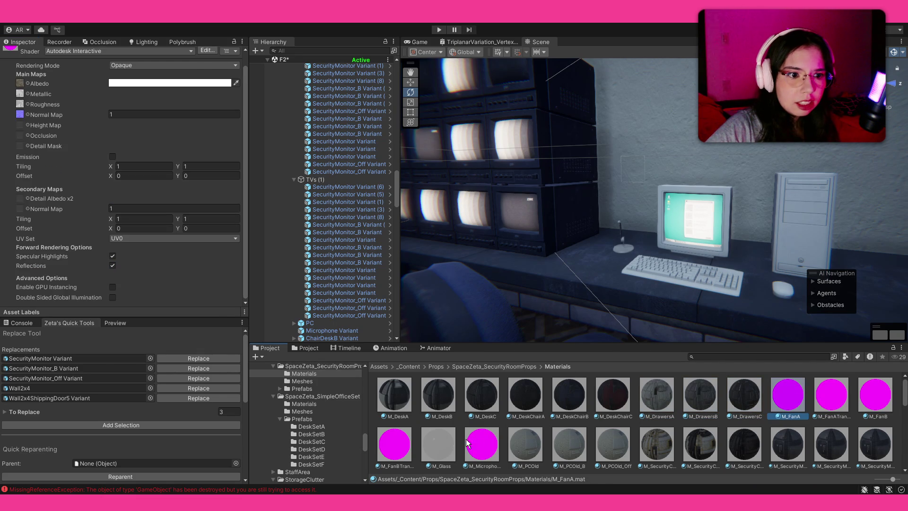
Switch M_FanA and M_FanB to HDRP Autodesk Interactive with color and normal maps enabled.
{"action": "left_click", "coordinate": [874, 403], "text": "ctrl"}
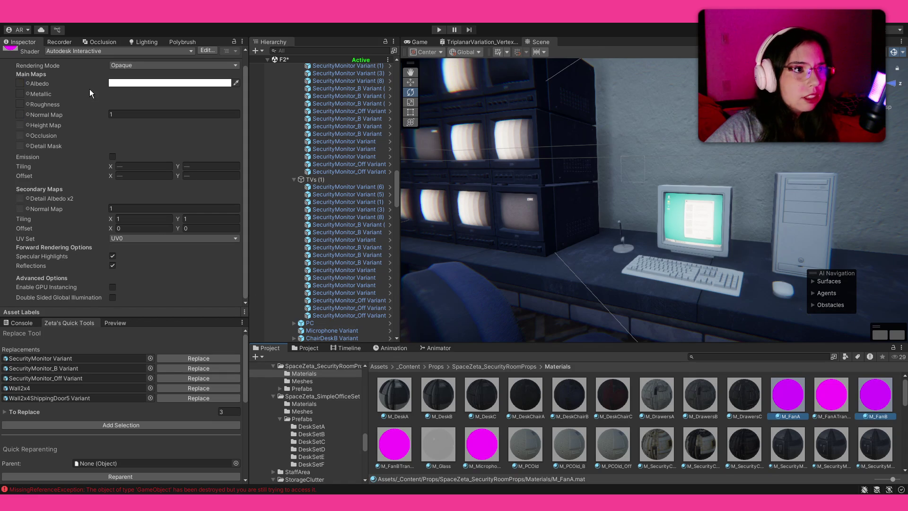
{"action": "scroll", "coordinate": [92, 78], "scroll_direction": "up", "scroll_amount": 1}
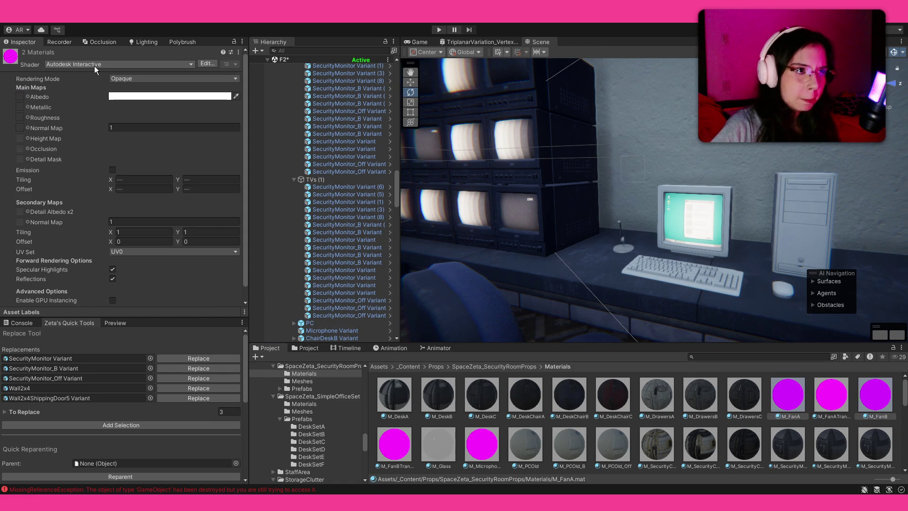
{"action": "left_click", "coordinate": [95, 66]}
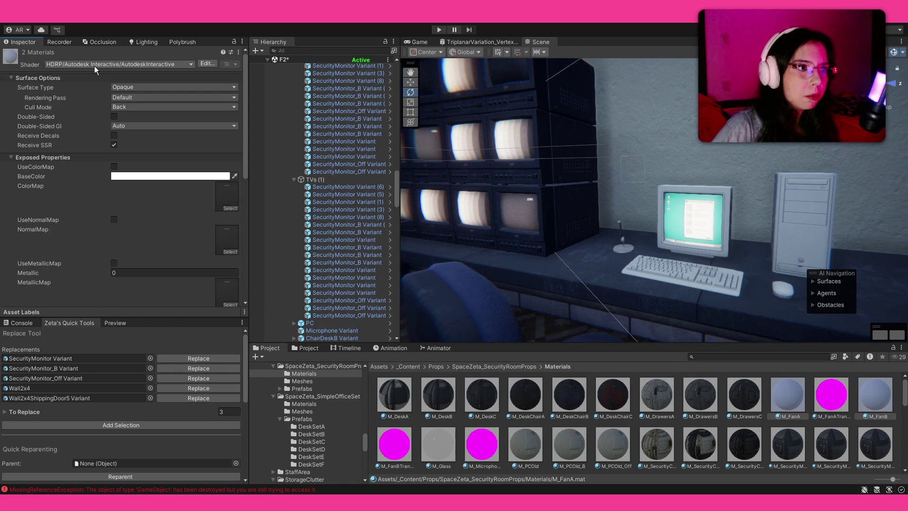
{"action": "left_click", "coordinate": [114, 166]}
{"action": "left_click", "coordinate": [114, 220]}
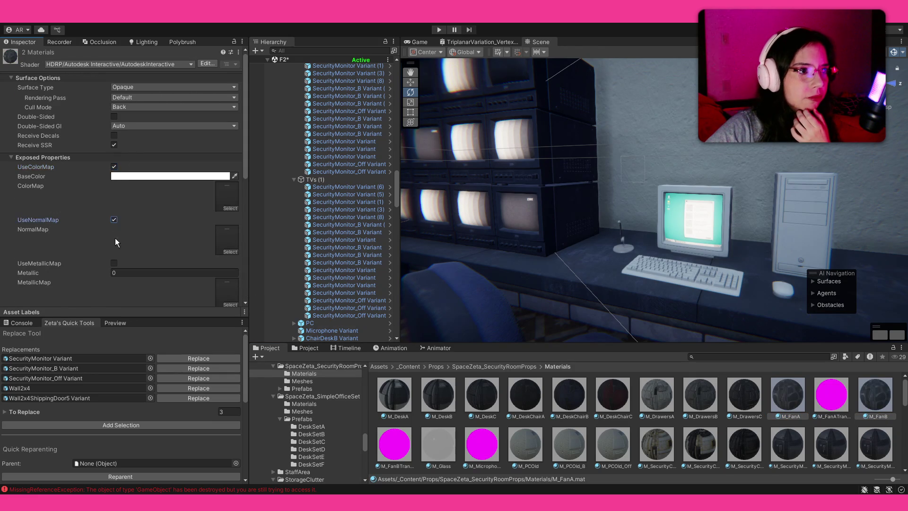
{"action": "scroll", "coordinate": [115, 238], "scroll_direction": "down", "scroll_amount": 2}
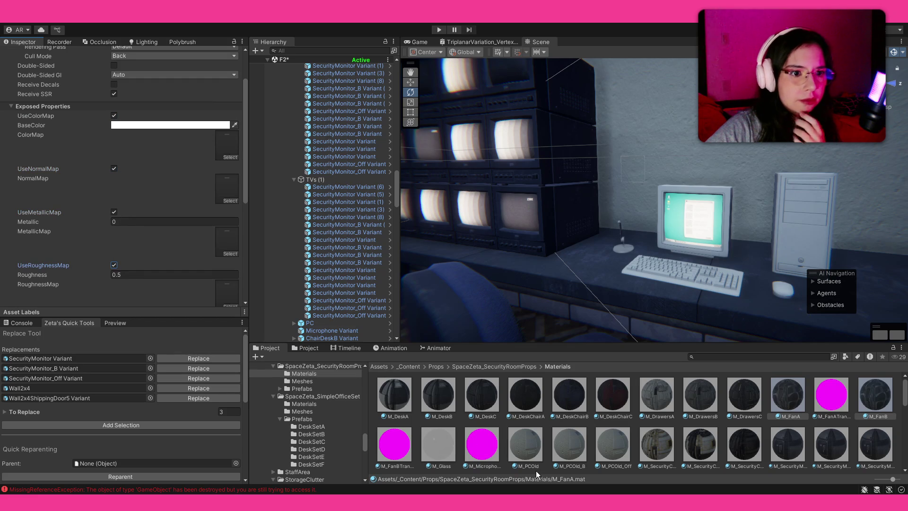
Give M_FanATransparent and M_FanBTransparent the Autodesk Interactive Masked shader with color and normal maps.
{"action": "left_click", "coordinate": [400, 456]}
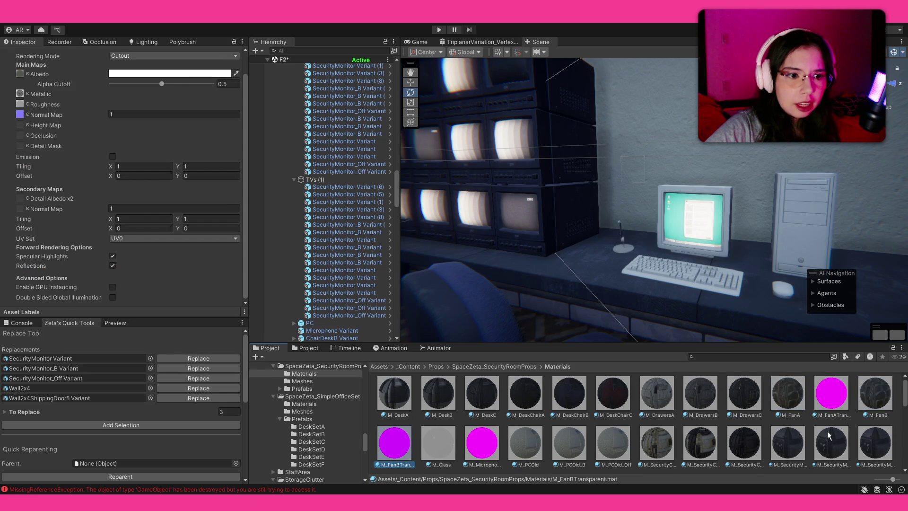
{"action": "left_click", "coordinate": [825, 402], "text": "ctrl"}
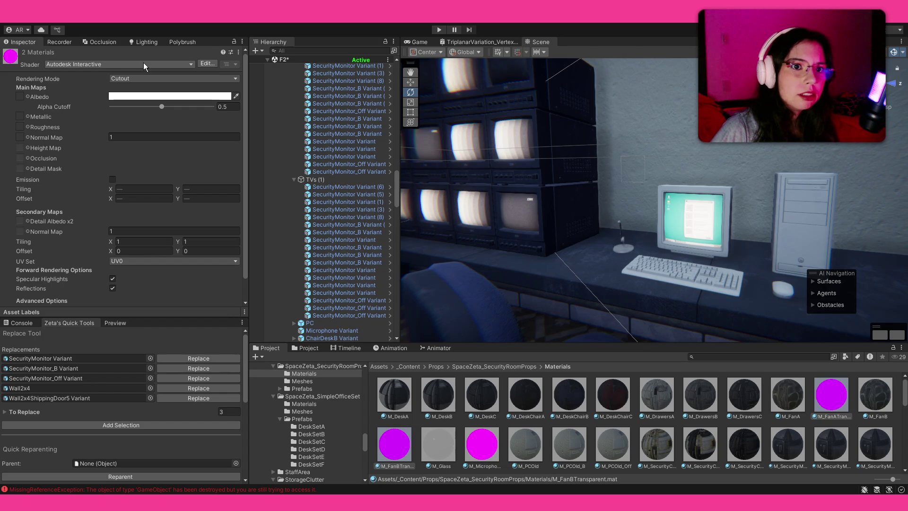
{"action": "left_click", "coordinate": [106, 93]}
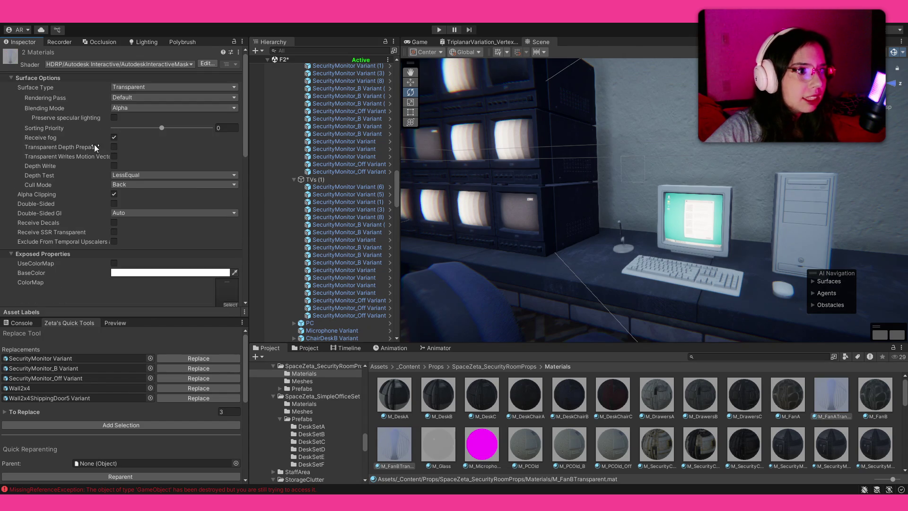
{"action": "scroll", "coordinate": [102, 161], "scroll_direction": "down", "scroll_amount": 5}
{"action": "left_click", "coordinate": [114, 187]}
{"action": "left_click", "coordinate": [114, 239]}
Return to the SpaceZeta_SecurityRoomProps folder and open its Prefabs folder.
{"action": "scroll", "coordinate": [114, 285], "scroll_direction": "down", "scroll_amount": 8}
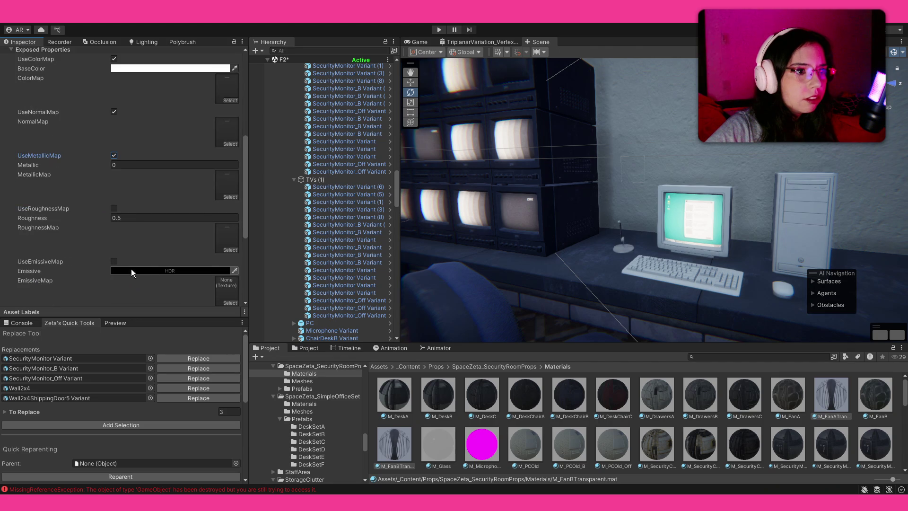
{"action": "scroll", "coordinate": [103, 223], "scroll_direction": "down", "scroll_amount": 5}
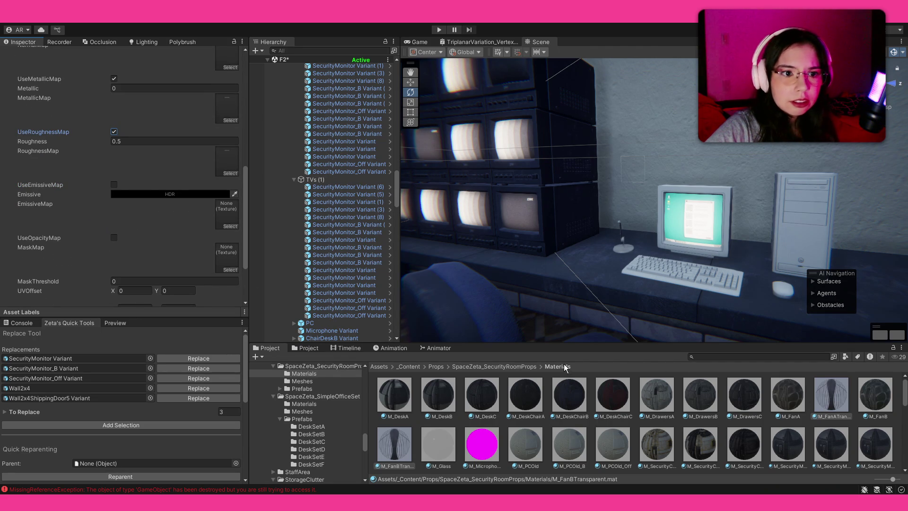
{"action": "scroll", "coordinate": [18, 222], "scroll_direction": "up", "scroll_amount": 20}
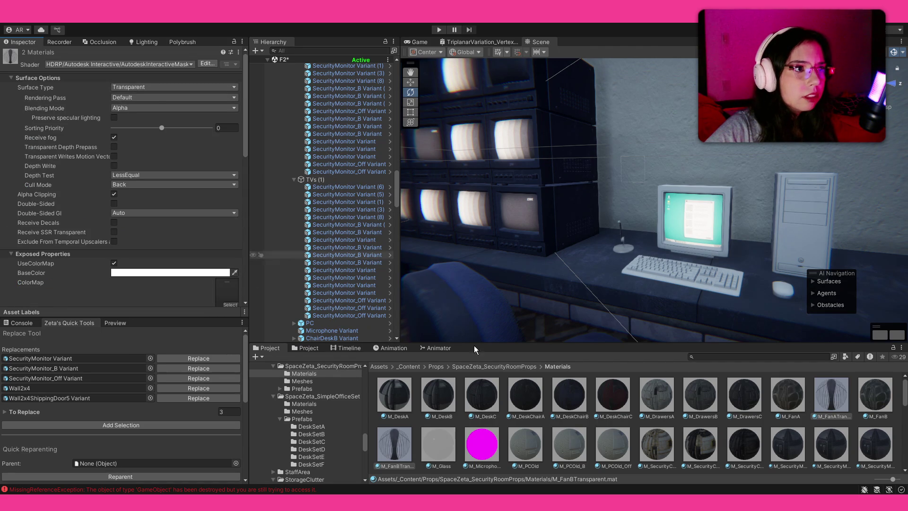
{"action": "left_click", "coordinate": [507, 367]}
{"action": "double_click", "coordinate": [489, 390]}
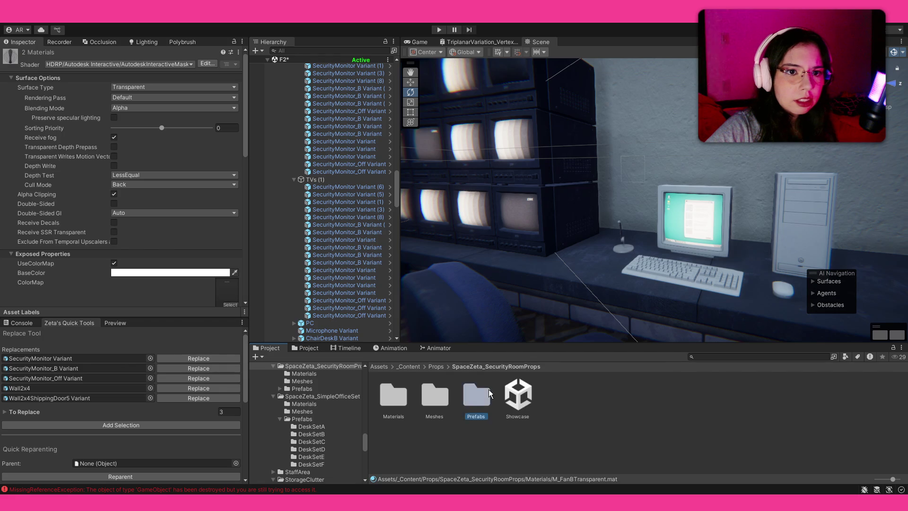
Try dropping drawer units under the desk, deleting each misplaced attempt.
{"action": "left_click_drag", "start_coordinate": [512, 274], "coordinate": [597, 272], "text": "alt"}
{"action": "scroll", "coordinate": [597, 272], "scroll_direction": "down", "scroll_amount": 5}
{"action": "mouse_move", "coordinate": [515, 259]}
{"action": "left_mouse_down", "text": "alt"}
{"action": "mouse_move", "coordinate": [457, 270]}
{"action": "mouse_move", "coordinate": [643, 284]}
{"action": "mouse_move", "coordinate": [615, 288]}
{"action": "mouse_move", "coordinate": [623, 432]}
{"action": "left_mouse_up", "text": "alt"}
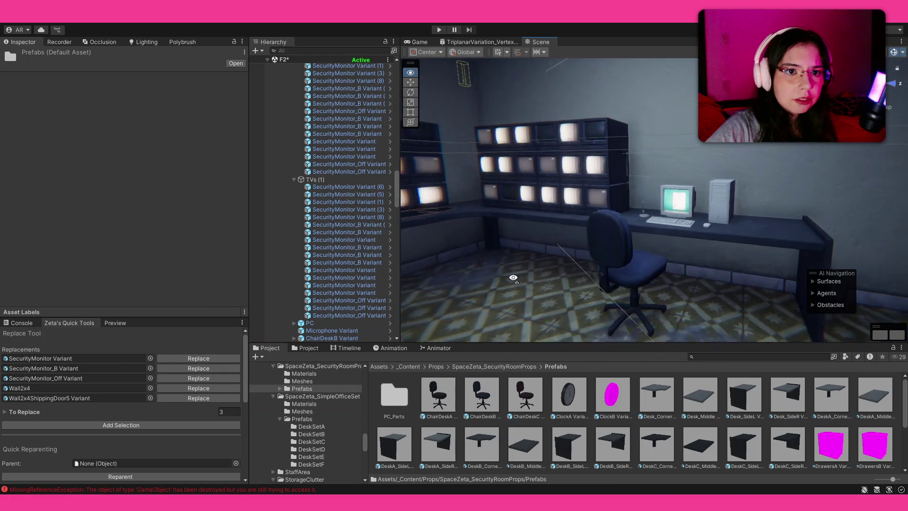
{"action": "scroll", "coordinate": [542, 396], "scroll_direction": "down", "scroll_amount": 3}
{"action": "scroll", "coordinate": [635, 413], "scroll_direction": "up", "scroll_amount": 3}
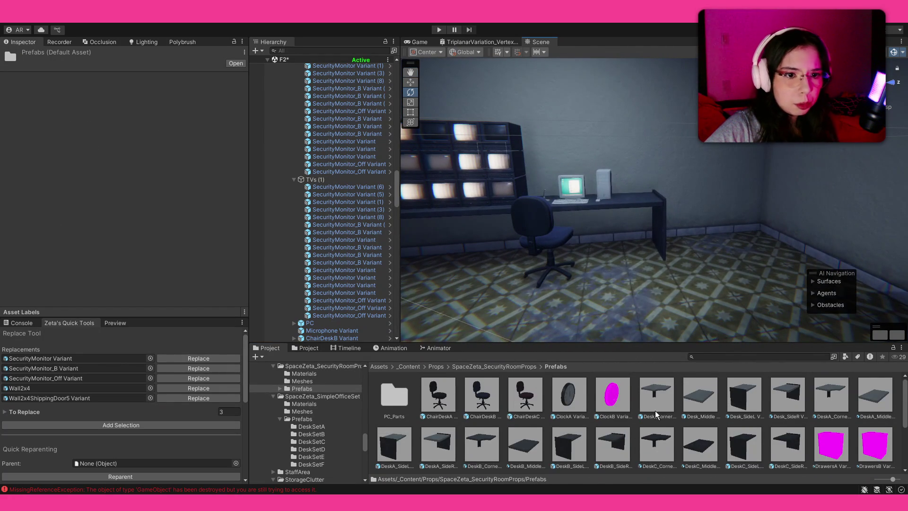
{"action": "scroll", "coordinate": [655, 411], "scroll_direction": "down", "scroll_amount": 2}
{"action": "scroll", "coordinate": [752, 258], "scroll_direction": "up", "scroll_amount": 3}
{"action": "mouse_move", "coordinate": [398, 459]}
{"action": "left_mouse_down"}
{"action": "mouse_move", "coordinate": [568, 281]}
{"action": "mouse_move", "coordinate": [636, 292]}
{"action": "mouse_move", "coordinate": [653, 285]}
{"action": "left_mouse_up"}
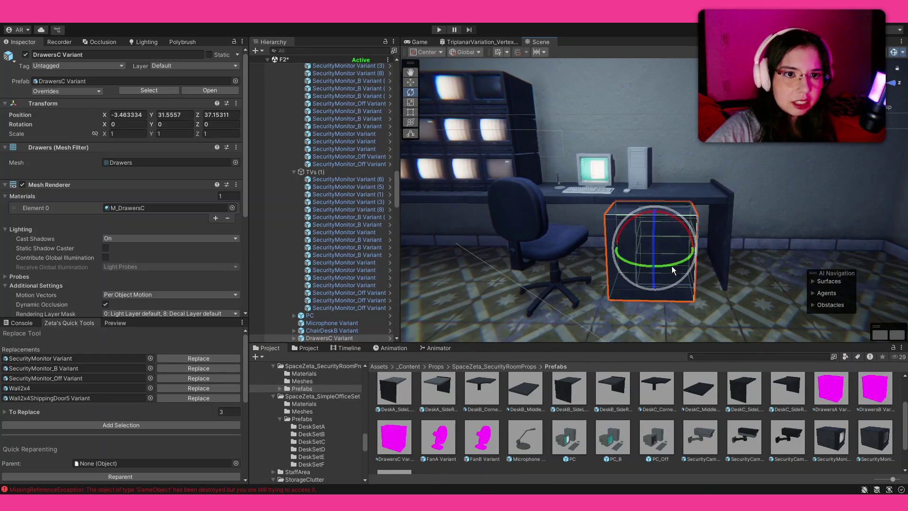
{"action": "key", "text": "Delete"}
{"action": "mouse_move", "coordinate": [394, 440]}
{"action": "left_mouse_down"}
{"action": "mouse_move", "coordinate": [653, 259]}
{"action": "mouse_move", "coordinate": [658, 281]}
{"action": "left_mouse_up"}
{"action": "key", "text": "Delete"}
{"action": "mouse_move", "coordinate": [839, 401]}
{"action": "left_mouse_down"}
{"action": "mouse_move", "coordinate": [679, 268]}
{"action": "mouse_move", "coordinate": [649, 286]}
{"action": "left_mouse_up"}
{"action": "key", "text": "Delete"}
Place a DrawersC unit under the desk, turn it 90°, and slide it into place.
{"action": "left_click", "coordinate": [397, 442]}
{"action": "left_click_drag", "start_coordinate": [447, 432], "coordinate": [653, 280]}
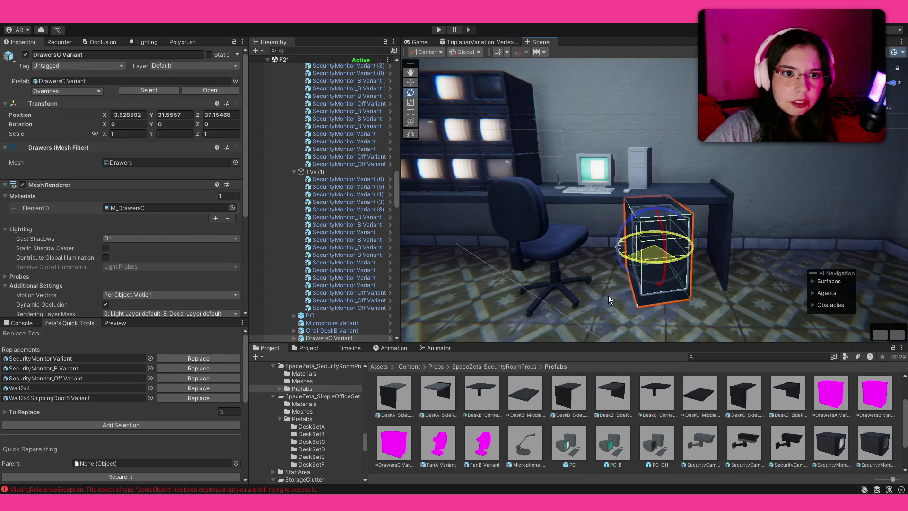
{"action": "key", "text": "ctrl+r"}
{"action": "scroll", "coordinate": [597, 301], "scroll_direction": "up", "scroll_amount": 3}
{"action": "key", "text": "w"}
{"action": "mouse_move", "coordinate": [712, 250]}
{"action": "left_mouse_down"}
{"action": "mouse_move", "coordinate": [764, 252]}
{"action": "mouse_move", "coordinate": [668, 230]}
{"action": "mouse_move", "coordinate": [598, 240]}
{"action": "mouse_move", "coordinate": [633, 234]}
{"action": "left_mouse_up"}
{"action": "scroll", "coordinate": [669, 230], "scroll_direction": "down", "scroll_amount": 5}
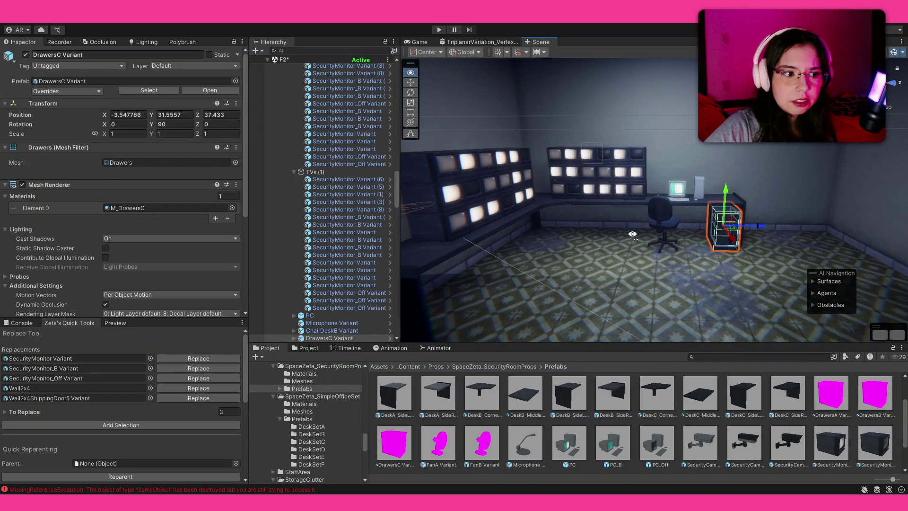
Add a second DrawersC unit beside the desk.
{"action": "mouse_move", "coordinate": [633, 233]}
{"action": "left_mouse_down"}
{"action": "mouse_move", "coordinate": [548, 279]}
{"action": "mouse_move", "coordinate": [544, 290]}
{"action": "mouse_move", "coordinate": [563, 282]}
{"action": "left_mouse_up"}
{"action": "scroll", "coordinate": [521, 260], "scroll_direction": "down", "scroll_amount": 5}
{"action": "left_click_drag", "start_coordinate": [493, 245], "coordinate": [553, 289]}
{"action": "mouse_move", "coordinate": [395, 443]}
{"action": "left_mouse_down"}
{"action": "mouse_move", "coordinate": [586, 280]}
{"action": "mouse_move", "coordinate": [540, 288]}
{"action": "left_mouse_up"}
Place a FanB desk fan on the PC desk.
{"action": "left_click_drag", "start_coordinate": [683, 173], "coordinate": [580, 331]}
{"action": "mouse_move", "coordinate": [490, 455]}
{"action": "left_mouse_down"}
{"action": "mouse_move", "coordinate": [667, 269]}
{"action": "mouse_move", "coordinate": [674, 274]}
{"action": "mouse_move", "coordinate": [609, 262]}
{"action": "mouse_move", "coordinate": [509, 297]}
{"action": "mouse_move", "coordinate": [527, 305]}
{"action": "mouse_move", "coordinate": [686, 226]}
{"action": "left_mouse_up"}
{"action": "key", "text": "e"}
Slide the FanB fan along the desk using its pivot handle.
{"action": "key", "text": "w"}
{"action": "key", "text": "z"}
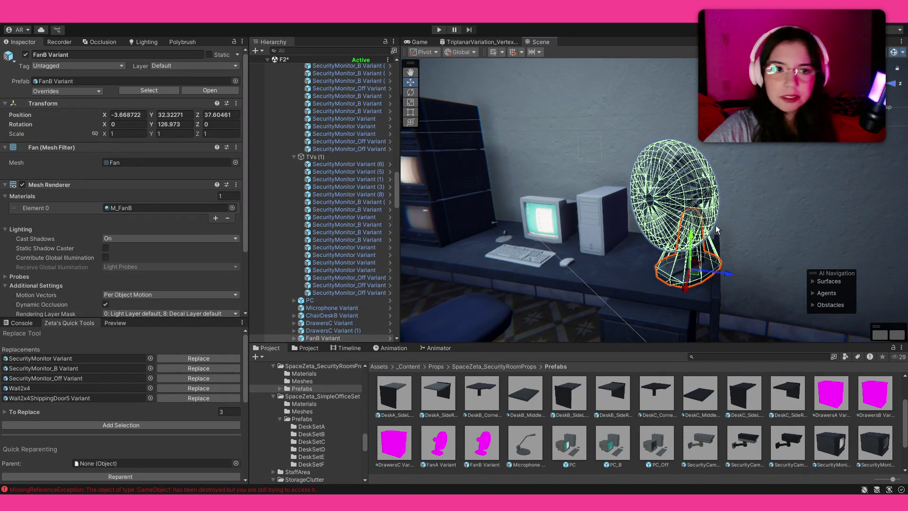
{"action": "left_click_drag", "start_coordinate": [727, 277], "coordinate": [696, 274]}
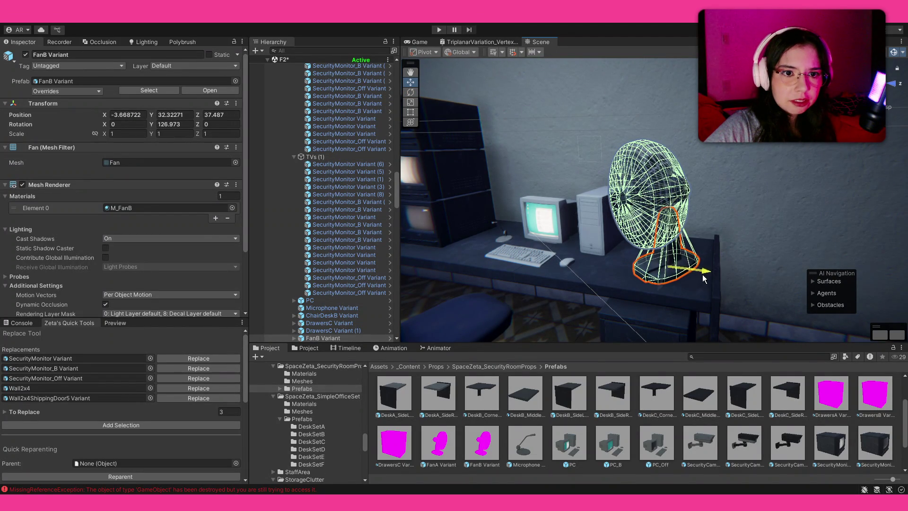
{"action": "left_click", "coordinate": [662, 466]}
{"action": "left_click_drag", "start_coordinate": [609, 277], "coordinate": [647, 258], "text": "alt"}
{"action": "scroll", "coordinate": [647, 258], "scroll_direction": "down", "scroll_amount": 10}
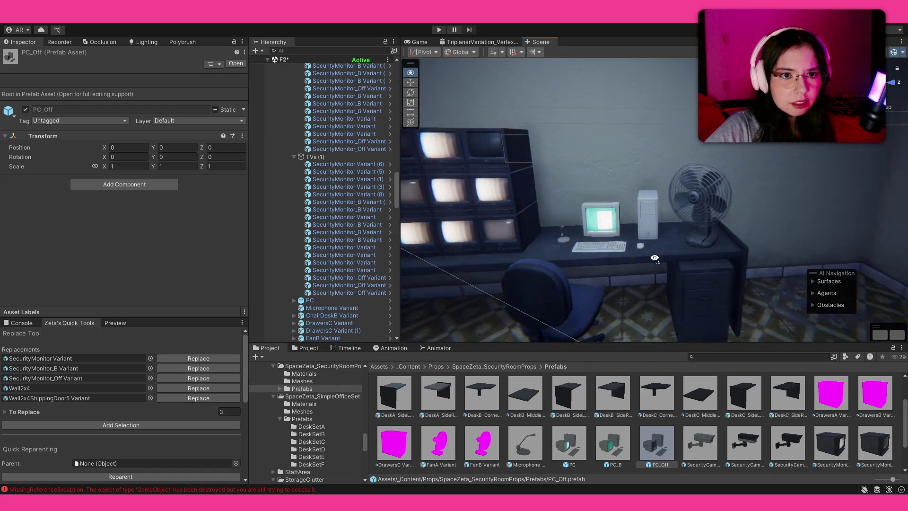
{"action": "scroll", "coordinate": [655, 258], "scroll_direction": "down", "scroll_amount": 2}
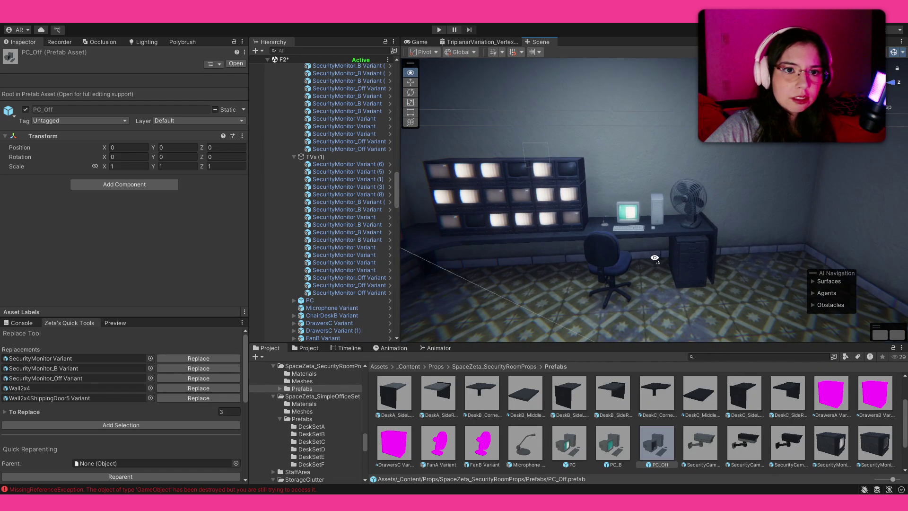
Delete the desk fan, try FanA, then drop a FanB fan in the monitor-wall corner.
{"action": "mouse_move", "coordinate": [655, 258]}
{"action": "left_mouse_down", "text": "alt"}
{"action": "mouse_move", "coordinate": [525, 265]}
{"action": "mouse_move", "coordinate": [552, 279]}
{"action": "mouse_move", "coordinate": [821, 209]}
{"action": "left_mouse_up", "text": "alt"}
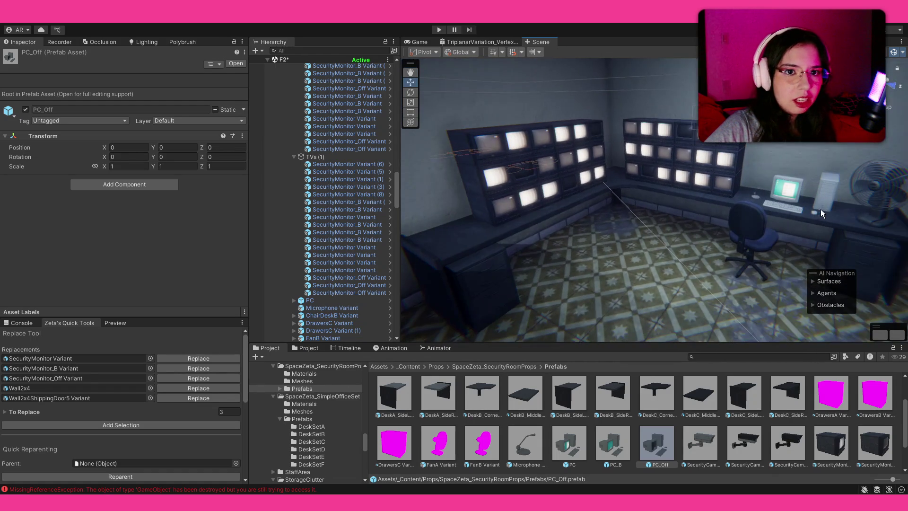
{"action": "left_click", "coordinate": [875, 209]}
{"action": "key", "text": "Delete"}
{"action": "mouse_move", "coordinate": [447, 447]}
{"action": "left_mouse_down"}
{"action": "mouse_move", "coordinate": [439, 202]}
{"action": "mouse_move", "coordinate": [458, 243]}
{"action": "left_mouse_up"}
{"action": "key", "text": "Delete"}
{"action": "mouse_move", "coordinate": [495, 438]}
{"action": "left_mouse_down"}
{"action": "mouse_move", "coordinate": [430, 243]}
{"action": "mouse_move", "coordinate": [557, 237]}
{"action": "left_mouse_up"}
Undo the fan swap and place a FanB fan on the drawer cabinet.
{"action": "key", "text": "f"}
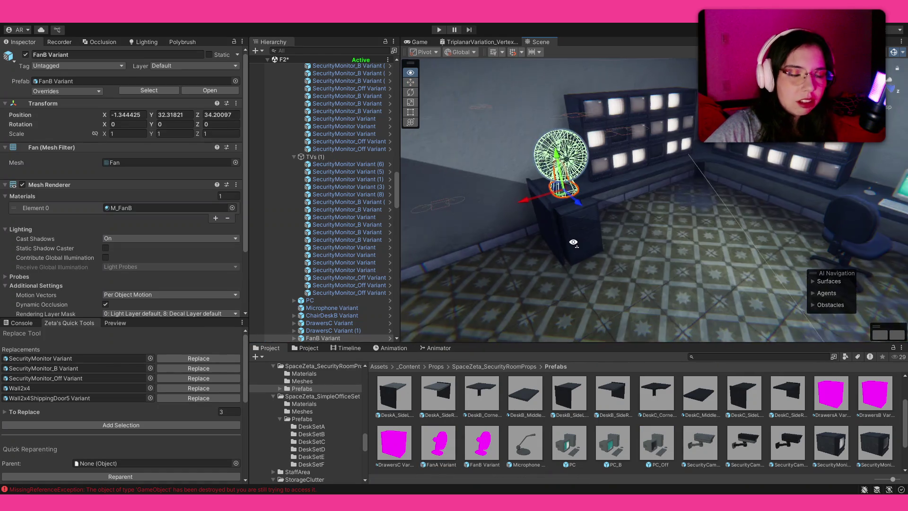
{"action": "key", "text": "ctrl+z"}
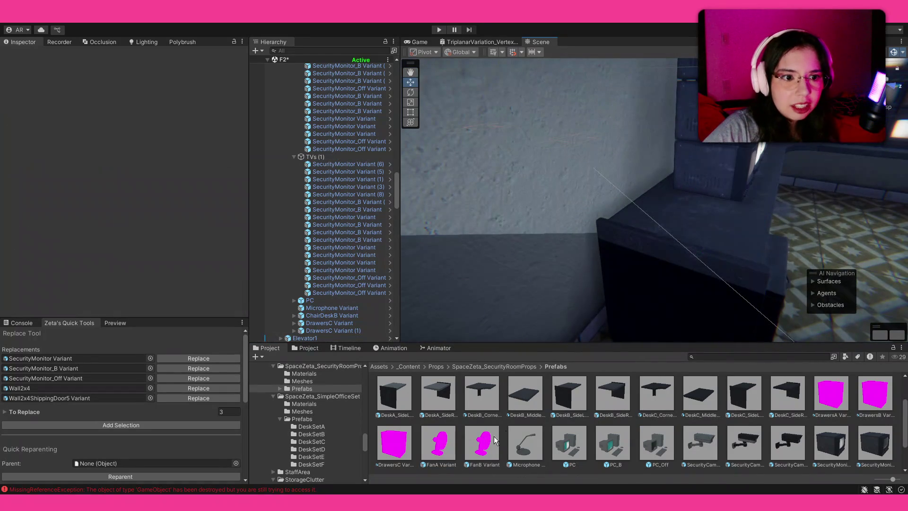
{"action": "key", "text": "ctrl+z"}
{"action": "mouse_move", "coordinate": [482, 442]}
{"action": "left_mouse_down"}
{"action": "mouse_move", "coordinate": [777, 270]}
{"action": "mouse_move", "coordinate": [764, 262]}
{"action": "left_mouse_up"}
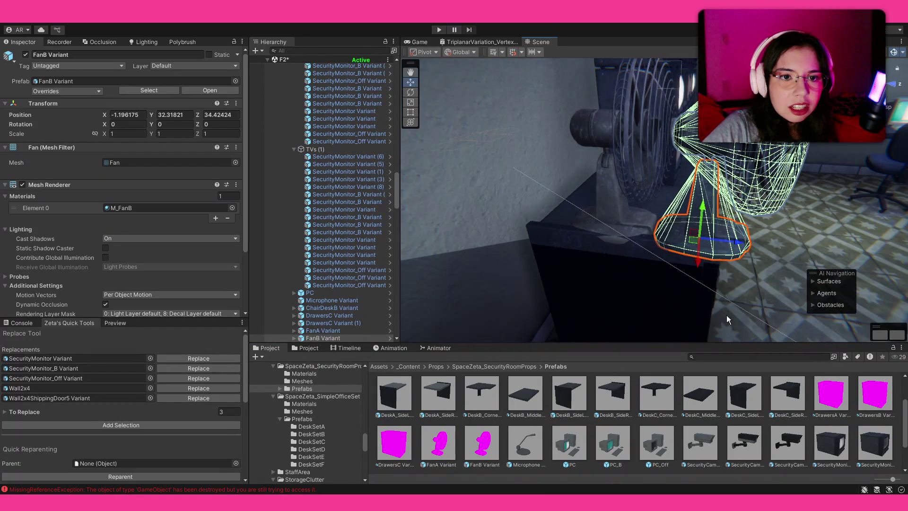
Reposition the fan on the drawer cabinet, nudging it slightly along X.
{"action": "left_click", "coordinate": [717, 430]}
{"action": "left_click", "coordinate": [679, 263]}
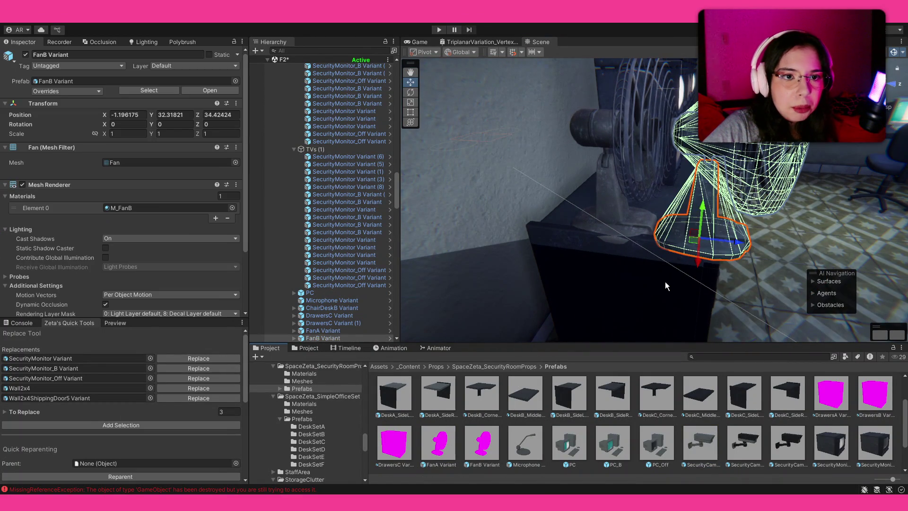
{"action": "mouse_move", "coordinate": [665, 282]}
{"action": "left_mouse_down"}
{"action": "mouse_move", "coordinate": [642, 211]}
{"action": "mouse_move", "coordinate": [668, 238]}
{"action": "mouse_move", "coordinate": [686, 241]}
{"action": "left_mouse_up"}
{"action": "key", "text": "e"}
{"action": "key", "text": "ctrl+z"}
{"action": "left_click_drag", "start_coordinate": [715, 189], "coordinate": [534, 153]}
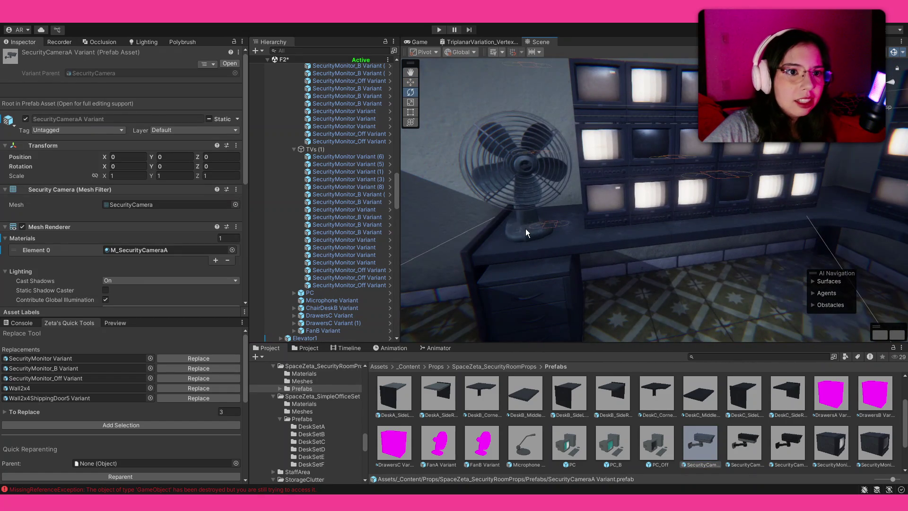
{"action": "left_click", "coordinate": [528, 233]}
{"action": "key", "text": "w"}
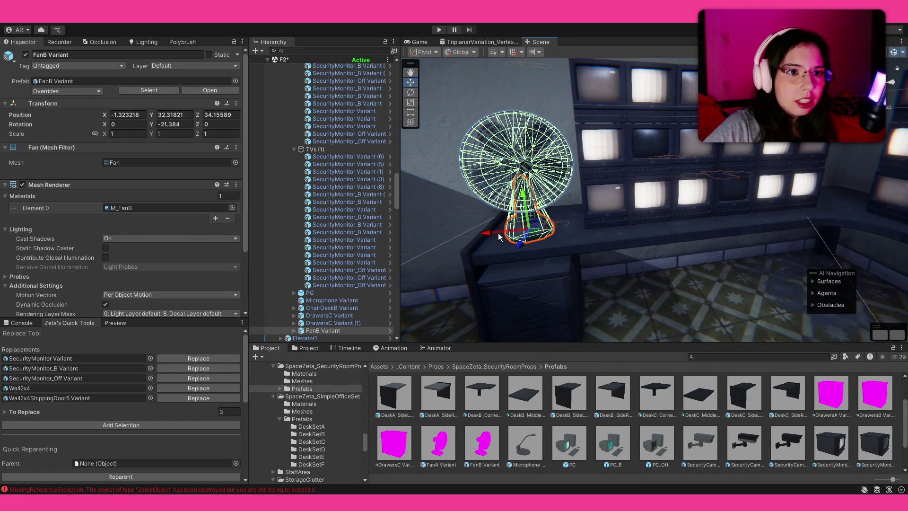
{"action": "left_click_drag", "start_coordinate": [499, 237], "coordinate": [495, 236]}
Select and deselect the two stacked monitors, then swing the view over the whole room.
{"action": "left_click", "coordinate": [666, 416]}
{"action": "mouse_move", "coordinate": [662, 213]}
{"action": "left_mouse_down"}
{"action": "mouse_move", "coordinate": [804, 213]}
{"action": "mouse_move", "coordinate": [643, 198]}
{"action": "mouse_move", "coordinate": [813, 209]}
{"action": "mouse_move", "coordinate": [721, 208]}
{"action": "mouse_move", "coordinate": [563, 184]}
{"action": "left_mouse_up"}
{"action": "left_click", "coordinate": [562, 175]}
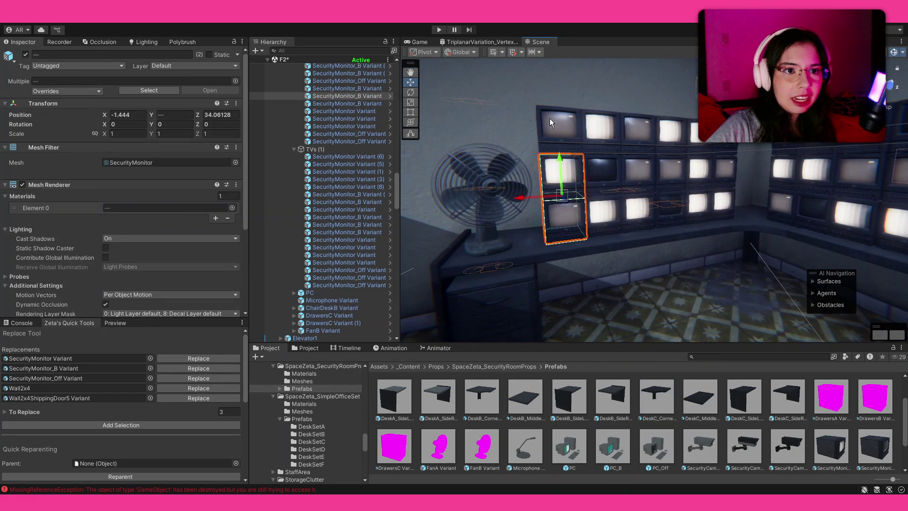
{"action": "left_click", "coordinate": [618, 189]}
{"action": "mouse_move", "coordinate": [618, 189]}
{"action": "left_mouse_down"}
{"action": "mouse_move", "coordinate": [496, 240]}
{"action": "mouse_move", "coordinate": [754, 257]}
{"action": "mouse_move", "coordinate": [704, 243]}
{"action": "mouse_move", "coordinate": [706, 258]}
{"action": "mouse_move", "coordinate": [703, 217]}
{"action": "mouse_move", "coordinate": [688, 237]}
{"action": "left_mouse_up"}
{"action": "scroll", "coordinate": [591, 407], "scroll_direction": "down", "scroll_amount": 1}
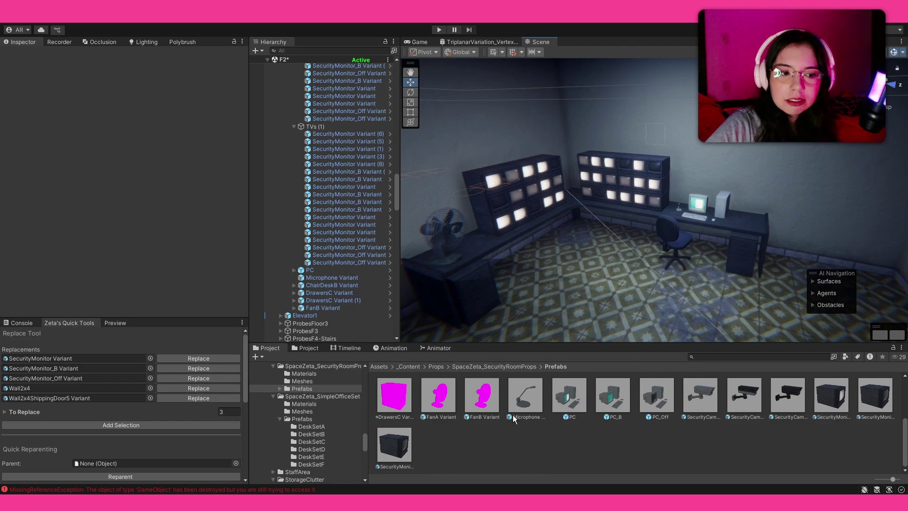
Place a ClockA clock on the wall above the desk.
{"action": "scroll", "coordinate": [514, 415], "scroll_direction": "up", "scroll_amount": 1}
{"action": "scroll", "coordinate": [515, 416], "scroll_direction": "up", "scroll_amount": 2}
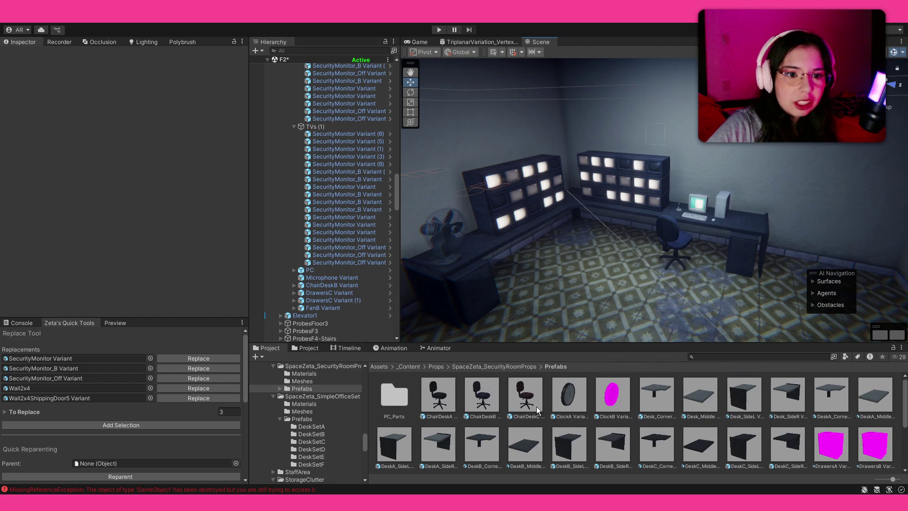
{"action": "mouse_move", "coordinate": [594, 324]}
{"action": "left_mouse_down"}
{"action": "mouse_move", "coordinate": [748, 124]}
{"action": "mouse_move", "coordinate": [640, 172]}
{"action": "mouse_move", "coordinate": [591, 173]}
{"action": "left_mouse_up"}
{"action": "key", "text": "e"}
Look over the Desk_Middle monitors and return to the SpaceZeta_SecurityRoomProps folder.
{"action": "left_click", "coordinate": [714, 393]}
{"action": "mouse_move", "coordinate": [715, 258]}
{"action": "left_mouse_down"}
{"action": "mouse_move", "coordinate": [656, 241]}
{"action": "mouse_move", "coordinate": [776, 254]}
{"action": "left_mouse_up"}
{"action": "scroll", "coordinate": [738, 381], "scroll_direction": "down", "scroll_amount": 5}
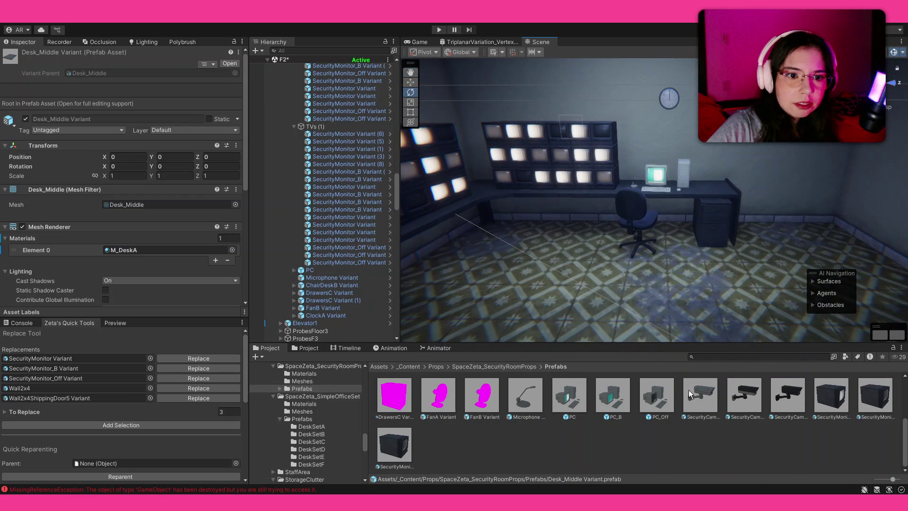
{"action": "scroll", "coordinate": [665, 394], "scroll_direction": "up", "scroll_amount": 5}
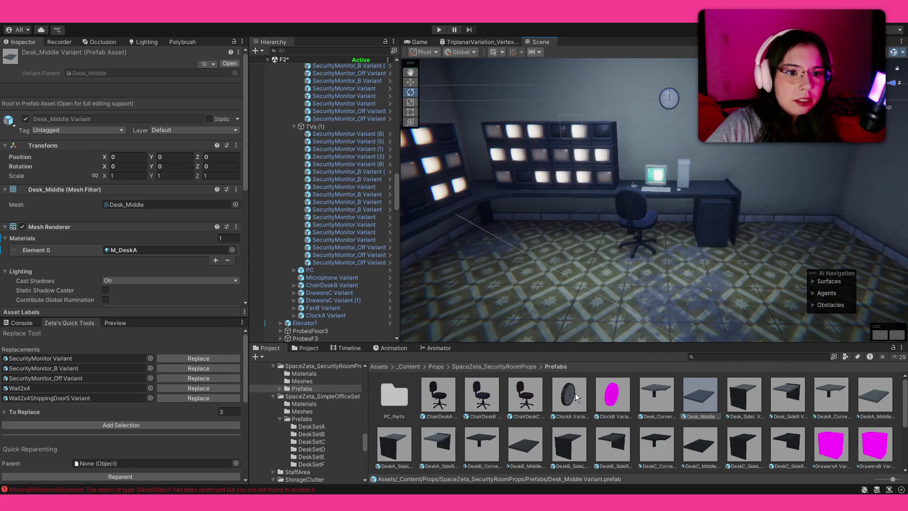
{"action": "left_click", "coordinate": [522, 367]}
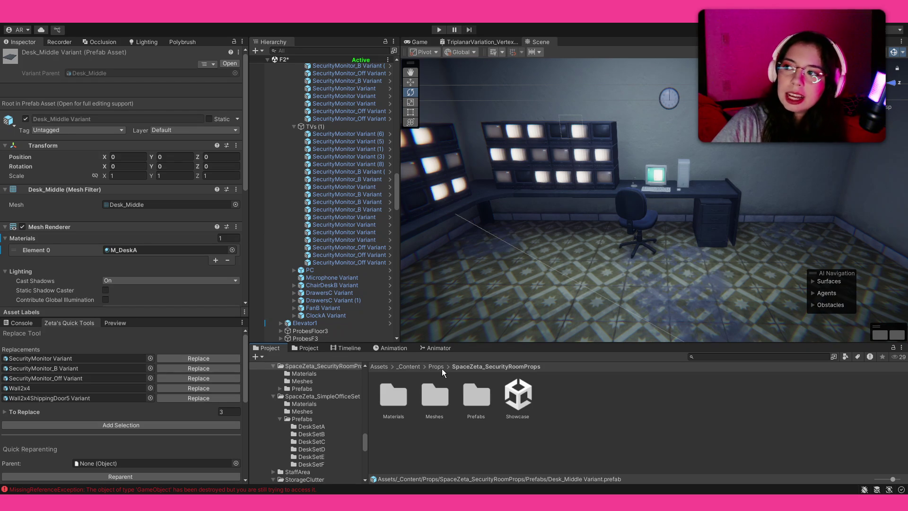
{"action": "mouse_move", "coordinate": [689, 219]}
{"action": "left_mouse_down"}
{"action": "mouse_move", "coordinate": [455, 197]}
{"action": "mouse_move", "coordinate": [611, 194]}
{"action": "mouse_move", "coordinate": [707, 171]}
{"action": "mouse_move", "coordinate": [549, 192]}
{"action": "left_mouse_up"}
Filter locker results to prefabs and place a Lockers1Wider against the empty wall.
{"action": "key", "text": "f"}
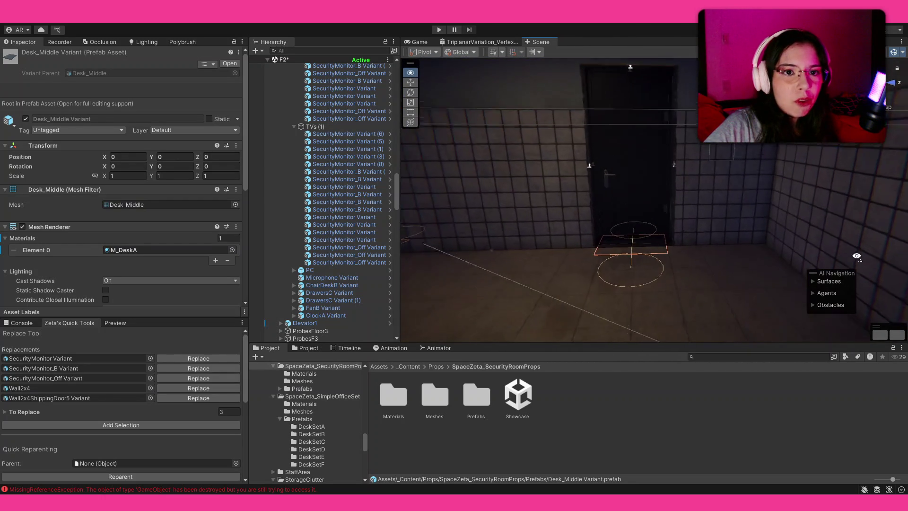
{"action": "mouse_move", "coordinate": [761, 231]}
{"action": "left_mouse_down"}
{"action": "mouse_move", "coordinate": [348, 237]}
{"action": "mouse_move", "coordinate": [553, 201]}
{"action": "left_mouse_up"}
{"action": "mouse_move", "coordinate": [672, 238]}
{"action": "left_mouse_down"}
{"action": "mouse_move", "coordinate": [400, 218]}
{"action": "mouse_move", "coordinate": [373, 202]}
{"action": "mouse_move", "coordinate": [84, 214]}
{"action": "mouse_move", "coordinate": [192, 225]}
{"action": "mouse_move", "coordinate": [212, 239]}
{"action": "mouse_move", "coordinate": [736, 369]}
{"action": "left_mouse_up"}
{"action": "type", "text": "locker"}
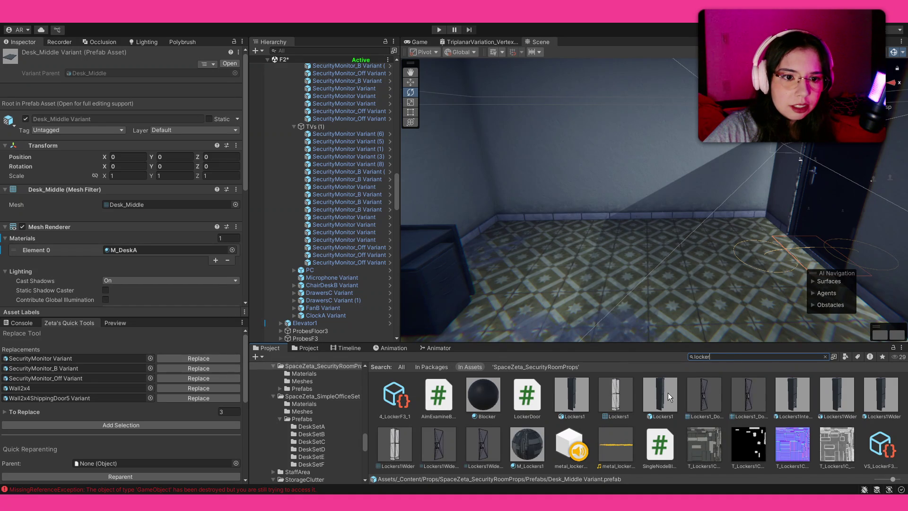
{"action": "left_click", "coordinate": [844, 356]}
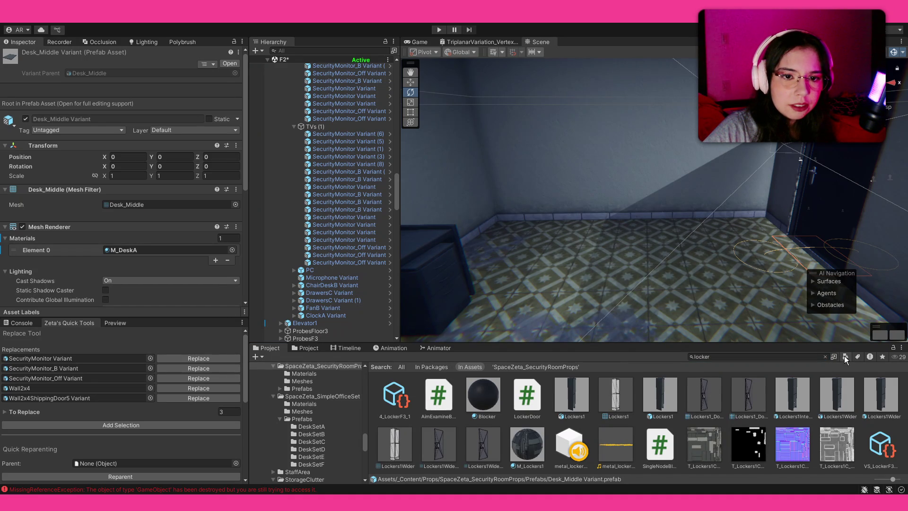
{"action": "left_click", "coordinate": [459, 398]}
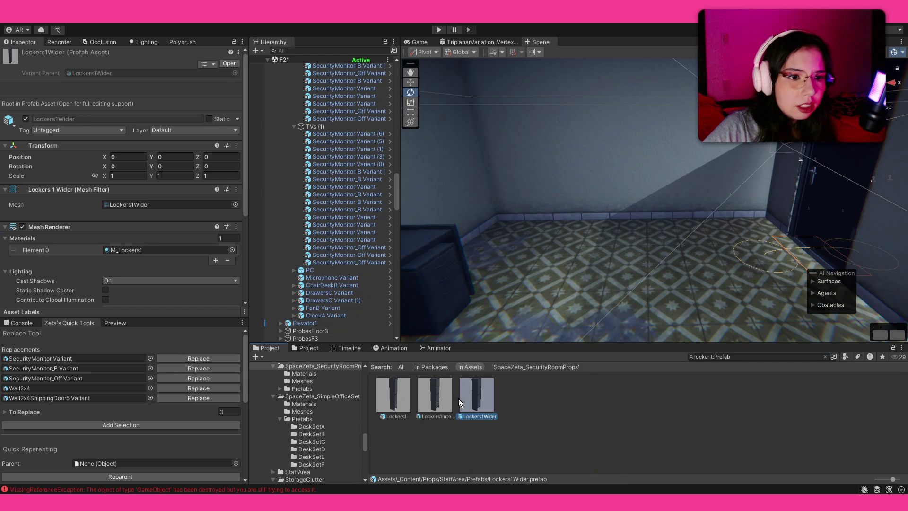
{"action": "mouse_move", "coordinate": [547, 249]}
{"action": "left_mouse_down"}
{"action": "mouse_move", "coordinate": [585, 243]}
{"action": "mouse_move", "coordinate": [500, 302]}
{"action": "mouse_move", "coordinate": [396, 315]}
{"action": "left_mouse_up"}
Select the placed Lockers1Wider and duplicate it to extend the row.
{"action": "left_click", "coordinate": [436, 398]}
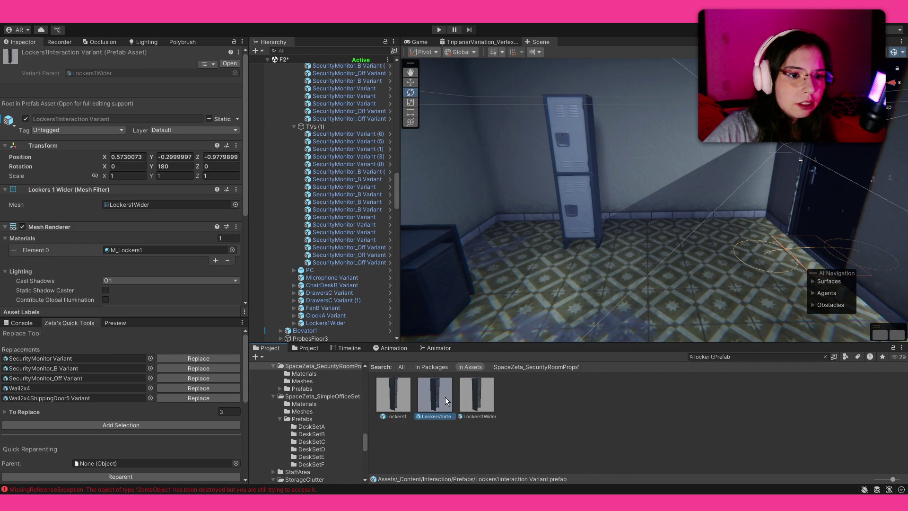
{"action": "left_click", "coordinate": [476, 397]}
{"action": "mouse_move", "coordinate": [623, 239]}
{"action": "left_mouse_down"}
{"action": "mouse_move", "coordinate": [585, 245]}
{"action": "mouse_move", "coordinate": [613, 246]}
{"action": "mouse_move", "coordinate": [614, 236]}
{"action": "mouse_move", "coordinate": [709, 244]}
{"action": "mouse_move", "coordinate": [628, 198]}
{"action": "left_mouse_up"}
{"action": "left_click", "coordinate": [607, 257]}
{"action": "key", "text": "ctrl+d"}
Adjust the middle and third lockers, undoing their stray moves.
{"action": "scroll", "coordinate": [628, 198], "scroll_direction": "up", "scroll_amount": 5}
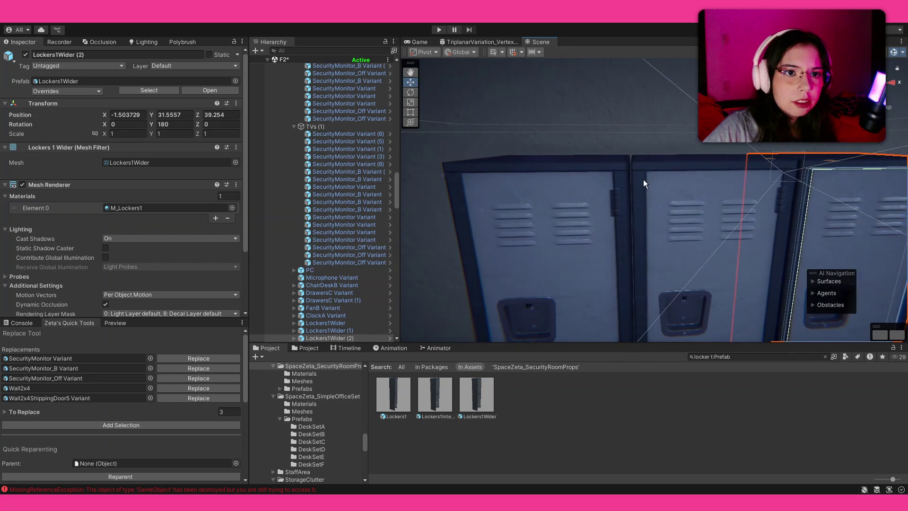
{"action": "left_click", "coordinate": [635, 166]}
{"action": "mouse_move", "coordinate": [634, 166]}
{"action": "left_mouse_down"}
{"action": "mouse_move", "coordinate": [628, 158]}
{"action": "mouse_move", "coordinate": [637, 199]}
{"action": "mouse_move", "coordinate": [618, 195]}
{"action": "left_mouse_up"}
{"action": "key", "text": "ctrl+z"}
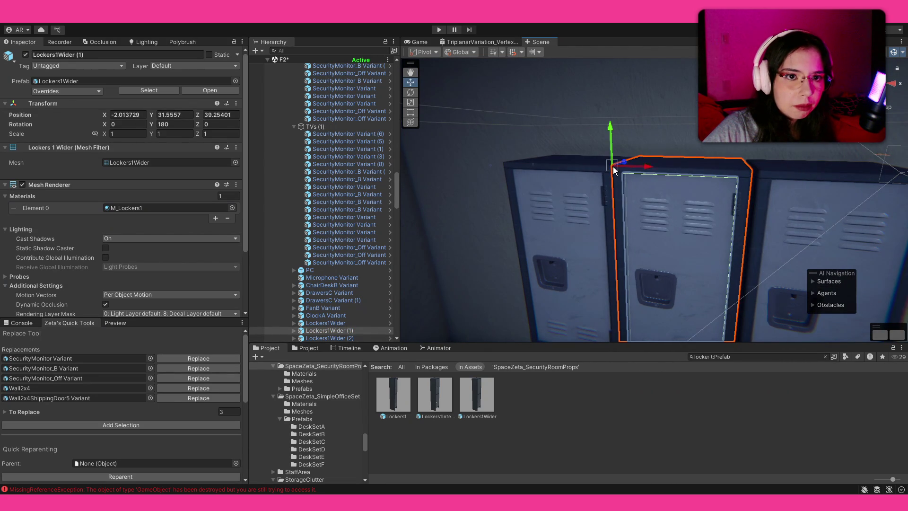
{"action": "left_click", "coordinate": [770, 183]}
{"action": "mouse_move", "coordinate": [765, 170]}
{"action": "left_mouse_down"}
{"action": "mouse_move", "coordinate": [754, 171]}
{"action": "mouse_move", "coordinate": [719, 237]}
{"action": "mouse_move", "coordinate": [717, 297]}
{"action": "mouse_move", "coordinate": [538, 285]}
{"action": "mouse_move", "coordinate": [704, 239]}
{"action": "mouse_move", "coordinate": [604, 192]}
{"action": "mouse_move", "coordinate": [680, 229]}
{"action": "left_mouse_up"}
{"action": "key", "text": "ctrl+z"}
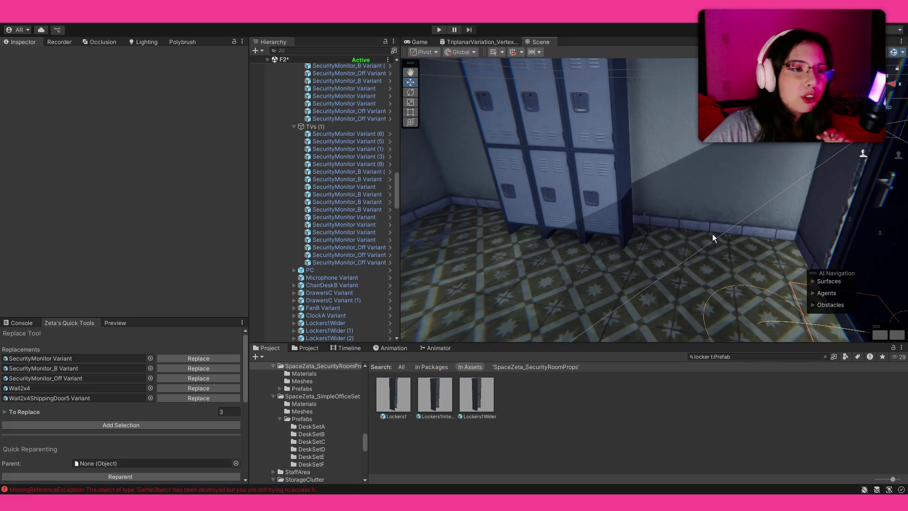
Search 'stoolplastic', filter to prefabs, and place a rotated red plastic chair near the lockers.
{"action": "left_click", "coordinate": [752, 356]}
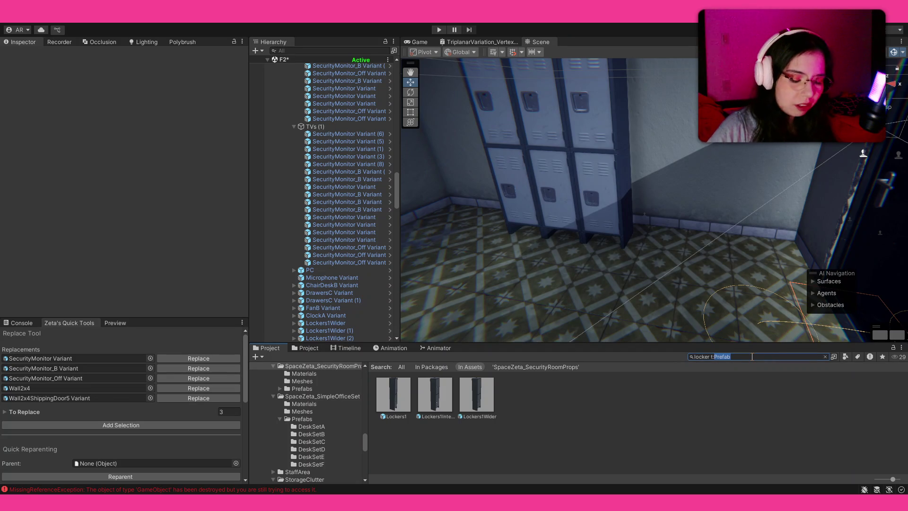
{"action": "type", "text": "stool"}
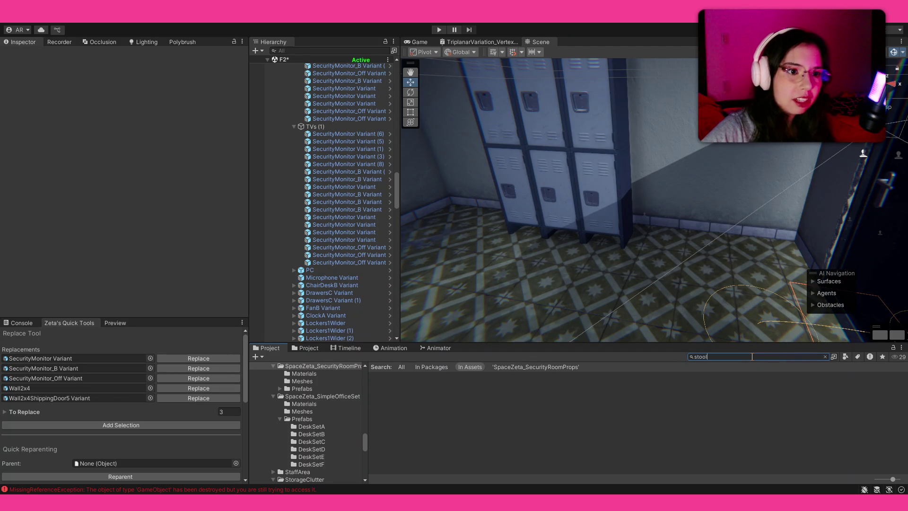
{"action": "type", "text": "plastic"}
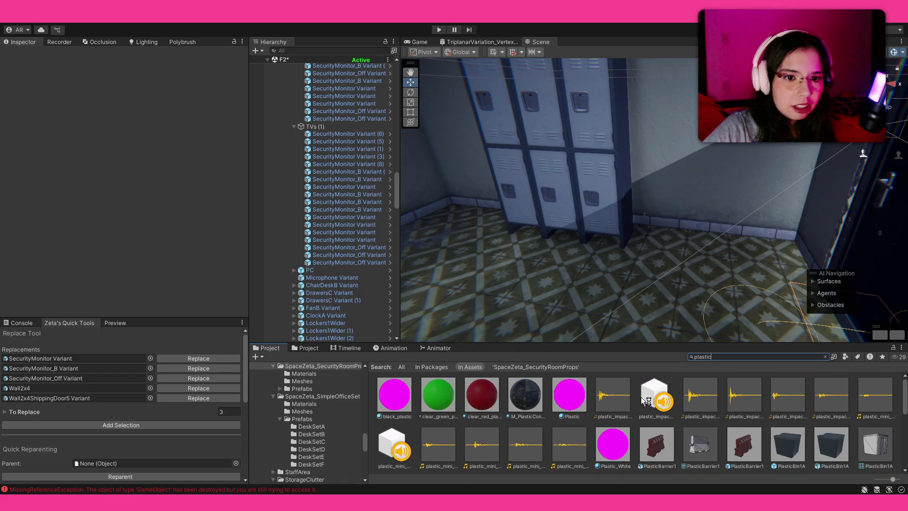
{"action": "scroll", "coordinate": [643, 401], "scroll_direction": "down", "scroll_amount": 5}
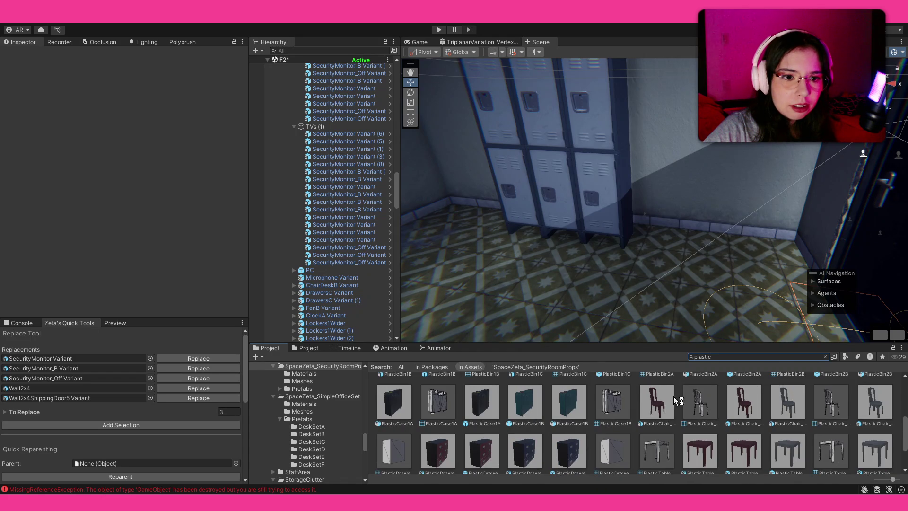
{"action": "left_click", "coordinate": [844, 357]}
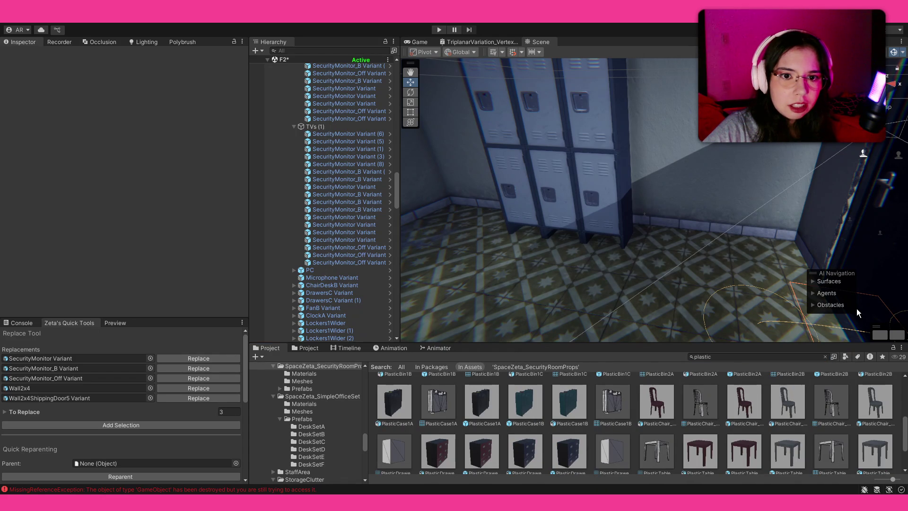
{"action": "left_click", "coordinate": [862, 290]}
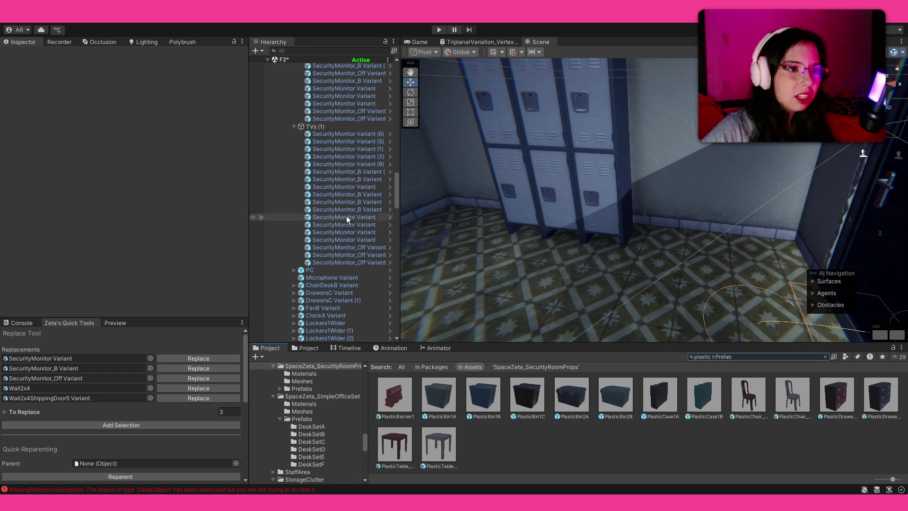
{"action": "mouse_move", "coordinate": [748, 395]}
{"action": "left_mouse_down"}
{"action": "mouse_move", "coordinate": [748, 234]}
{"action": "mouse_move", "coordinate": [766, 254]}
{"action": "mouse_move", "coordinate": [758, 257]}
{"action": "mouse_move", "coordinate": [831, 307]}
{"action": "mouse_move", "coordinate": [905, 313]}
{"action": "mouse_move", "coordinate": [9, 317]}
{"action": "left_mouse_up"}
{"action": "key", "text": "e"}
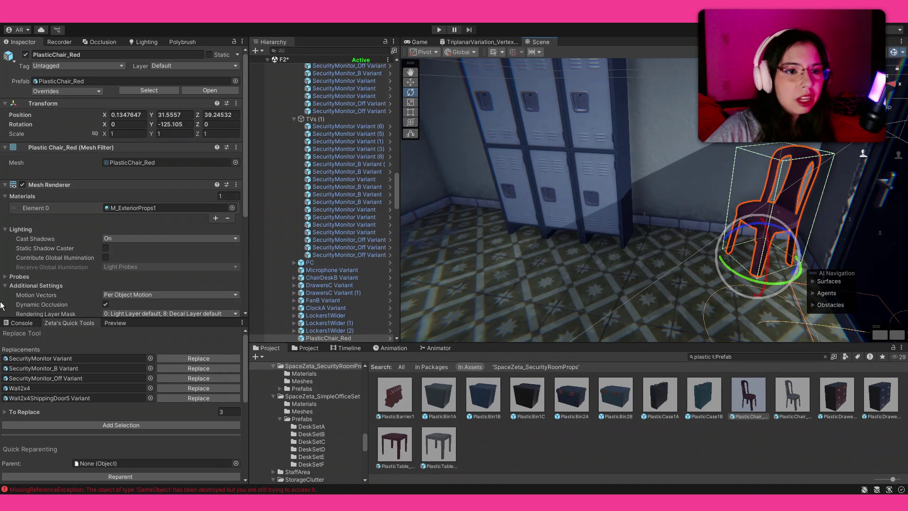
{"action": "scroll", "coordinate": [553, 289], "scroll_direction": "up", "scroll_amount": 3}
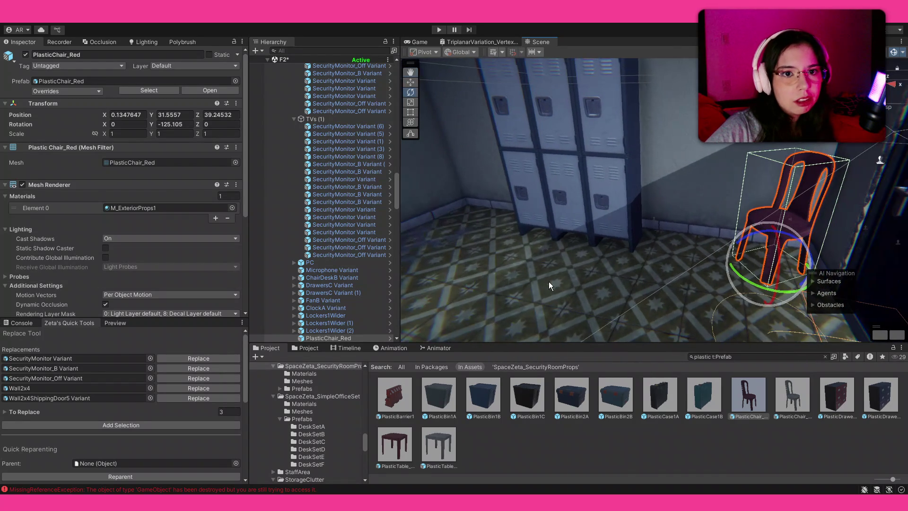
Delete the grey and red trial chairs and place PlasticChair_White beside the lockers.
{"action": "mouse_move", "coordinate": [799, 401]}
{"action": "left_mouse_down"}
{"action": "mouse_move", "coordinate": [708, 255]}
{"action": "mouse_move", "coordinate": [602, 249]}
{"action": "mouse_move", "coordinate": [621, 256]}
{"action": "mouse_move", "coordinate": [577, 227]}
{"action": "mouse_move", "coordinate": [585, 233]}
{"action": "left_mouse_up"}
{"action": "key", "text": "Delete"}
{"action": "scroll", "coordinate": [585, 233], "scroll_direction": "up", "scroll_amount": 5}
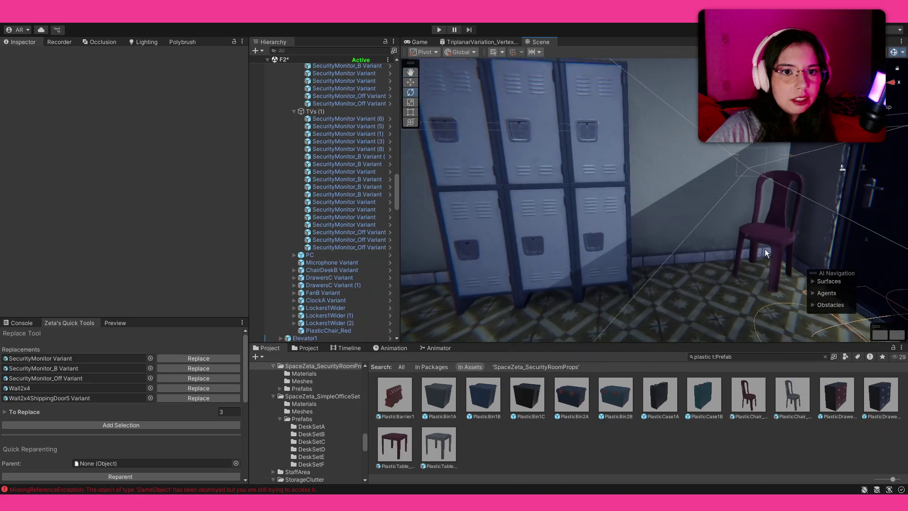
{"action": "left_click", "coordinate": [765, 249]}
{"action": "key", "text": "Delete"}
{"action": "mouse_move", "coordinate": [782, 395]}
{"action": "left_mouse_down"}
{"action": "mouse_move", "coordinate": [753, 276]}
{"action": "mouse_move", "coordinate": [757, 285]}
{"action": "mouse_move", "coordinate": [719, 327]}
{"action": "mouse_move", "coordinate": [680, 334]}
{"action": "mouse_move", "coordinate": [511, 308]}
{"action": "left_mouse_up"}
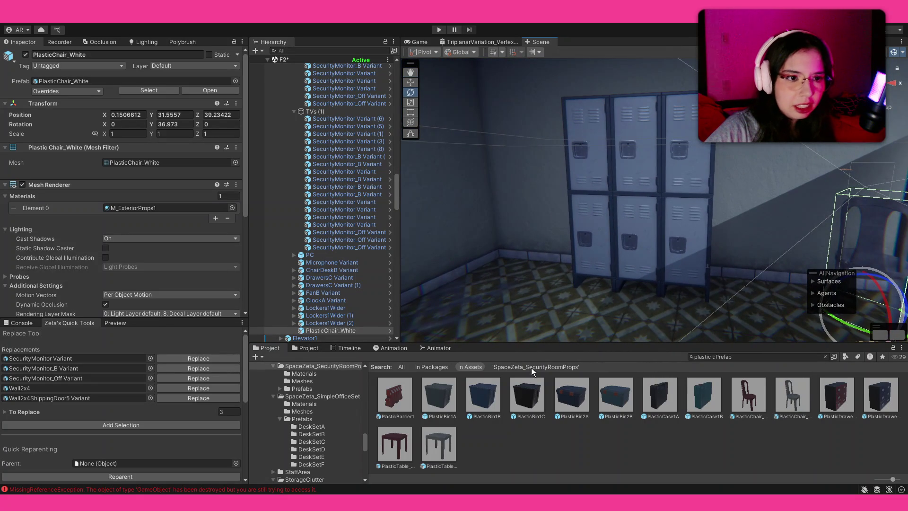
Clear the asset search, test a workbench and metal drawers in the room, and undo both.
{"action": "left_click", "coordinate": [630, 394]}
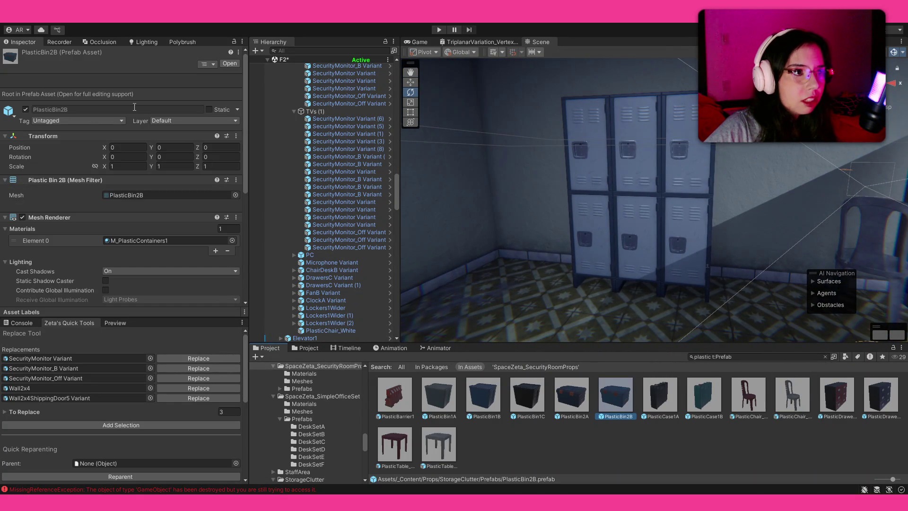
{"action": "left_click", "coordinate": [826, 357]}
{"action": "scroll", "coordinate": [706, 398], "scroll_direction": "down", "scroll_amount": 2}
{"action": "scroll", "coordinate": [708, 402], "scroll_direction": "down", "scroll_amount": 2}
{"action": "scroll", "coordinate": [708, 402], "scroll_direction": "down", "scroll_amount": 1}
{"action": "mouse_move", "coordinate": [617, 274]}
{"action": "left_mouse_down"}
{"action": "mouse_move", "coordinate": [584, 290]}
{"action": "mouse_move", "coordinate": [552, 266]}
{"action": "left_mouse_up"}
{"action": "key", "text": "ctrl+z"}
{"action": "scroll", "coordinate": [776, 455], "scroll_direction": "up", "scroll_amount": 2}
{"action": "scroll", "coordinate": [776, 455], "scroll_direction": "up", "scroll_amount": 2}
{"action": "mouse_move", "coordinate": [581, 396]}
{"action": "left_mouse_down"}
{"action": "mouse_move", "coordinate": [561, 251]}
{"action": "mouse_move", "coordinate": [576, 252]}
{"action": "left_mouse_up"}
{"action": "key", "text": "ctrl+z"}
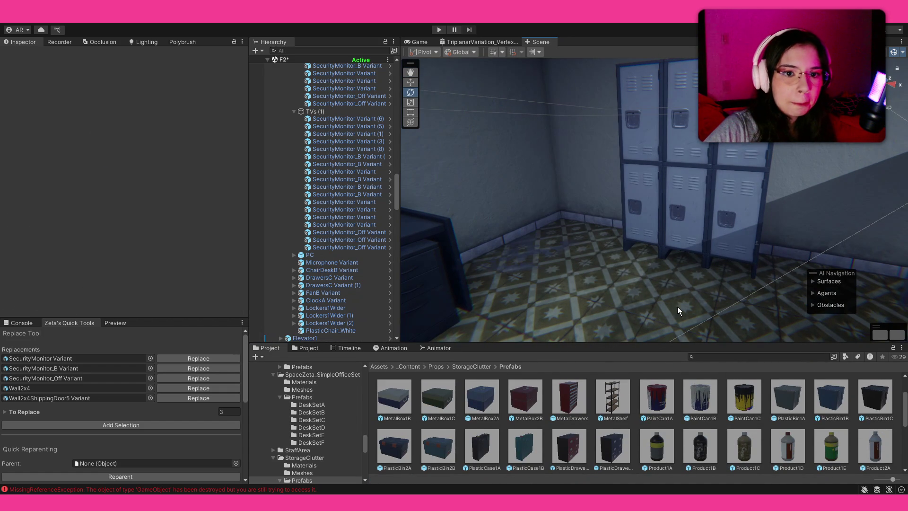
Stack cardboard boxes in the empty corner, then add a tall cardboard box beside the pile.
{"action": "scroll", "coordinate": [767, 424], "scroll_direction": "up", "scroll_amount": 2}
{"action": "mouse_move", "coordinate": [572, 231]}
{"action": "left_mouse_down"}
{"action": "mouse_move", "coordinate": [547, 219]}
{"action": "mouse_move", "coordinate": [521, 246]}
{"action": "left_mouse_up"}
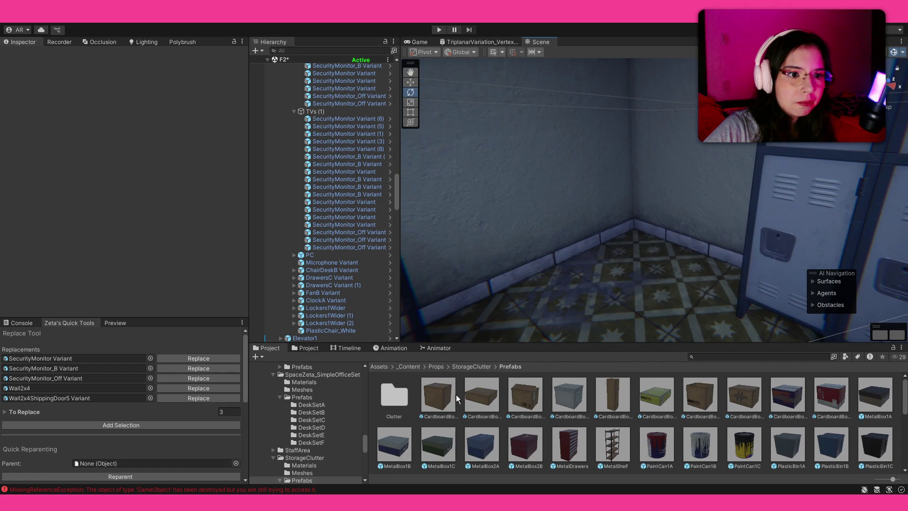
{"action": "mouse_move", "coordinate": [443, 402]}
{"action": "left_mouse_down"}
{"action": "mouse_move", "coordinate": [684, 258]}
{"action": "mouse_move", "coordinate": [634, 254]}
{"action": "mouse_move", "coordinate": [644, 245]}
{"action": "left_mouse_up"}
{"action": "key", "text": "r"}
{"action": "key", "text": "e"}
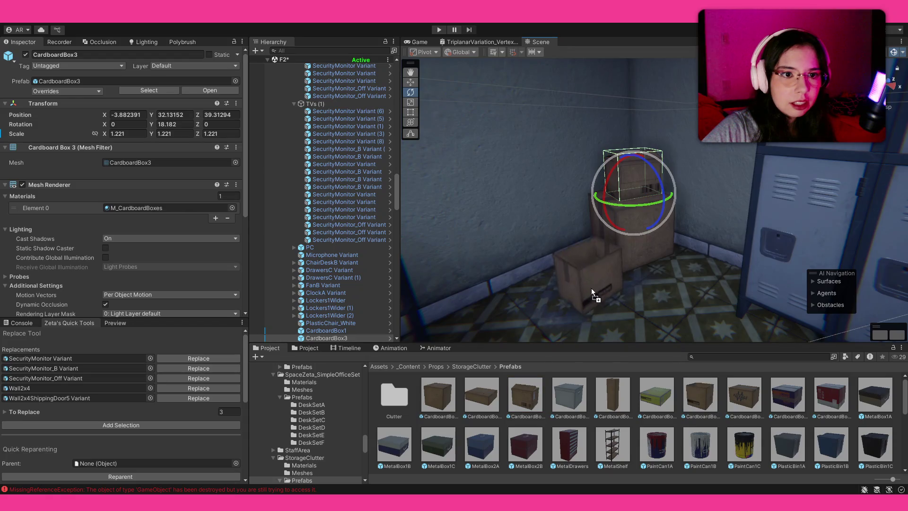
{"action": "left_click", "coordinate": [580, 276]}
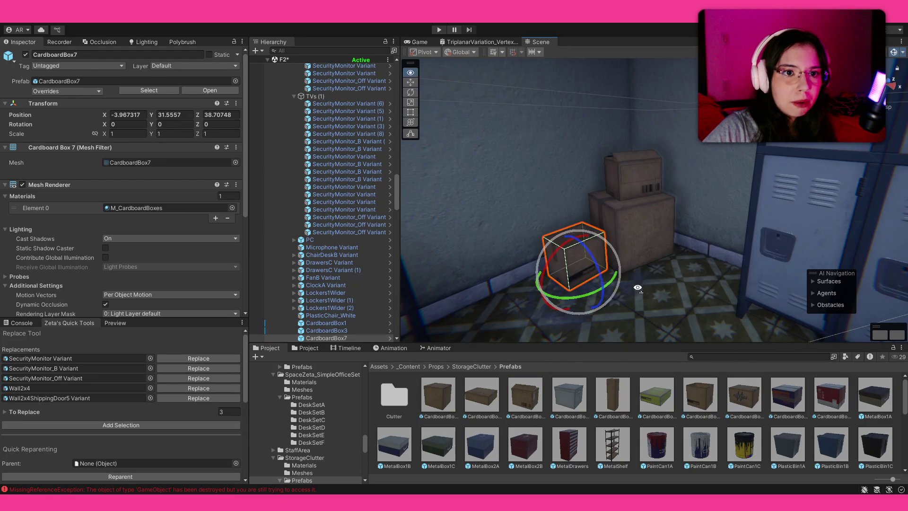
{"action": "scroll", "coordinate": [639, 289], "scroll_direction": "up", "scroll_amount": 3}
{"action": "mouse_move", "coordinate": [613, 395]}
{"action": "left_mouse_down"}
{"action": "mouse_move", "coordinate": [639, 331]}
{"action": "mouse_move", "coordinate": [677, 289]}
{"action": "mouse_move", "coordinate": [635, 227]}
{"action": "mouse_move", "coordinate": [582, 215]}
{"action": "mouse_move", "coordinate": [589, 222]}
{"action": "left_mouse_up"}
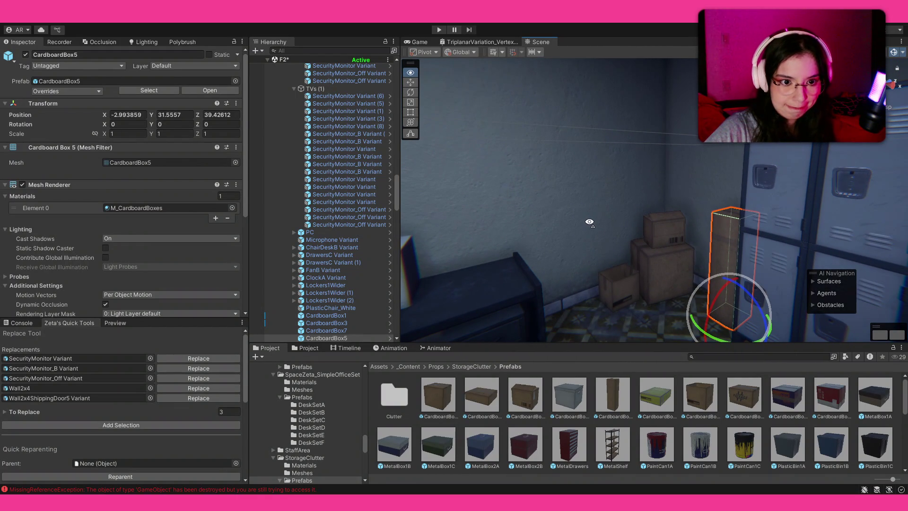
Place a PaintCan1B paint can beside the boxes and select the clock through the lockers.
{"action": "scroll", "coordinate": [609, 400], "scroll_direction": "down", "scroll_amount": 2}
{"action": "mouse_move", "coordinate": [695, 293]}
{"action": "left_mouse_down"}
{"action": "mouse_move", "coordinate": [724, 279]}
{"action": "mouse_move", "coordinate": [693, 289]}
{"action": "mouse_move", "coordinate": [723, 401]}
{"action": "mouse_move", "coordinate": [618, 303]}
{"action": "left_mouse_up"}
{"action": "scroll", "coordinate": [700, 417], "scroll_direction": "up", "scroll_amount": 1}
{"action": "key", "text": "f"}
{"action": "left_click_drag", "start_coordinate": [685, 213], "coordinate": [560, 218]}
{"action": "left_click", "coordinate": [560, 219]}
{"action": "left_click", "coordinate": [339, 271], "text": "shift"}
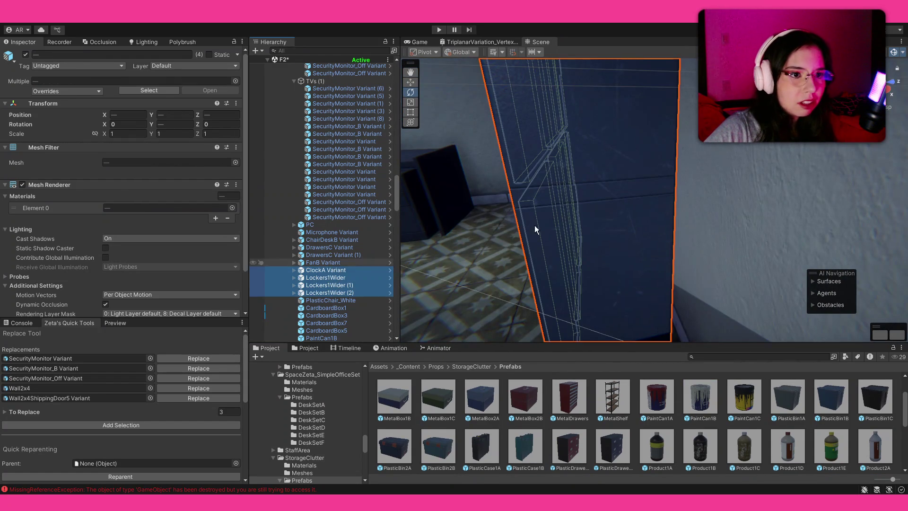
Narrow the selection to the three lockers and test swinging the third locker's lower door.
{"action": "left_click", "coordinate": [346, 278]}
{"action": "left_click", "coordinate": [332, 293], "text": "shift"}
{"action": "key", "text": "w"}
{"action": "left_click_drag", "start_coordinate": [611, 287], "coordinate": [559, 243]}
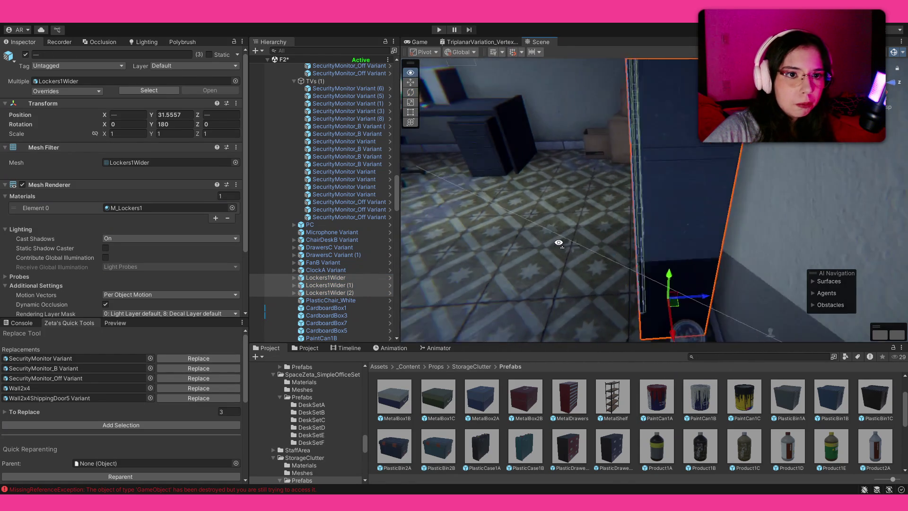
{"action": "key", "text": "f"}
{"action": "left_click", "coordinate": [741, 214]}
{"action": "key", "text": "e"}
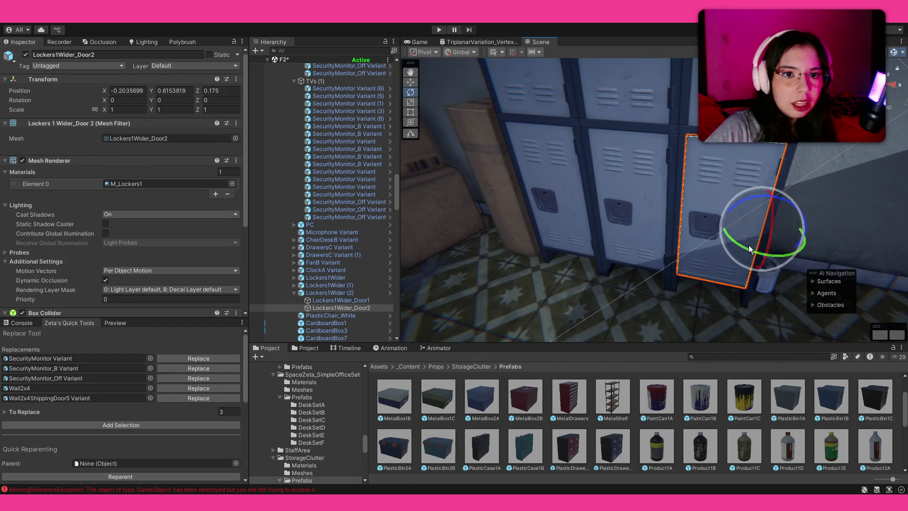
{"action": "left_click_drag", "start_coordinate": [750, 249], "coordinate": [779, 259]}
Delete the second locker's lower door and the first locker's upper door, and crack a lower door open.
{"action": "left_click", "coordinate": [635, 199]}
{"action": "left_click", "coordinate": [636, 201]}
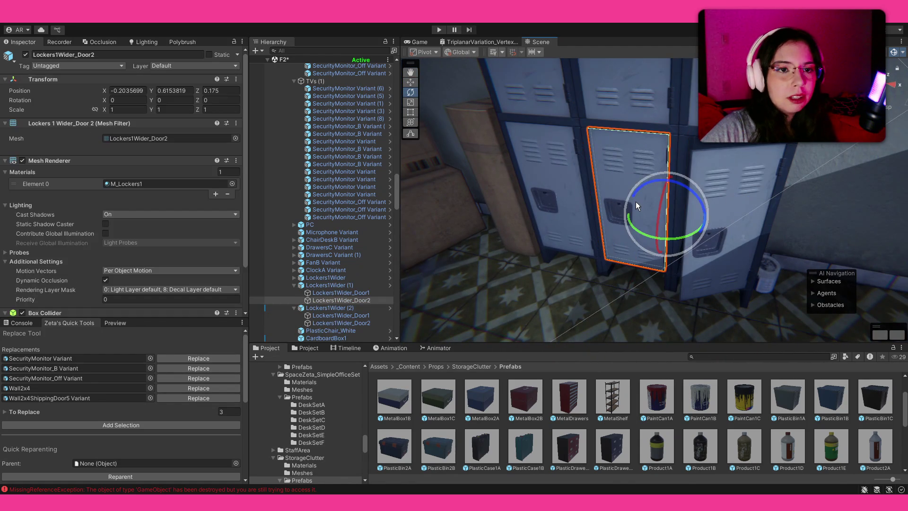
{"action": "key", "text": "Delete"}
{"action": "left_click", "coordinate": [564, 177]}
{"action": "left_click", "coordinate": [542, 95]}
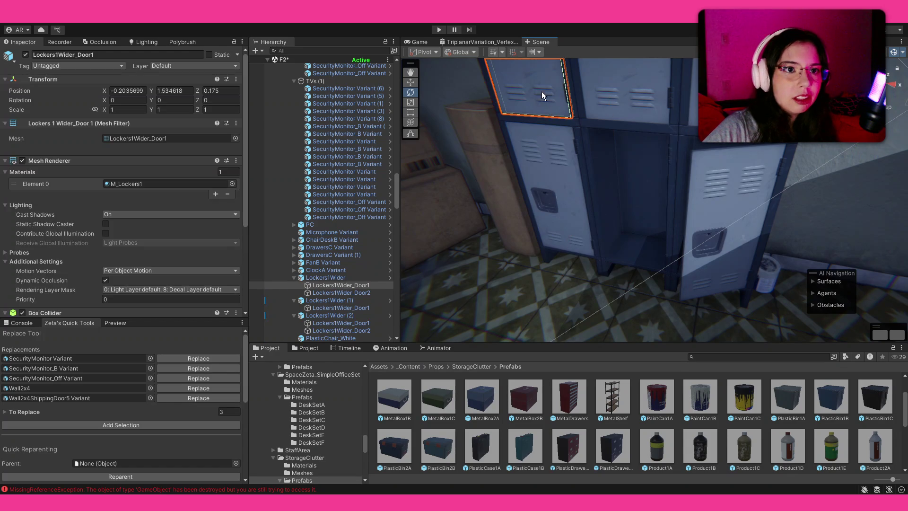
{"action": "key", "text": "Delete"}
{"action": "left_click", "coordinate": [584, 229]}
{"action": "left_click", "coordinate": [585, 230]}
{"action": "mouse_move", "coordinate": [585, 230]}
{"action": "left_mouse_down"}
{"action": "mouse_move", "coordinate": [614, 225]}
{"action": "mouse_move", "coordinate": [680, 161]}
{"action": "mouse_move", "coordinate": [728, 156]}
{"action": "left_mouse_up"}
Delete another locker door, then restore it and leave it partly open.
{"action": "left_click", "coordinate": [708, 164]}
{"action": "key", "text": "Delete"}
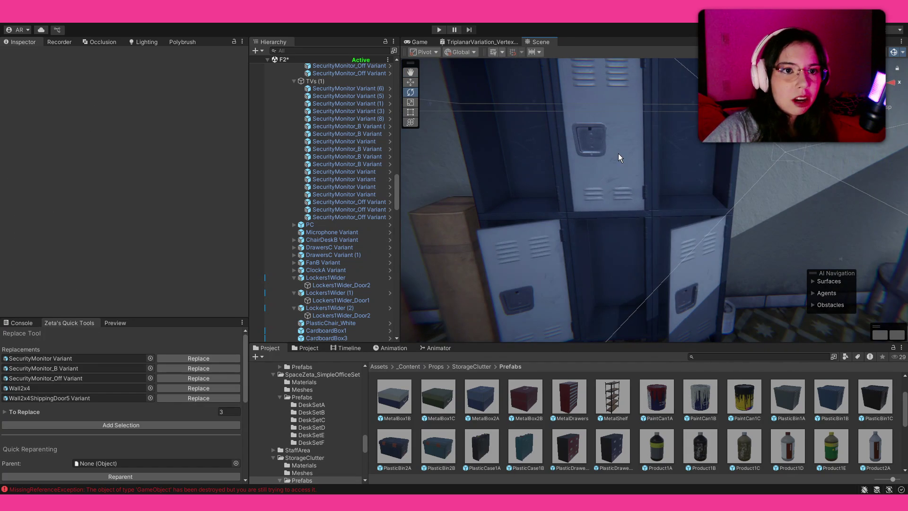
{"action": "left_click", "coordinate": [607, 169]}
{"action": "left_click_drag", "start_coordinate": [606, 169], "coordinate": [689, 178]}
{"action": "left_click", "coordinate": [681, 178]}
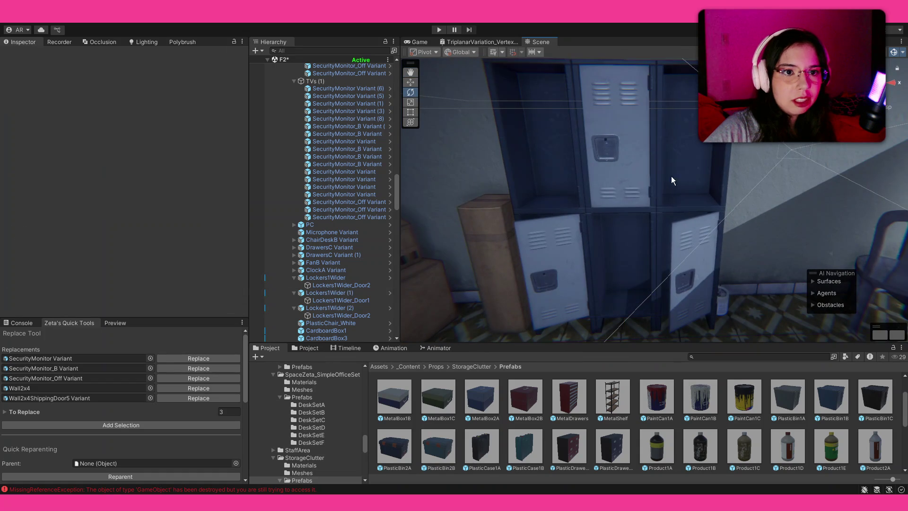
{"action": "key", "text": "ctrl+z"}
{"action": "mouse_move", "coordinate": [718, 146]}
{"action": "left_mouse_down"}
{"action": "mouse_move", "coordinate": [889, 161]}
{"action": "mouse_move", "coordinate": [10, 168]}
{"action": "mouse_move", "coordinate": [19, 168]}
{"action": "left_mouse_up"}
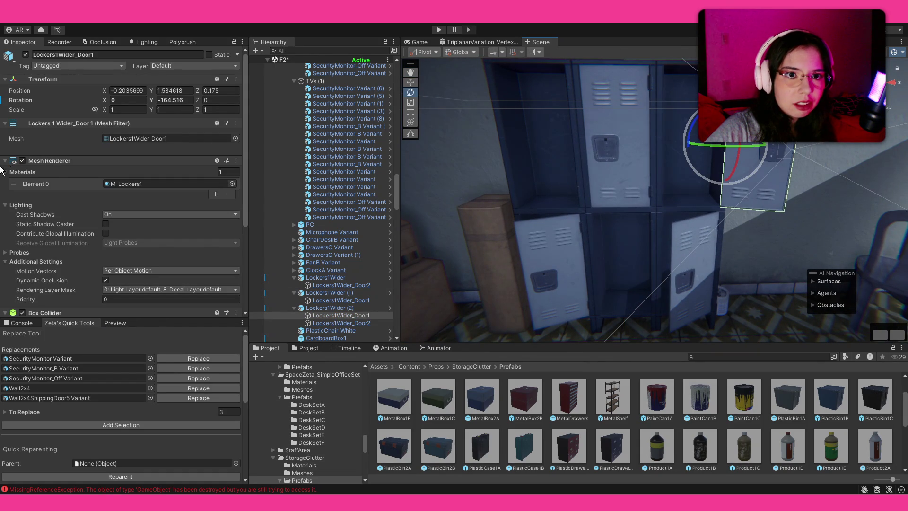
{"action": "mouse_move", "coordinate": [722, 147]}
{"action": "left_mouse_down"}
{"action": "mouse_move", "coordinate": [598, 197]}
{"action": "mouse_move", "coordinate": [591, 186]}
{"action": "left_mouse_up"}
Swing the middle locker's door almost fully open.
{"action": "left_click", "coordinate": [614, 180]}
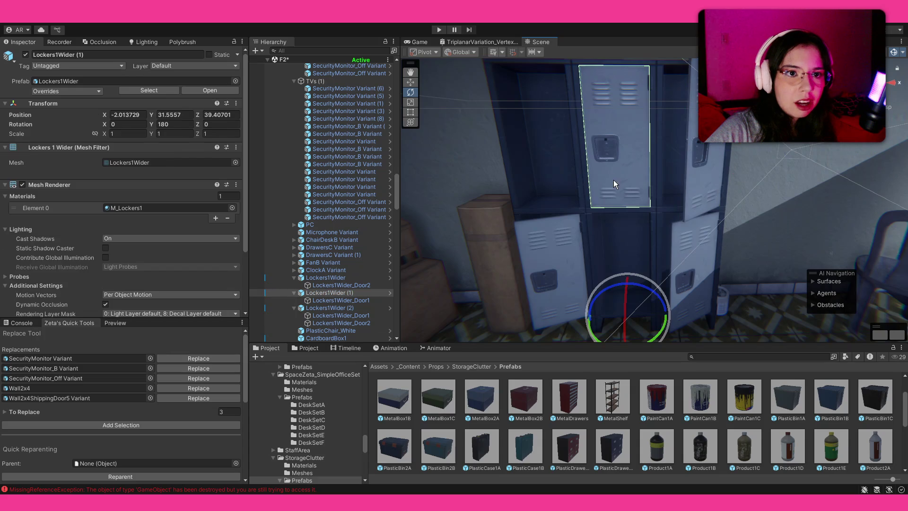
{"action": "key", "text": "f"}
{"action": "mouse_move", "coordinate": [629, 265]}
{"action": "left_mouse_down"}
{"action": "mouse_move", "coordinate": [866, 271]}
{"action": "mouse_move", "coordinate": [858, 277]}
{"action": "left_mouse_up"}
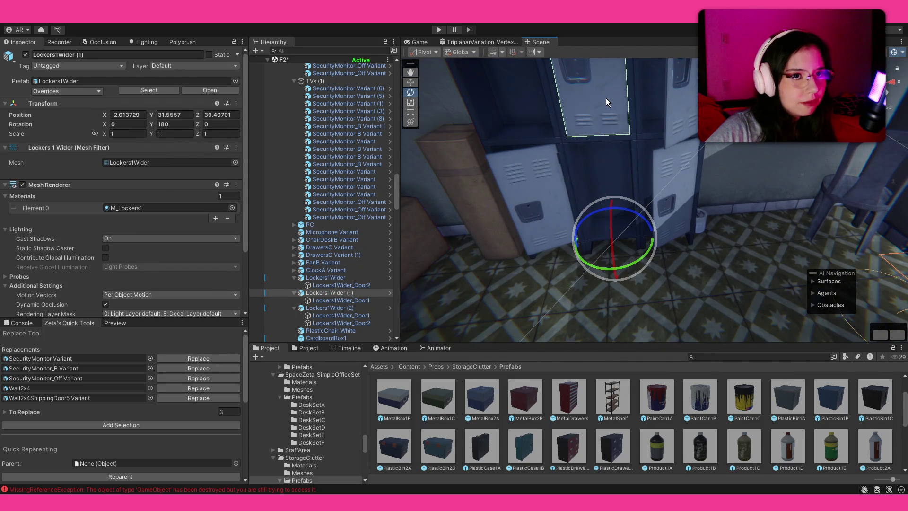
{"action": "left_click", "coordinate": [629, 126]}
{"action": "left_click_drag", "start_coordinate": [637, 63], "coordinate": [280, 444]}
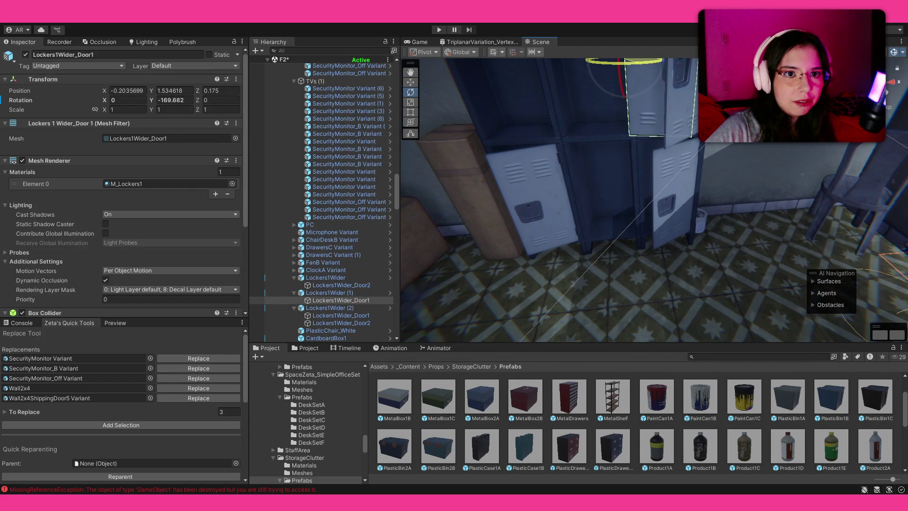
{"action": "key", "text": "f"}
{"action": "left_click_drag", "start_coordinate": [743, 203], "coordinate": [695, 208]}
Tilt the third locker slightly and swing its upper door partly open.
{"action": "left_click", "coordinate": [643, 327]}
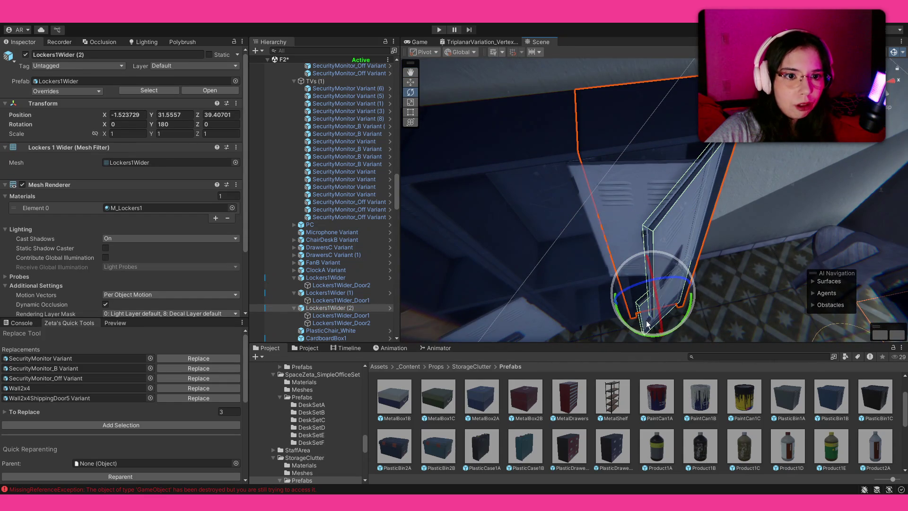
{"action": "left_click_drag", "start_coordinate": [644, 334], "coordinate": [656, 340]}
{"action": "left_click", "coordinate": [669, 209]}
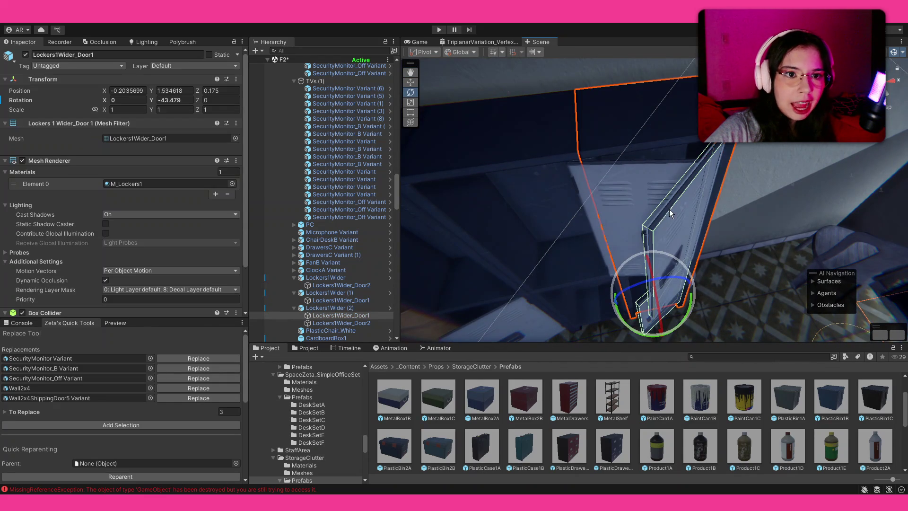
{"action": "mouse_move", "coordinate": [675, 255]}
{"action": "left_mouse_down"}
{"action": "mouse_move", "coordinate": [741, 267]}
{"action": "mouse_move", "coordinate": [704, 266]}
{"action": "mouse_move", "coordinate": [712, 173]}
{"action": "mouse_move", "coordinate": [659, 169]}
{"action": "left_mouse_up"}
{"action": "left_click", "coordinate": [703, 267]}
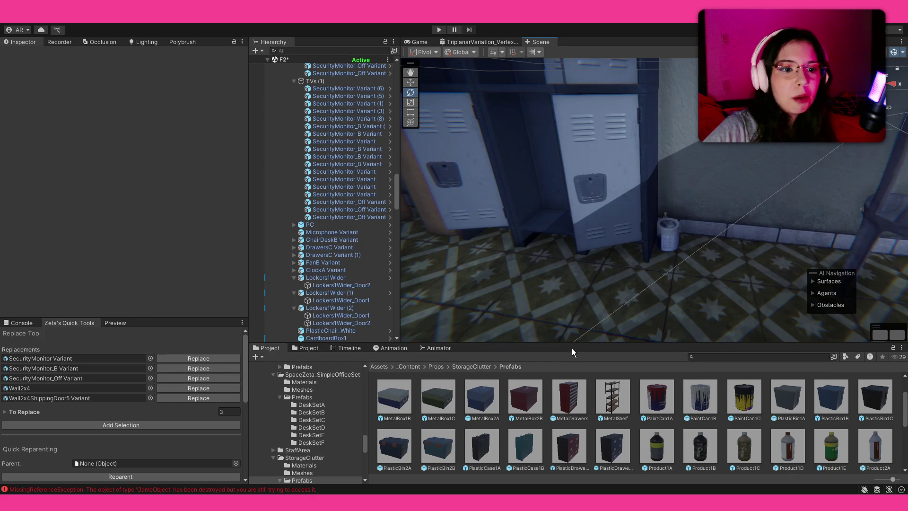
{"action": "mouse_move", "coordinate": [610, 272]}
{"action": "left_mouse_down"}
{"action": "mouse_move", "coordinate": [569, 245]}
{"action": "mouse_move", "coordinate": [617, 251]}
{"action": "mouse_move", "coordinate": [618, 263]}
{"action": "mouse_move", "coordinate": [651, 276]}
{"action": "mouse_move", "coordinate": [668, 268]}
{"action": "left_mouse_up"}
Turn the white plastic chair about a quarter turn.
{"action": "left_click", "coordinate": [669, 268]}
{"action": "key", "text": "f"}
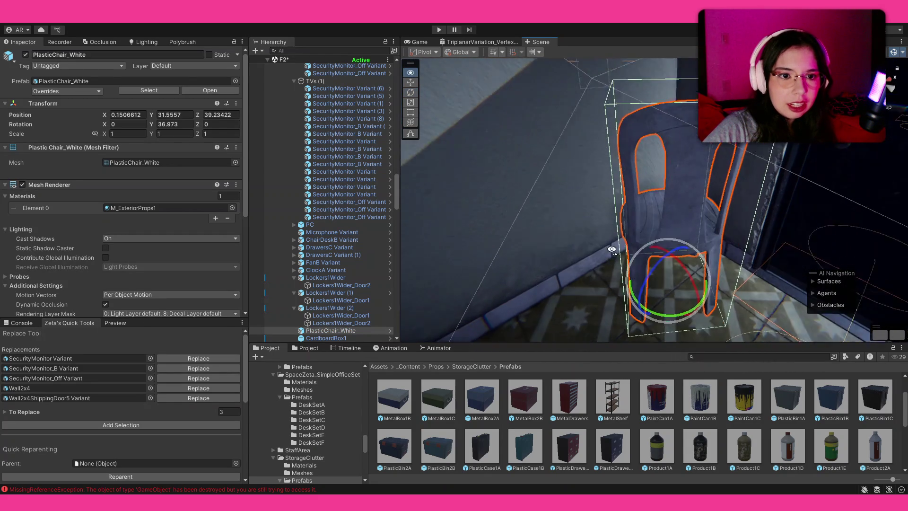
{"action": "left_click_drag", "start_coordinate": [794, 320], "coordinate": [604, 343]}
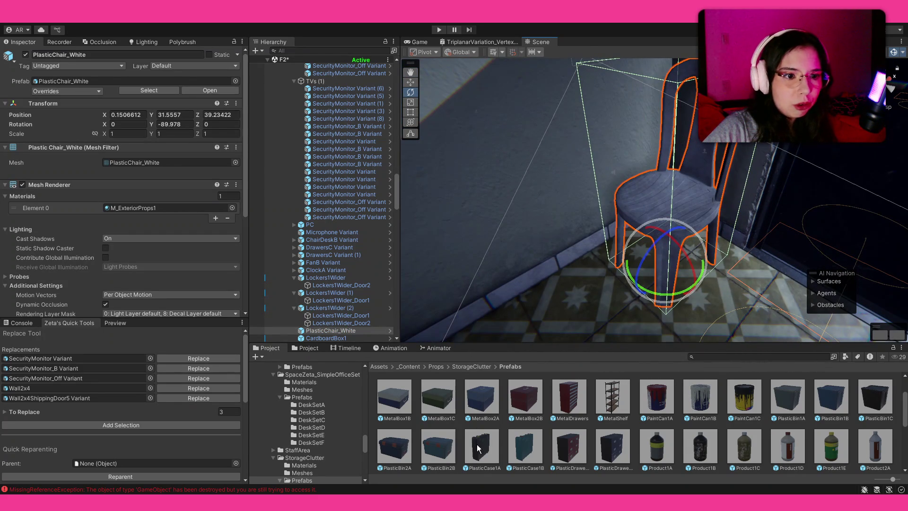
{"action": "left_click", "coordinate": [673, 212]}
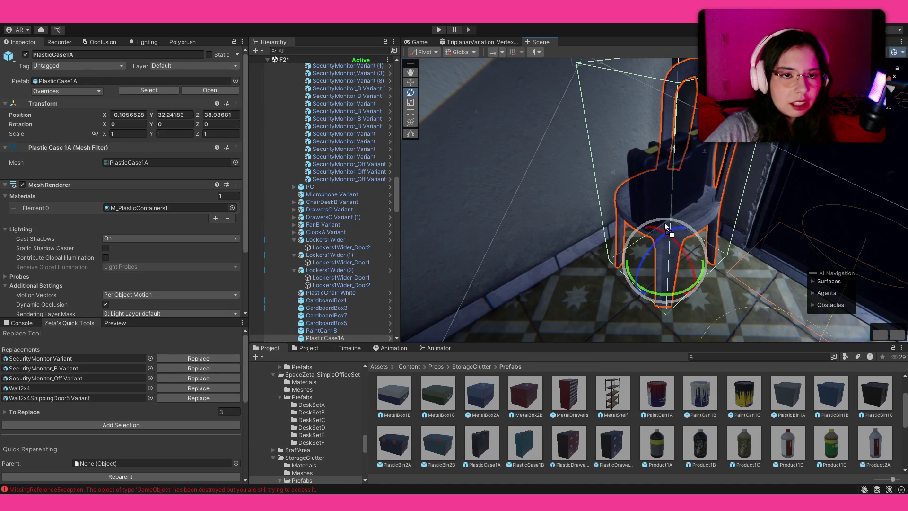
Lay a PlasticCase1B flat on the chair seat, shifted toward the right.
{"action": "mouse_move", "coordinate": [538, 449]}
{"action": "left_mouse_down"}
{"action": "mouse_move", "coordinate": [660, 206]}
{"action": "mouse_move", "coordinate": [705, 208]}
{"action": "mouse_move", "coordinate": [652, 147]}
{"action": "mouse_move", "coordinate": [576, 142]}
{"action": "left_mouse_up"}
{"action": "mouse_move", "coordinate": [480, 65]}
{"action": "left_mouse_down"}
{"action": "mouse_move", "coordinate": [605, 160]}
{"action": "mouse_move", "coordinate": [623, 229]}
{"action": "mouse_move", "coordinate": [621, 216]}
{"action": "left_mouse_up"}
{"action": "key", "text": "w"}
{"action": "left_click_drag", "start_coordinate": [649, 255], "coordinate": [748, 268]}
{"action": "key", "text": "f"}
{"action": "key", "text": "e"}
{"action": "left_click_drag", "start_coordinate": [617, 265], "coordinate": [762, 291]}
{"action": "key", "text": "w"}
{"action": "mouse_move", "coordinate": [644, 241]}
{"action": "left_mouse_down"}
{"action": "mouse_move", "coordinate": [702, 208]}
{"action": "mouse_move", "coordinate": [681, 163]}
{"action": "mouse_move", "coordinate": [611, 163]}
{"action": "mouse_move", "coordinate": [600, 199]}
{"action": "mouse_move", "coordinate": [617, 204]}
{"action": "left_mouse_up"}
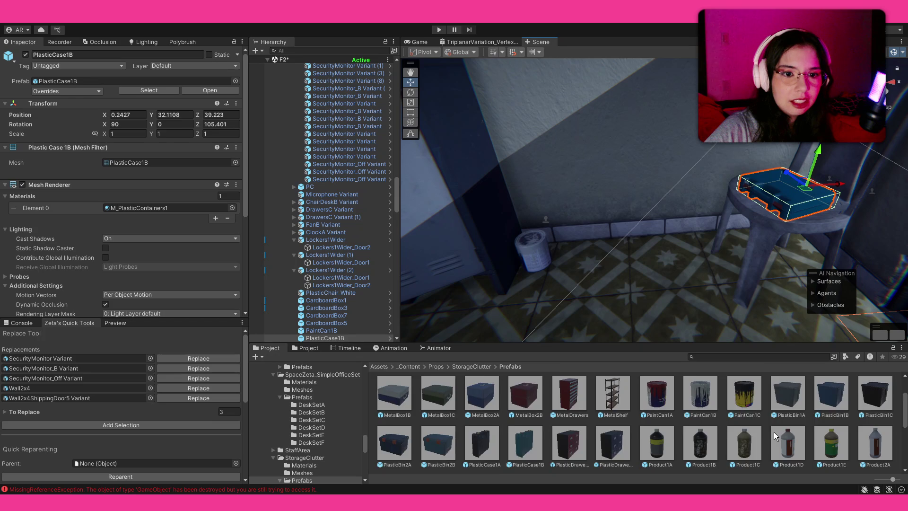
Stand Product1C and Product3B bottles beside the chair, then look over the room.
{"action": "scroll", "coordinate": [774, 432], "scroll_direction": "down", "scroll_amount": 1}
{"action": "mouse_move", "coordinate": [751, 422]}
{"action": "left_mouse_down"}
{"action": "mouse_move", "coordinate": [714, 234]}
{"action": "mouse_move", "coordinate": [684, 245]}
{"action": "left_mouse_up"}
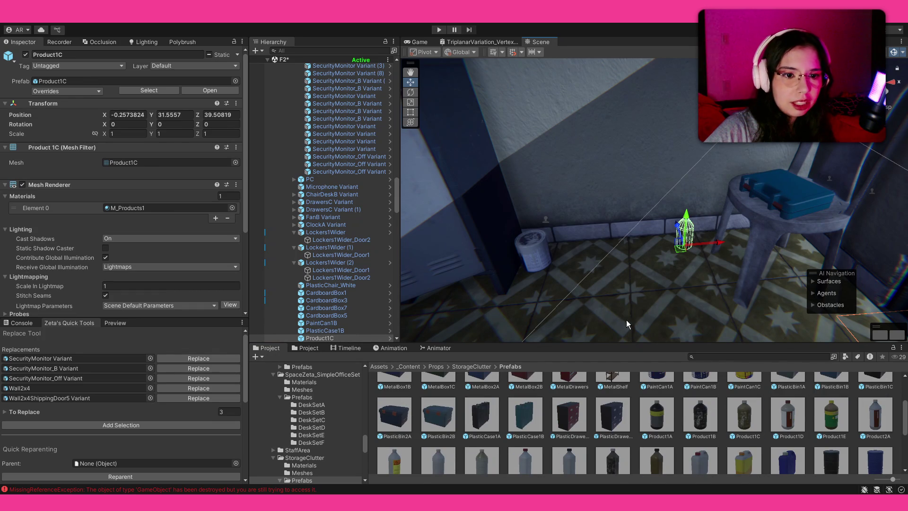
{"action": "scroll", "coordinate": [594, 418], "scroll_direction": "down", "scroll_amount": 1}
{"action": "left_click_drag", "start_coordinate": [572, 232], "coordinate": [582, 244]}
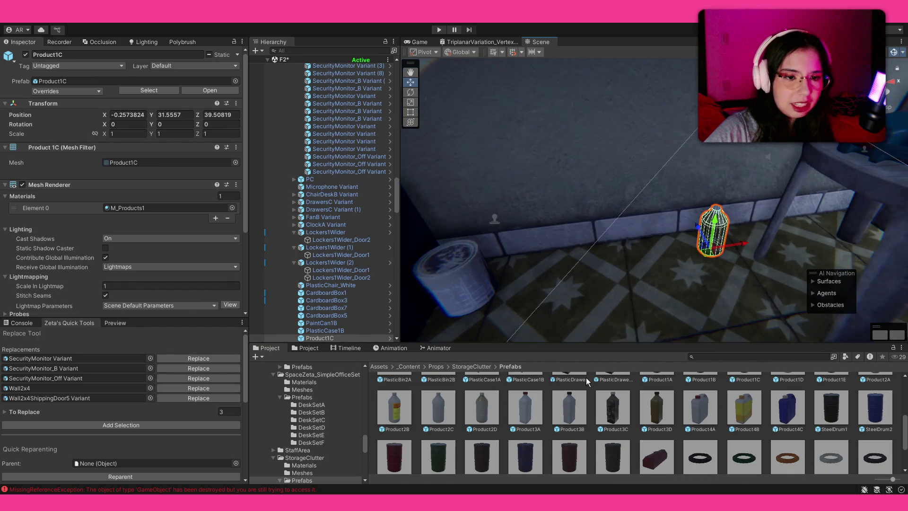
{"action": "left_click_drag", "start_coordinate": [573, 408], "coordinate": [678, 239]}
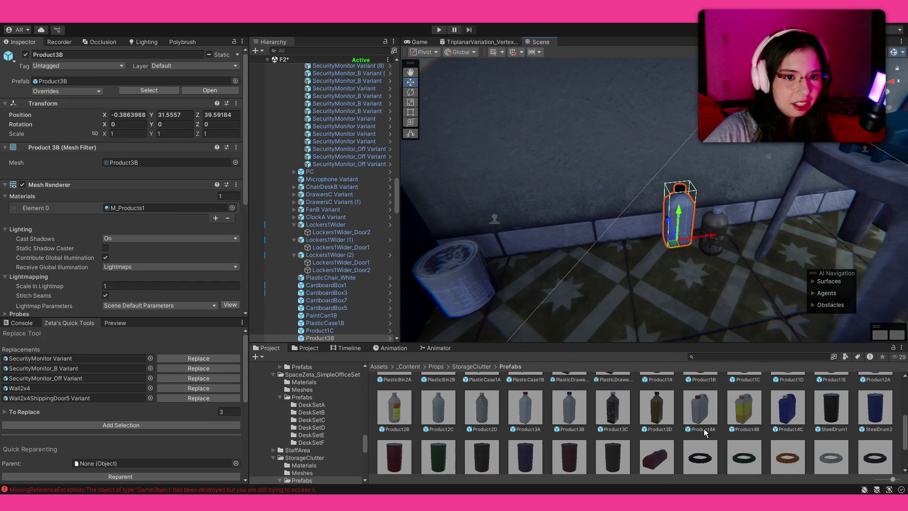
{"action": "mouse_move", "coordinate": [655, 279]}
{"action": "left_mouse_down"}
{"action": "mouse_move", "coordinate": [634, 222]}
{"action": "mouse_move", "coordinate": [545, 226]}
{"action": "mouse_move", "coordinate": [374, 181]}
{"action": "mouse_move", "coordinate": [422, 152]}
{"action": "mouse_move", "coordinate": [640, 157]}
{"action": "mouse_move", "coordinate": [660, 165]}
{"action": "mouse_move", "coordinate": [665, 186]}
{"action": "left_mouse_up"}
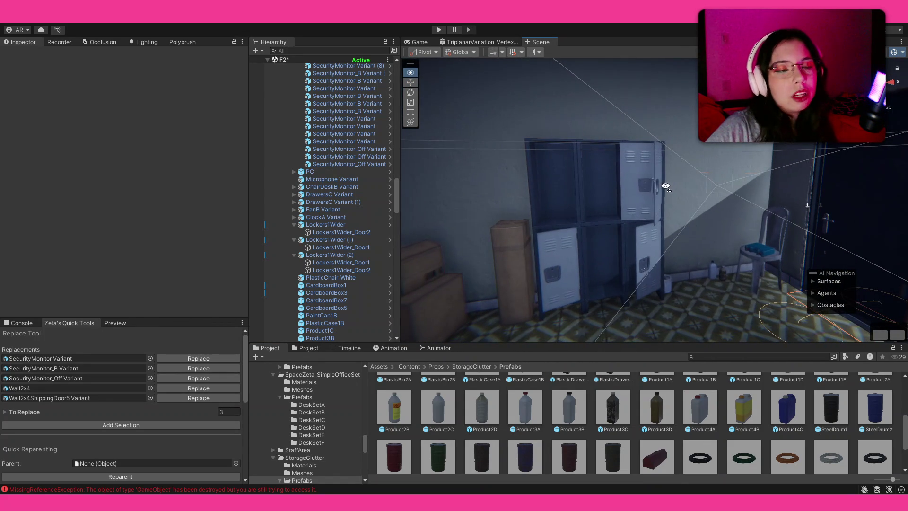
{"action": "mouse_move", "coordinate": [608, 186]}
{"action": "left_mouse_down"}
{"action": "mouse_move", "coordinate": [821, 187]}
{"action": "mouse_move", "coordinate": [675, 205]}
{"action": "mouse_move", "coordinate": [752, 189]}
{"action": "mouse_move", "coordinate": [464, 193]}
{"action": "mouse_move", "coordinate": [478, 194]}
{"action": "left_mouse_up"}
{"action": "mouse_move", "coordinate": [700, 283]}
{"action": "left_mouse_down"}
{"action": "mouse_move", "coordinate": [728, 332]}
{"action": "mouse_move", "coordinate": [723, 352]}
{"action": "left_mouse_up"}
{"action": "left_click", "coordinate": [723, 355]}
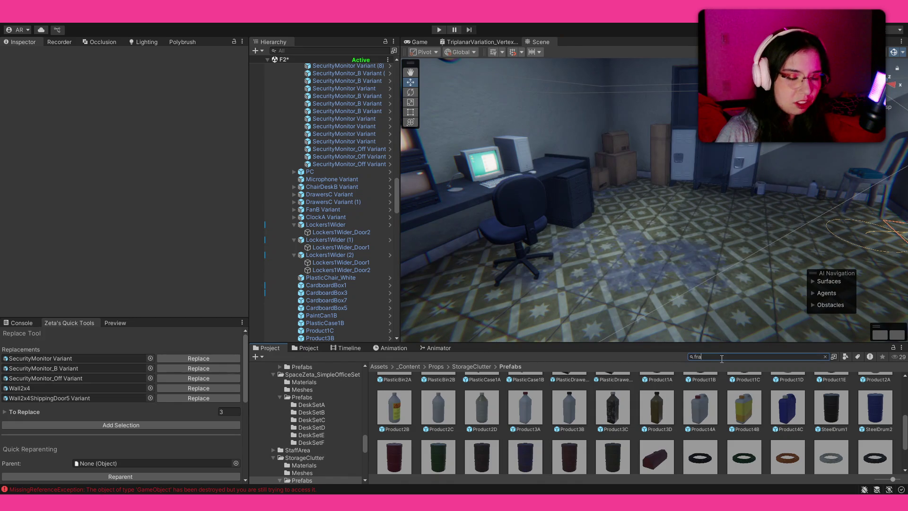
Hang Frame1 on the wall by the doorway, turned -90° on Y, then search 'column'.
{"action": "type", "text": "me"}
{"action": "mouse_move", "coordinate": [615, 277]}
{"action": "left_mouse_down"}
{"action": "mouse_move", "coordinate": [598, 257]}
{"action": "mouse_move", "coordinate": [821, 234]}
{"action": "left_mouse_up"}
{"action": "left_click_drag", "start_coordinate": [704, 395], "coordinate": [683, 117]}
{"action": "key", "text": "e"}
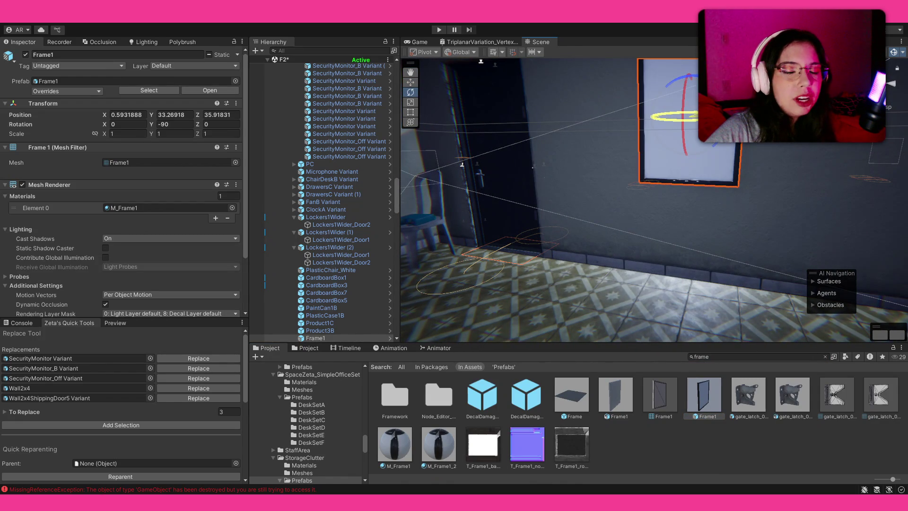
{"action": "key", "text": "f"}
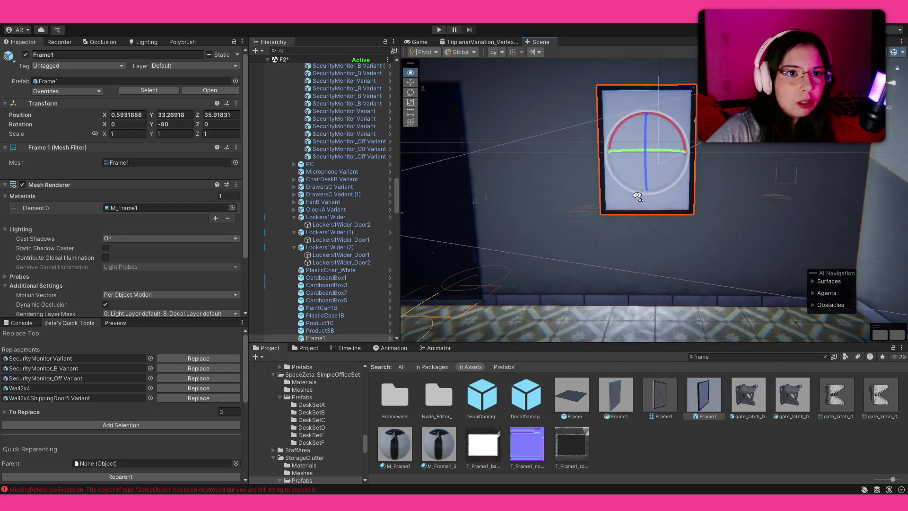
{"action": "key", "text": "w"}
{"action": "mouse_move", "coordinate": [602, 168]}
{"action": "left_mouse_down"}
{"action": "mouse_move", "coordinate": [531, 182]}
{"action": "mouse_move", "coordinate": [539, 186]}
{"action": "mouse_move", "coordinate": [153, 178]}
{"action": "mouse_move", "coordinate": [134, 187]}
{"action": "left_mouse_up"}
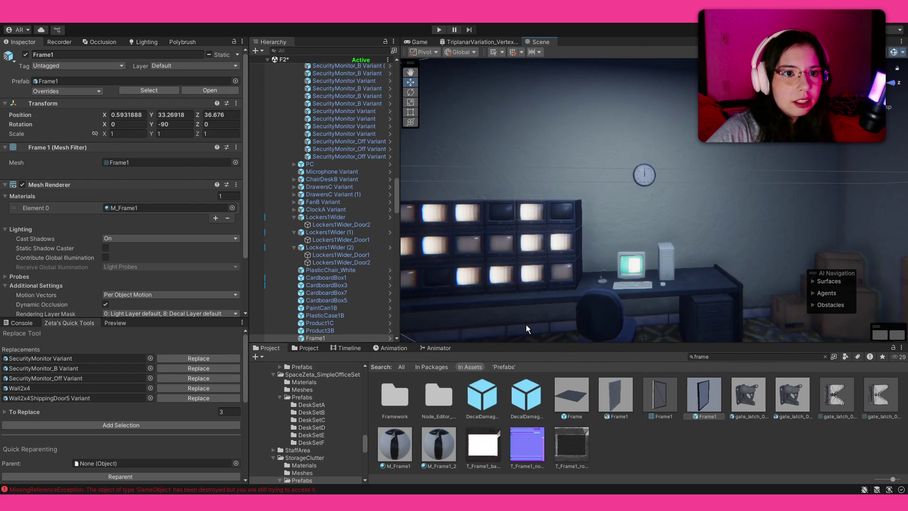
{"action": "left_click", "coordinate": [709, 357]}
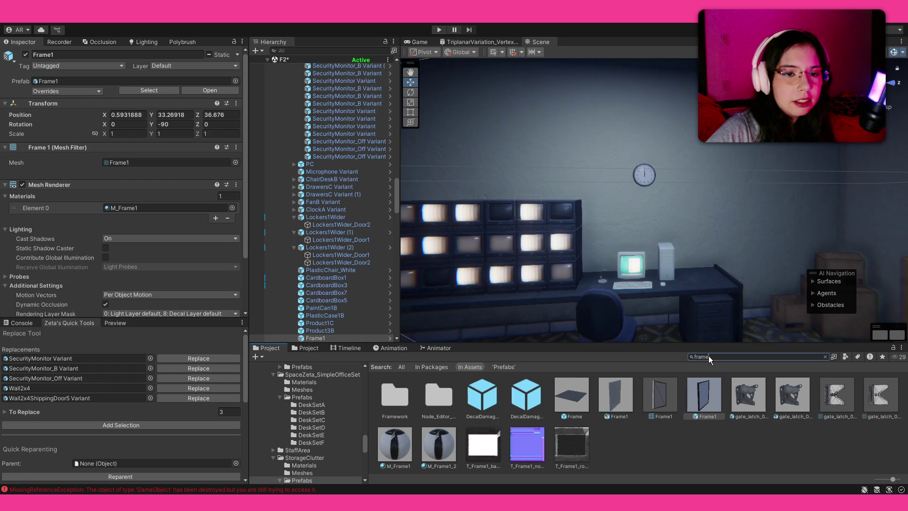
{"action": "type", "text": "column"}
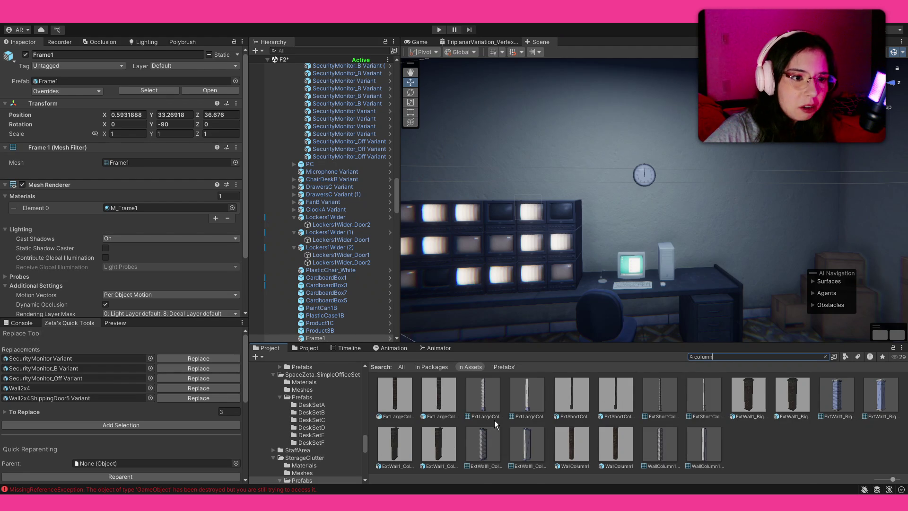
Test three columns, including WallColumn1, beside the desk and delete each one.
{"action": "left_click", "coordinate": [433, 438]}
{"action": "mouse_move", "coordinate": [580, 254]}
{"action": "left_mouse_down"}
{"action": "mouse_move", "coordinate": [600, 422]}
{"action": "mouse_move", "coordinate": [639, 267]}
{"action": "mouse_move", "coordinate": [634, 284]}
{"action": "mouse_move", "coordinate": [671, 286]}
{"action": "left_mouse_up"}
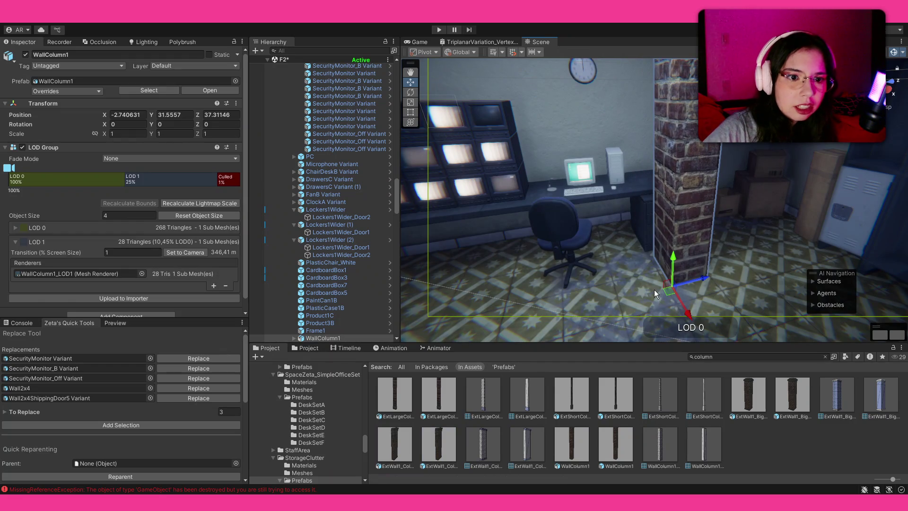
{"action": "key", "text": "Delete"}
{"action": "mouse_move", "coordinate": [611, 449]}
{"action": "left_mouse_down"}
{"action": "mouse_move", "coordinate": [671, 280]}
{"action": "mouse_move", "coordinate": [586, 310]}
{"action": "left_mouse_up"}
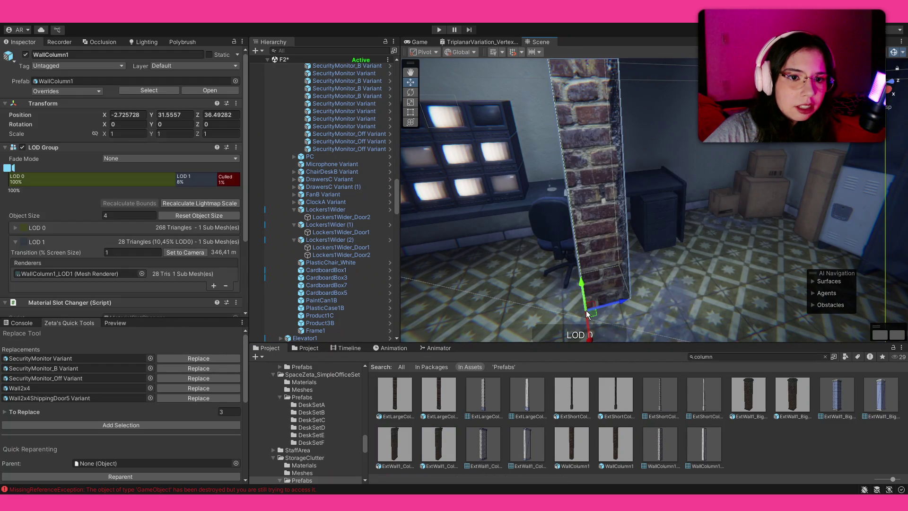
{"action": "key", "text": "Delete"}
{"action": "left_click_drag", "start_coordinate": [573, 397], "coordinate": [642, 287]}
{"action": "key", "text": "Delete"}
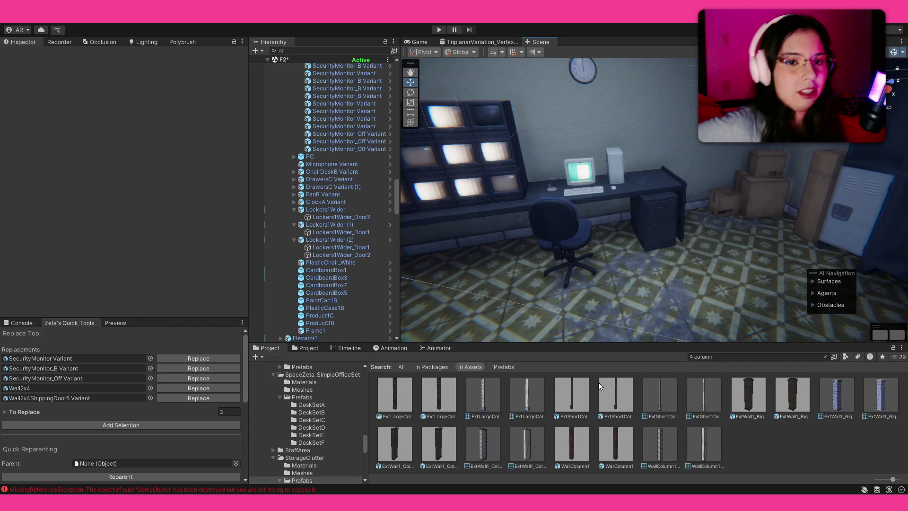
Filter assets with 'beam t:Prefab', test a MetalBeam2_4m in the room, then delete it.
{"action": "left_click", "coordinate": [715, 357]}
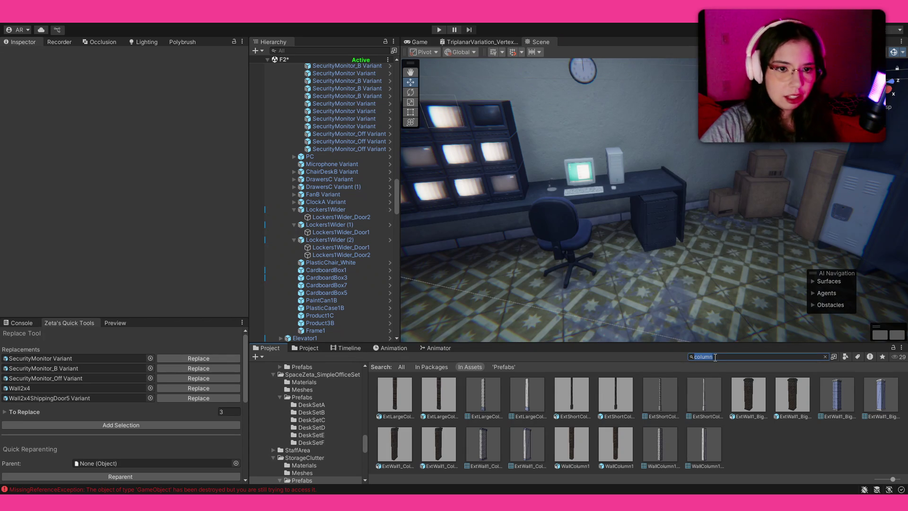
{"action": "type", "text": "beam"}
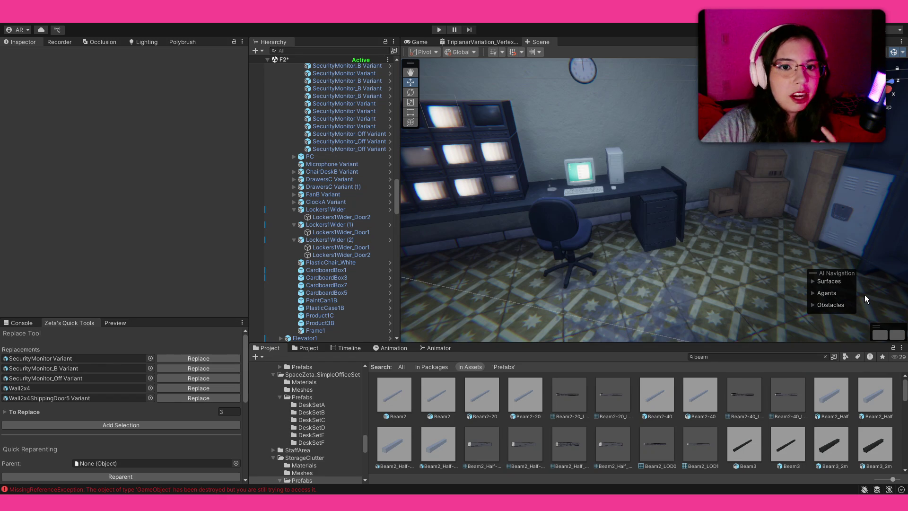
{"action": "type", "text": " t:Prefab"}
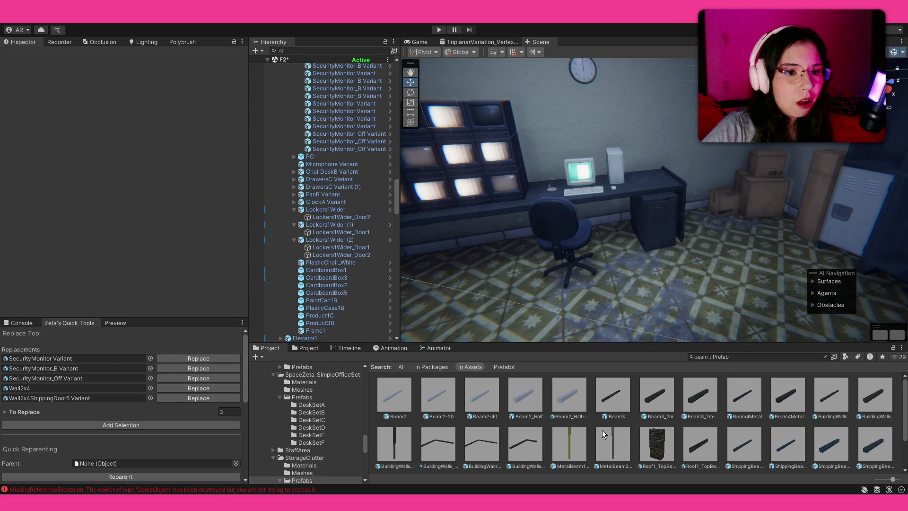
{"action": "mouse_move", "coordinate": [604, 436]}
{"action": "left_mouse_down"}
{"action": "mouse_move", "coordinate": [618, 374]}
{"action": "mouse_move", "coordinate": [680, 220]}
{"action": "mouse_move", "coordinate": [700, 215]}
{"action": "mouse_move", "coordinate": [646, 385]}
{"action": "mouse_move", "coordinate": [710, 245]}
{"action": "mouse_move", "coordinate": [718, 175]}
{"action": "mouse_move", "coordinate": [689, 288]}
{"action": "left_mouse_up"}
{"action": "key", "text": "ctrl+z"}
{"action": "key", "text": "f"}
{"action": "left_click", "coordinate": [685, 417]}
{"action": "key", "text": "s"}
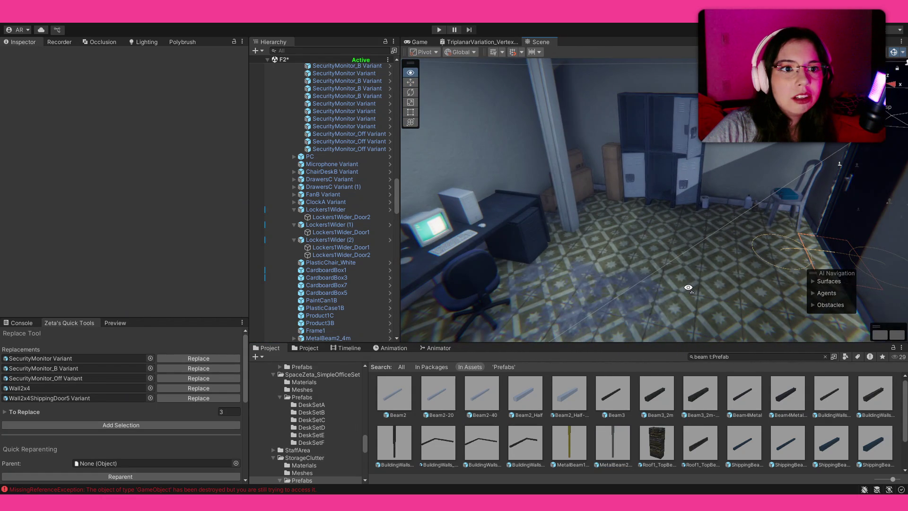
{"action": "left_click_drag", "start_coordinate": [688, 287], "coordinate": [639, 265]}
{"action": "left_click", "coordinate": [641, 234]}
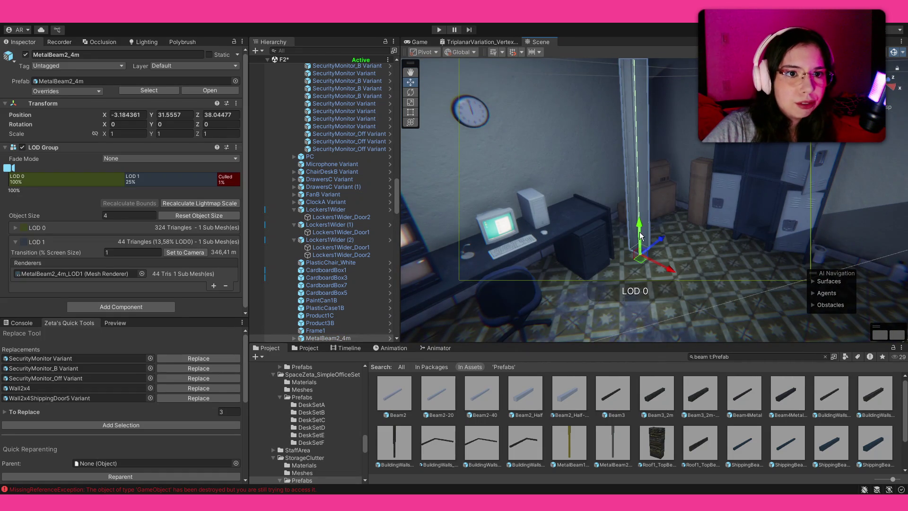
{"action": "key", "text": "Delete"}
Try a shipping beam on the wall, compare its neighbouring prefab, then delete it.
{"action": "scroll", "coordinate": [716, 415], "scroll_direction": "down", "scroll_amount": 2}
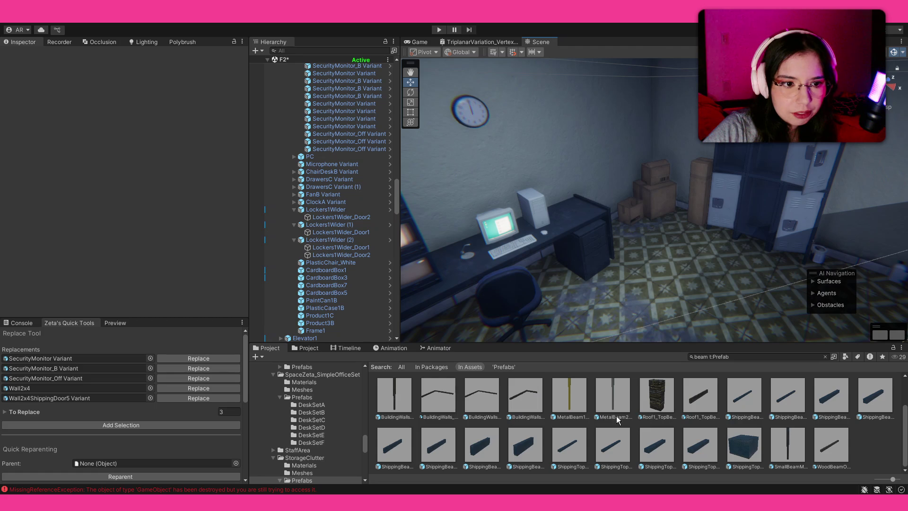
{"action": "mouse_move", "coordinate": [517, 443]}
{"action": "left_mouse_down"}
{"action": "mouse_move", "coordinate": [548, 313]}
{"action": "mouse_move", "coordinate": [558, 130]}
{"action": "mouse_move", "coordinate": [668, 143]}
{"action": "mouse_move", "coordinate": [705, 113]}
{"action": "mouse_move", "coordinate": [709, 92]}
{"action": "mouse_move", "coordinate": [703, 85]}
{"action": "mouse_move", "coordinate": [657, 121]}
{"action": "mouse_move", "coordinate": [606, 135]}
{"action": "mouse_move", "coordinate": [588, 150]}
{"action": "left_mouse_up"}
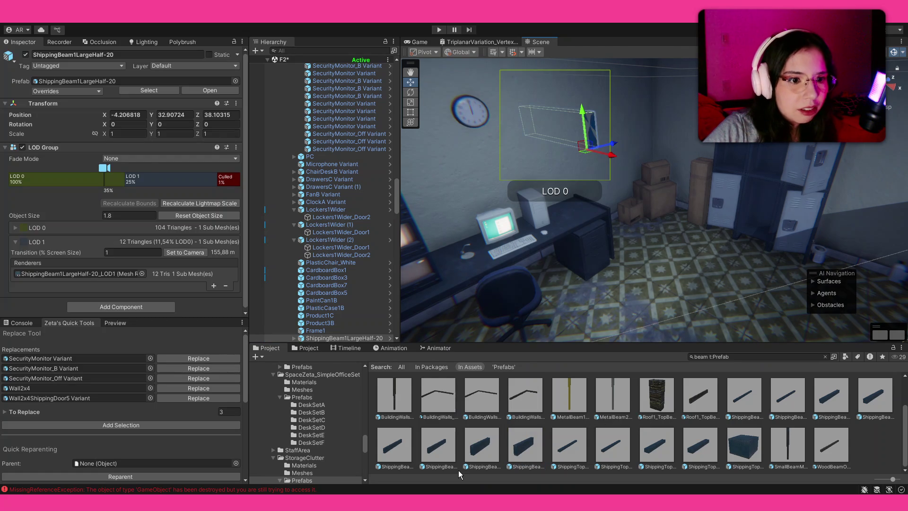
{"action": "left_click", "coordinate": [481, 445]}
{"action": "left_click", "coordinate": [525, 446]}
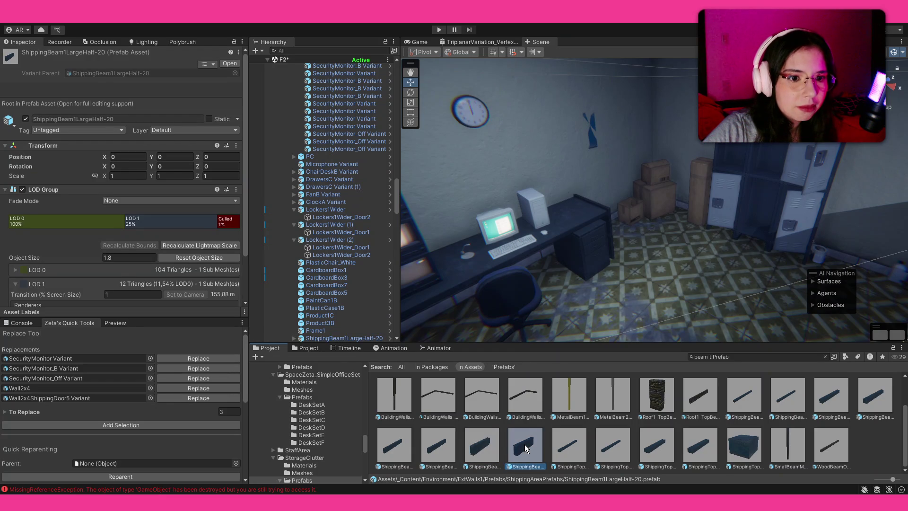
{"action": "left_click", "coordinate": [590, 154]}
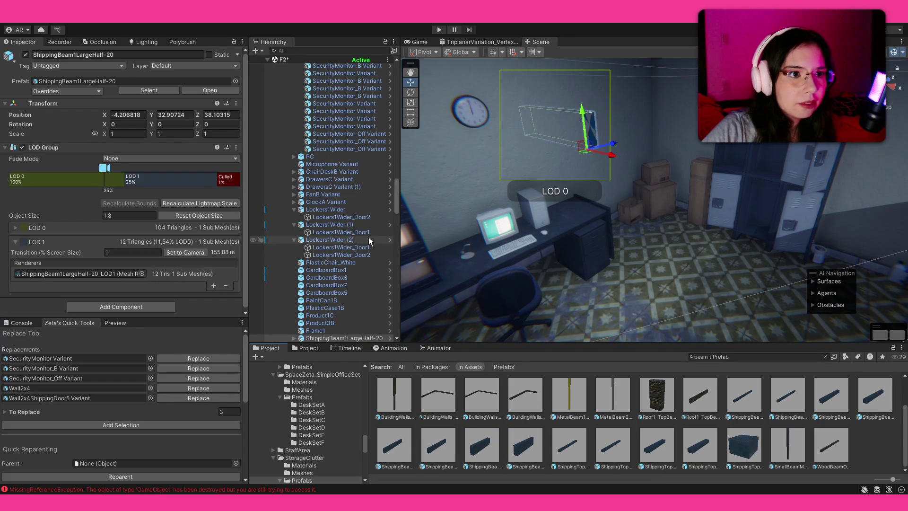
{"action": "scroll", "coordinate": [574, 200], "scroll_direction": "down", "scroll_amount": 2}
{"action": "key", "text": "Delete"}
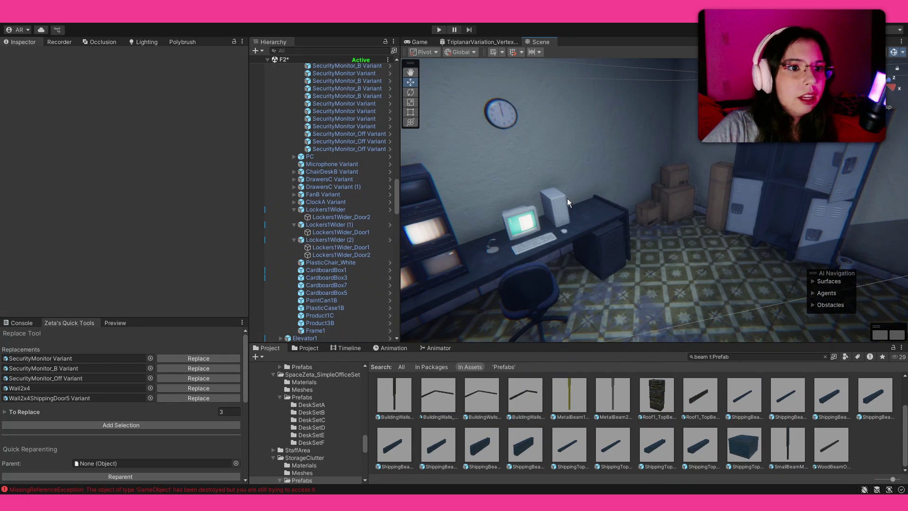
Browse the desk wall, WallShops group, Wall4x4 (2) and drawer cabinet in Hierarchy and Scene.
{"action": "left_click", "coordinate": [598, 138]}
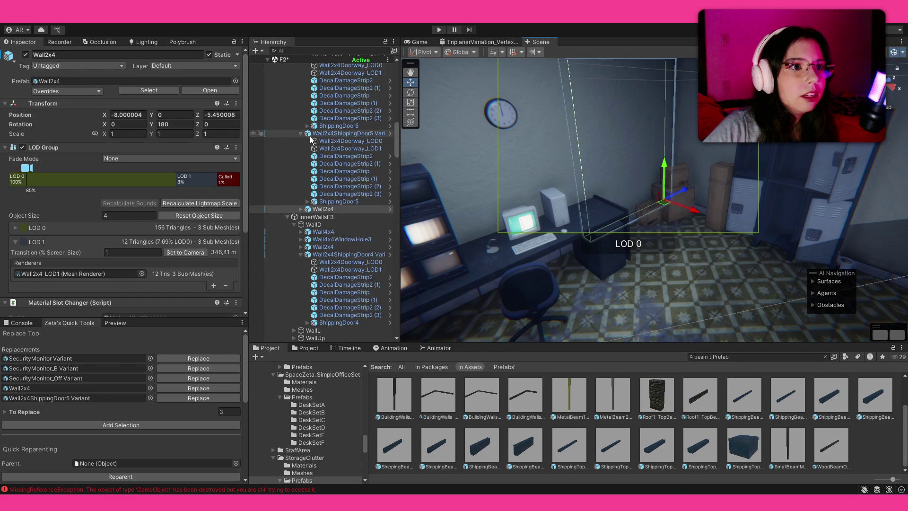
{"action": "left_click", "coordinate": [301, 133]}
{"action": "scroll", "coordinate": [300, 134], "scroll_direction": "up", "scroll_amount": 5}
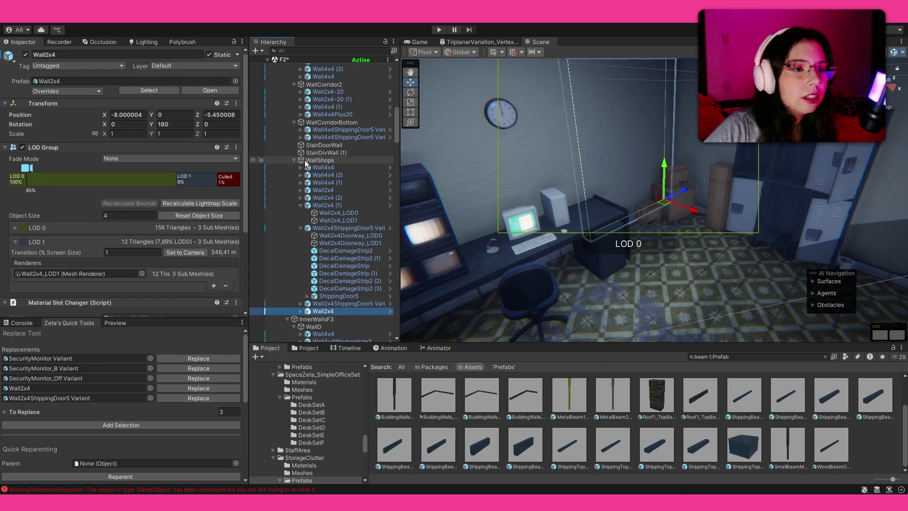
{"action": "left_click", "coordinate": [306, 160]}
{"action": "left_click", "coordinate": [295, 160]}
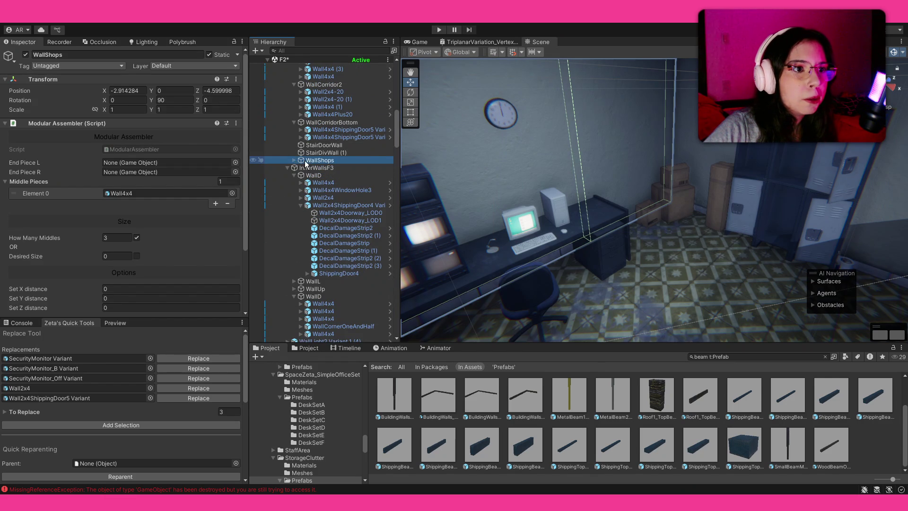
{"action": "left_click", "coordinate": [294, 160]}
{"action": "left_click", "coordinate": [556, 254]}
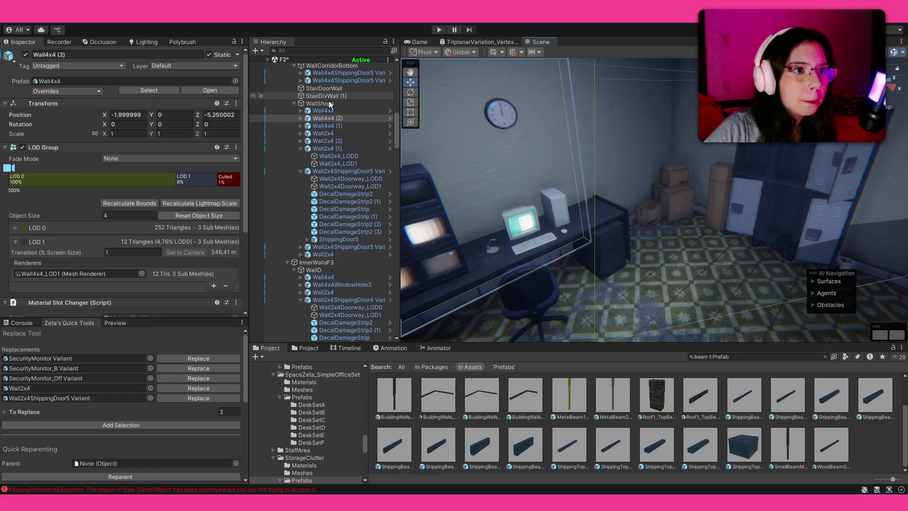
{"action": "left_click", "coordinate": [600, 240]}
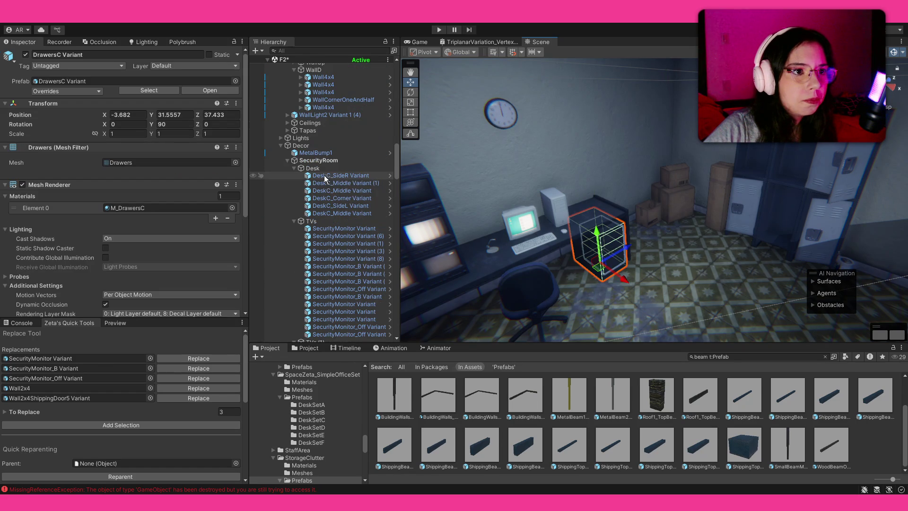
Create empty WallVolume under SecurityRoom and place a ShippingBeam1LargeHalf near the clock.
{"action": "left_click", "coordinate": [286, 160]}
{"action": "key", "text": "ctrl+shift+n"}
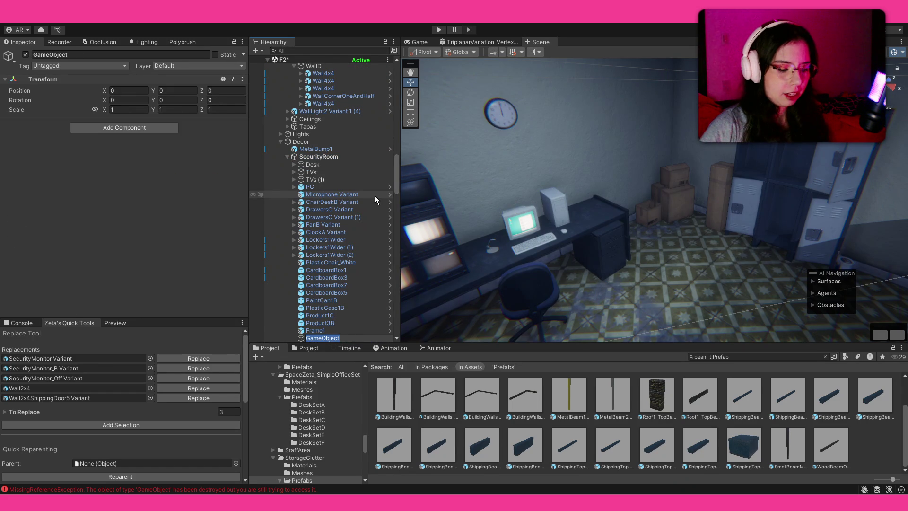
{"action": "type", "text": "Wall"}
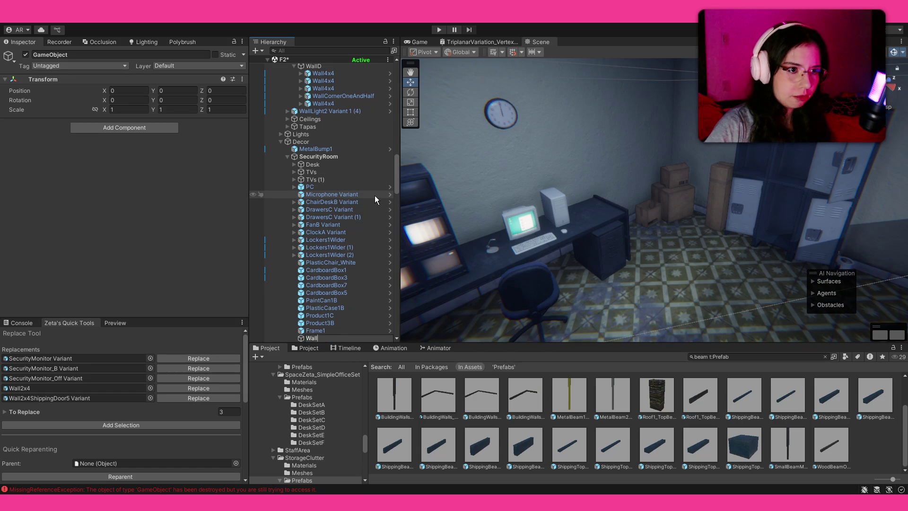
{"action": "type", "text": "Volume"}
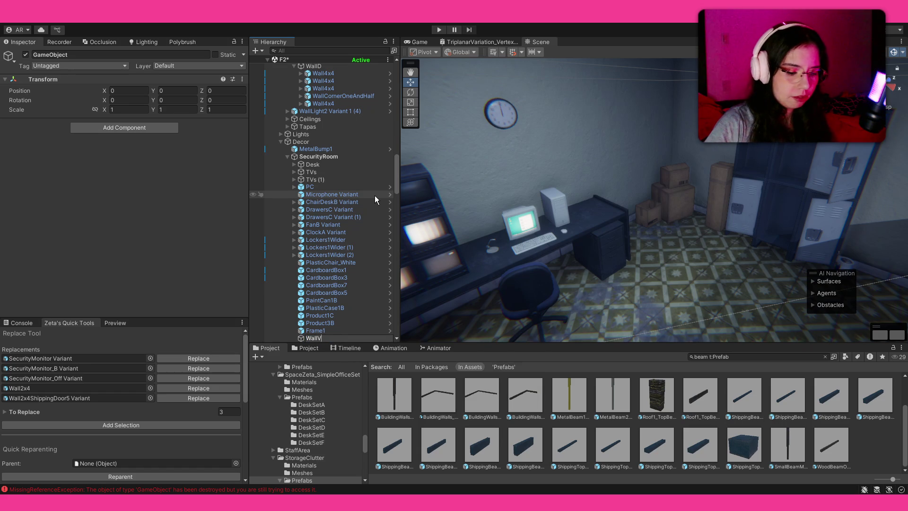
{"action": "key", "text": "Return"}
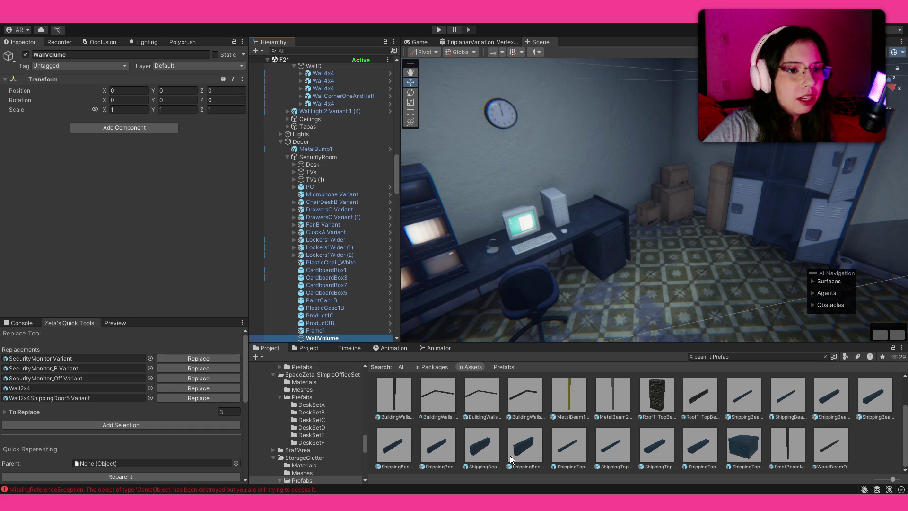
{"action": "mouse_move", "coordinate": [481, 445]}
{"action": "left_mouse_down"}
{"action": "mouse_move", "coordinate": [539, 136]}
{"action": "mouse_move", "coordinate": [493, 158]}
{"action": "mouse_move", "coordinate": [453, 163]}
{"action": "mouse_move", "coordinate": [470, 171]}
{"action": "left_mouse_up"}
Rotate the shipping beam 90 degrees and slide it flush against the wall top.
{"action": "key", "text": "e"}
{"action": "key", "text": "f"}
{"action": "key", "text": "w"}
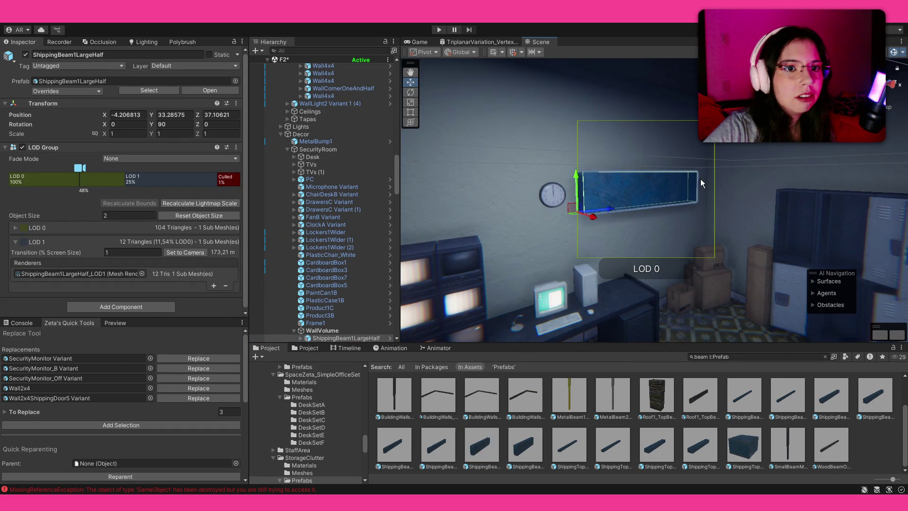
{"action": "mouse_move", "coordinate": [706, 170]}
{"action": "left_mouse_down"}
{"action": "mouse_move", "coordinate": [721, 182]}
{"action": "mouse_move", "coordinate": [681, 219]}
{"action": "mouse_move", "coordinate": [709, 151]}
{"action": "mouse_move", "coordinate": [723, 142]}
{"action": "mouse_move", "coordinate": [685, 146]}
{"action": "mouse_move", "coordinate": [729, 152]}
{"action": "left_mouse_up"}
{"action": "mouse_move", "coordinate": [687, 193]}
{"action": "left_mouse_down"}
{"action": "mouse_move", "coordinate": [426, 199]}
{"action": "mouse_move", "coordinate": [403, 234]}
{"action": "left_mouse_up"}
Duplicate the beam twice so three beams line up end to end along the wall.
{"action": "key", "text": "ctrl+d"}
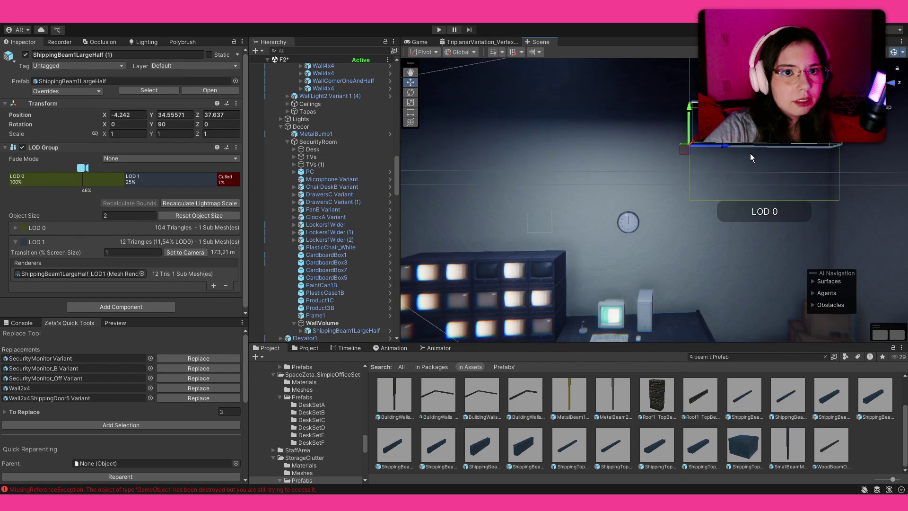
{"action": "mouse_move", "coordinate": [720, 145]}
{"action": "left_mouse_down"}
{"action": "mouse_move", "coordinate": [554, 144]}
{"action": "mouse_move", "coordinate": [584, 144]}
{"action": "left_mouse_up"}
{"action": "key", "text": "ctrl+d"}
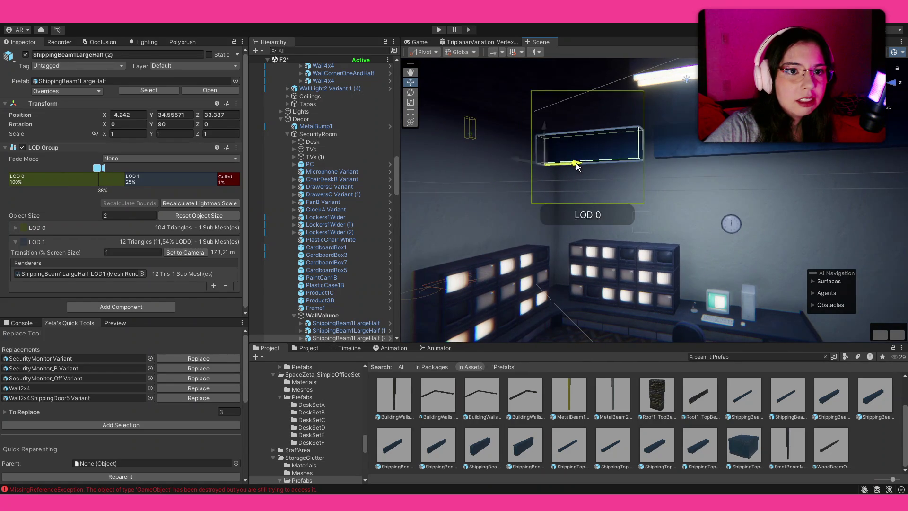
{"action": "left_click", "coordinate": [788, 447]}
{"action": "mouse_move", "coordinate": [648, 244]}
{"action": "left_mouse_down"}
{"action": "mouse_move", "coordinate": [742, 220]}
{"action": "mouse_move", "coordinate": [733, 208]}
{"action": "mouse_move", "coordinate": [698, 206]}
{"action": "mouse_move", "coordinate": [686, 175]}
{"action": "left_mouse_up"}
Add a Material Slot Changer component to the shipping beam prefab in context.
{"action": "left_click", "coordinate": [702, 168]}
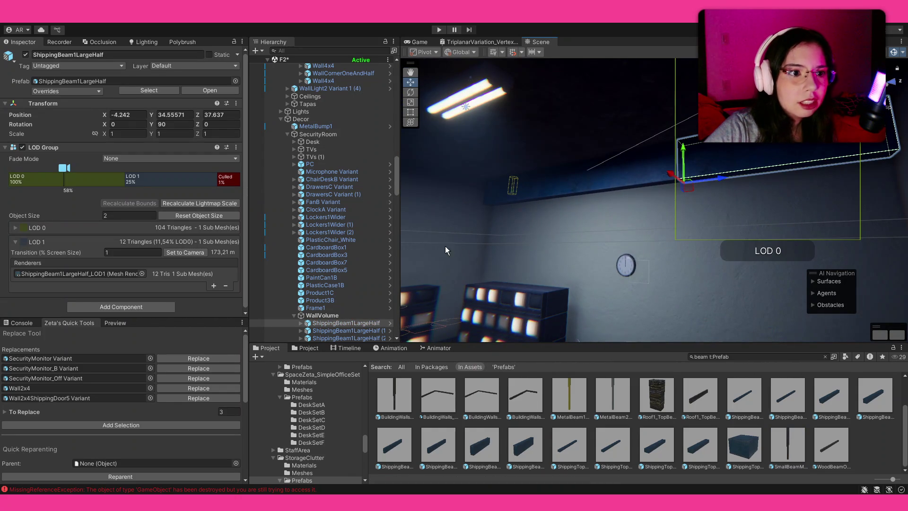
{"action": "scroll", "coordinate": [338, 308], "scroll_direction": "down", "scroll_amount": 2}
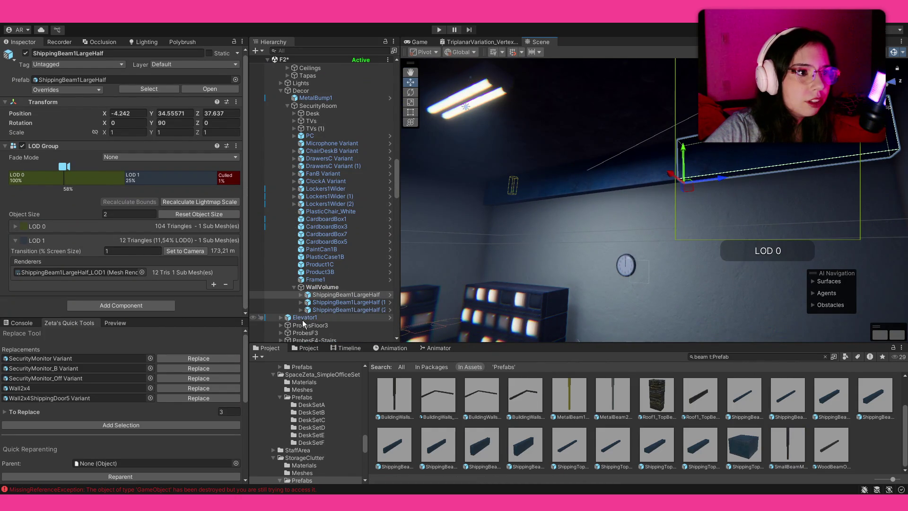
{"action": "left_click", "coordinate": [301, 295]}
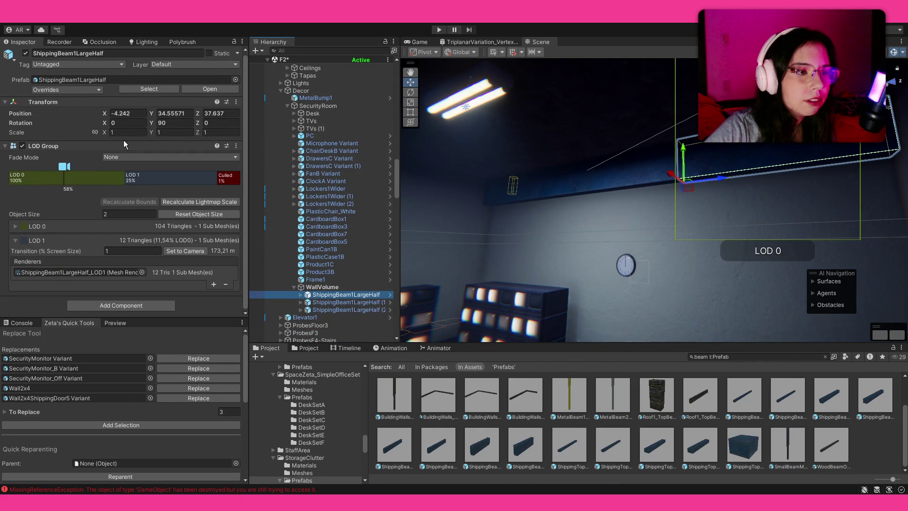
{"action": "left_click", "coordinate": [208, 90]}
{"action": "scroll", "coordinate": [179, 212], "scroll_direction": "down", "scroll_amount": 1}
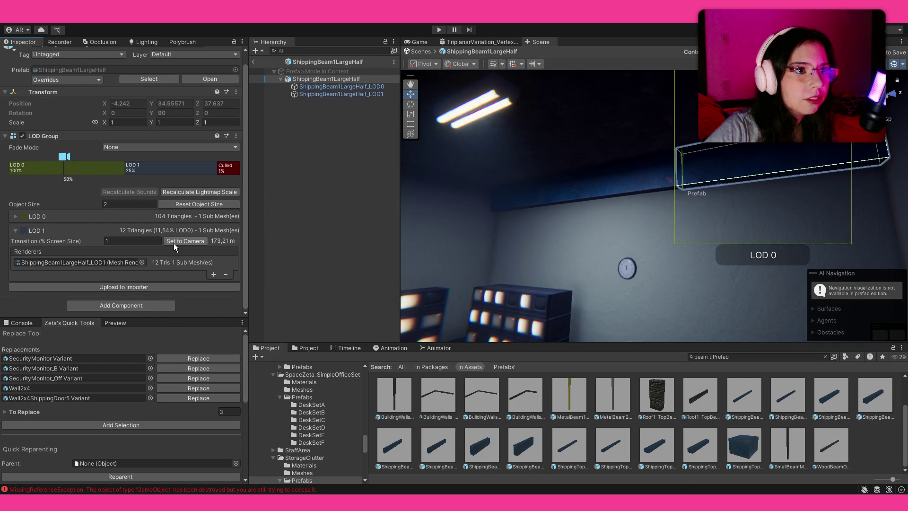
{"action": "left_click", "coordinate": [149, 305]}
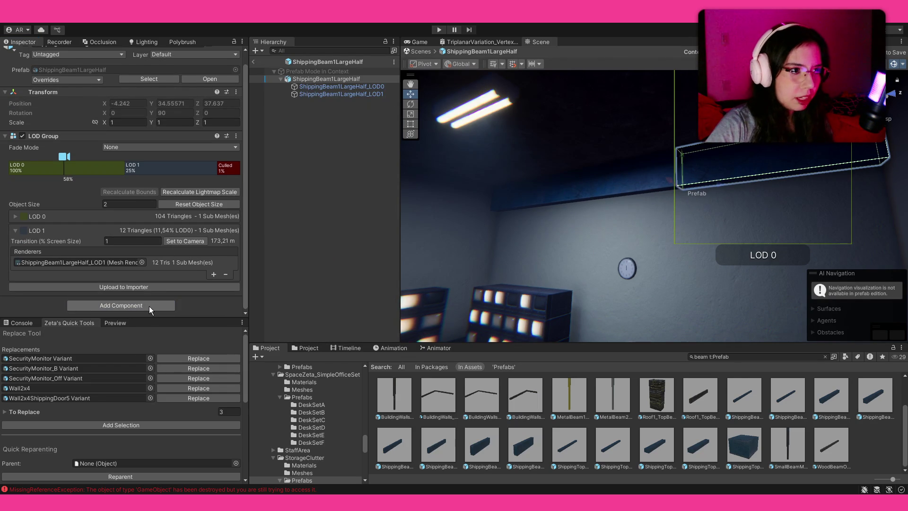
{"action": "left_click", "coordinate": [303, 79]}
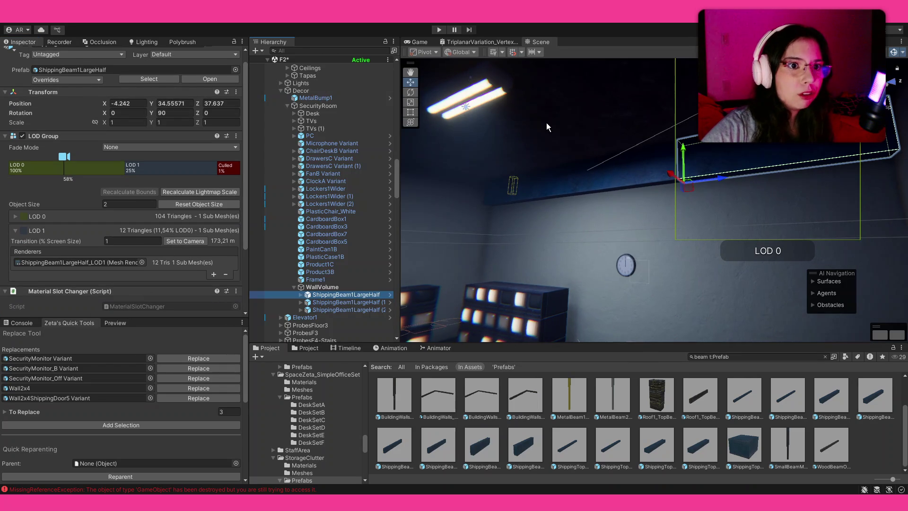
Leave prefab editing and select the beams and their LOD meshes in the Hierarchy.
{"action": "left_click", "coordinate": [615, 178]}
{"action": "left_click", "coordinate": [527, 180], "text": "shift"}
{"action": "left_click_drag", "start_coordinate": [499, 218], "coordinate": [517, 228]}
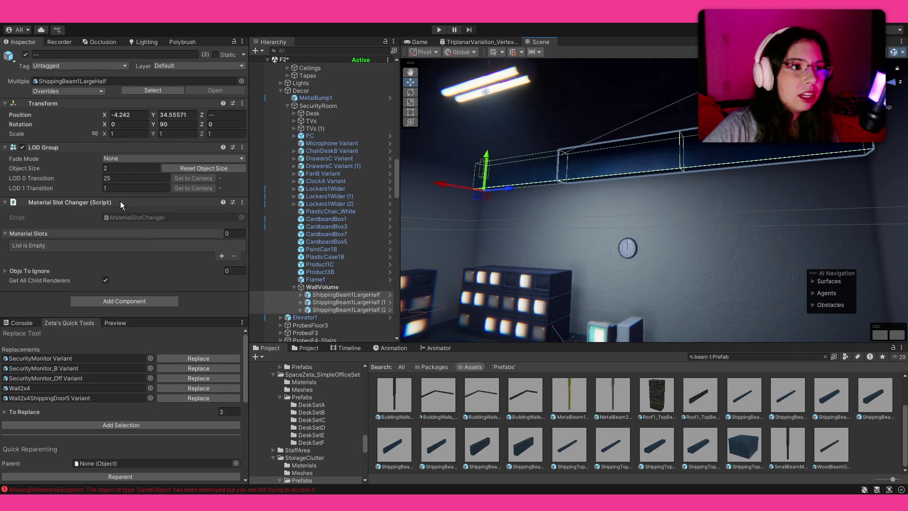
{"action": "left_click", "coordinate": [313, 295]}
{"action": "left_click", "coordinate": [301, 295]}
{"action": "left_click", "coordinate": [320, 303]}
{"action": "left_click", "coordinate": [320, 310], "text": "ctrl"}
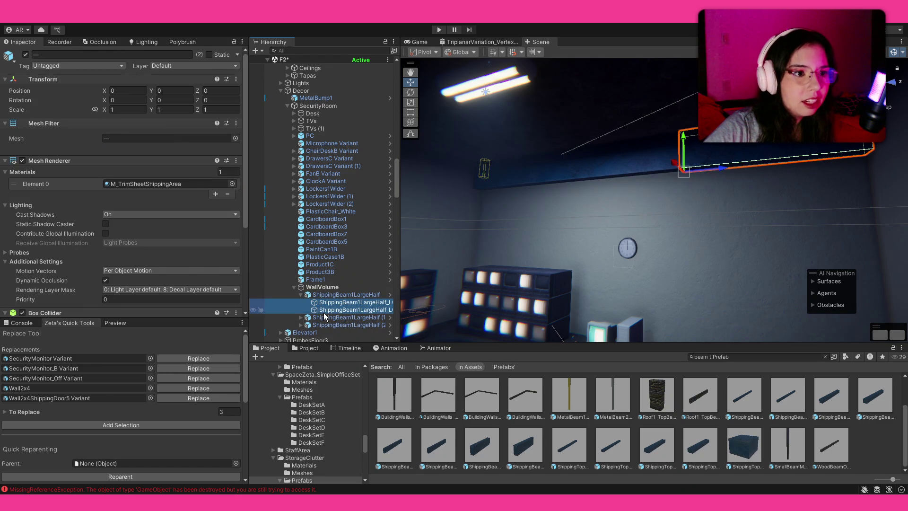
{"action": "left_click", "coordinate": [300, 318]}
{"action": "left_click", "coordinate": [323, 325], "text": "ctrl"}
{"action": "left_click", "coordinate": [324, 332], "text": "ctrl"}
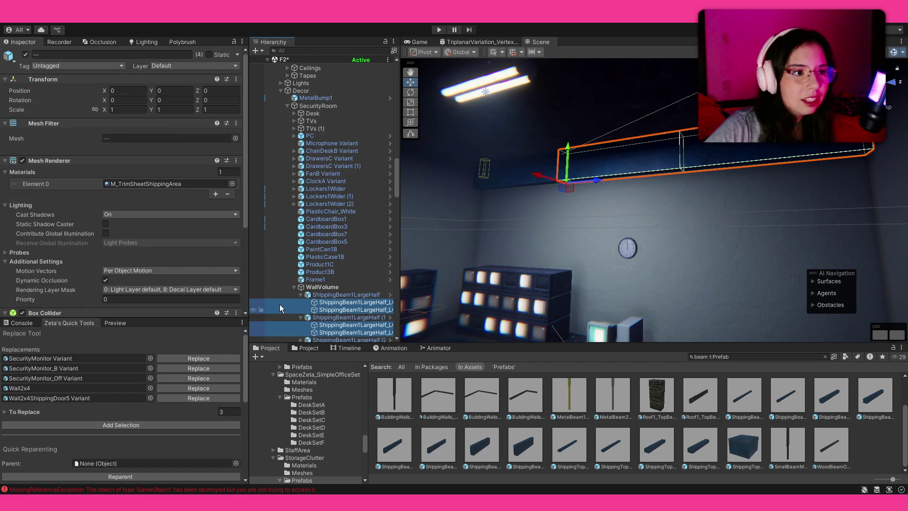
Collapse the beam groups, select all three ShippingBeam1LargeHalf beams, and show the second Project browser.
{"action": "left_click", "coordinate": [301, 318]}
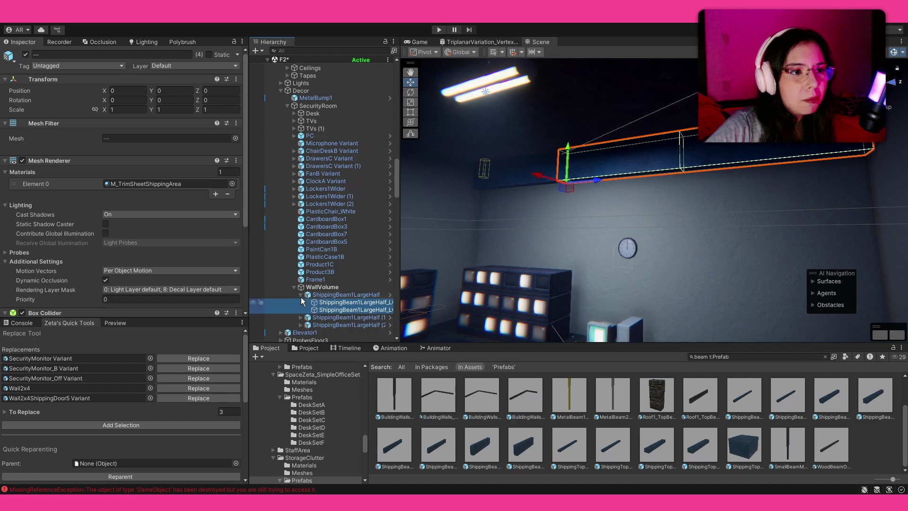
{"action": "left_click", "coordinate": [301, 295]}
{"action": "left_click", "coordinate": [331, 295]}
{"action": "left_click", "coordinate": [327, 310], "text": "shift"}
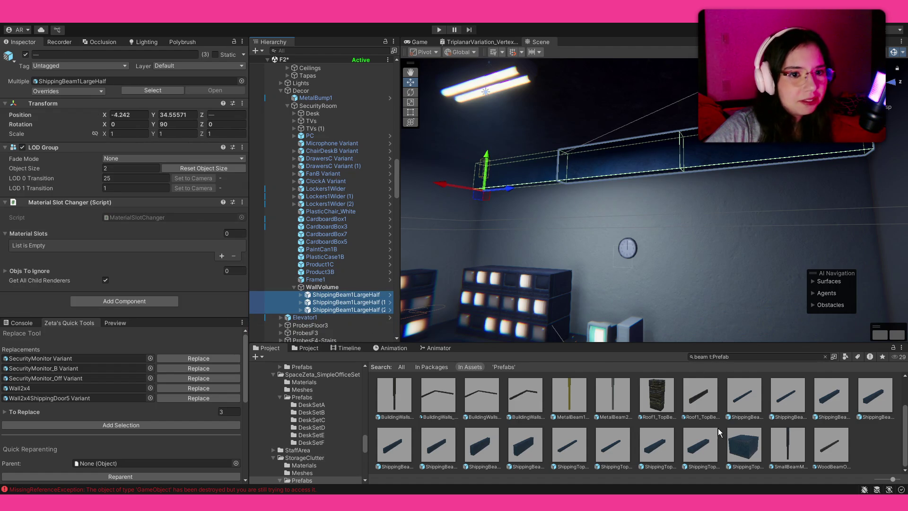
{"action": "left_click", "coordinate": [316, 349]}
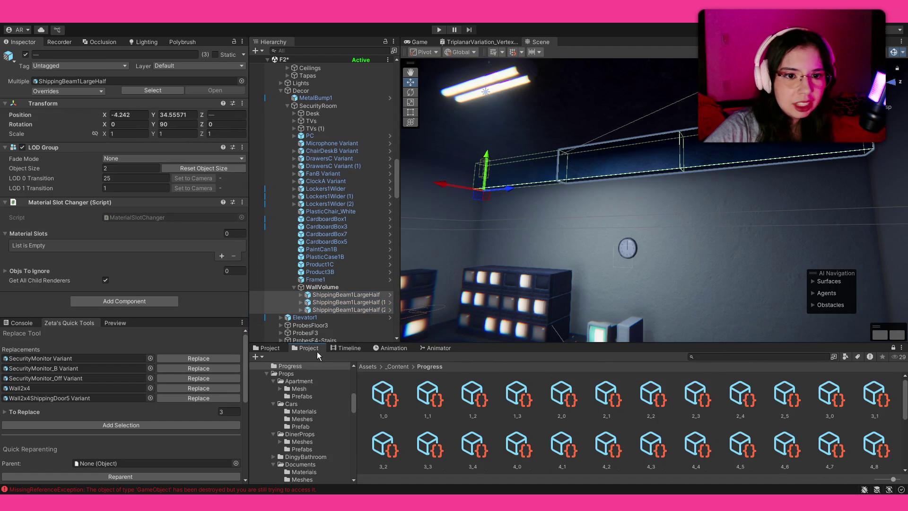
Browse the Project window to Environment/ExtWalls1/Meshes/Materials.
{"action": "left_click", "coordinate": [397, 367]}
{"action": "double_click", "coordinate": [551, 394]}
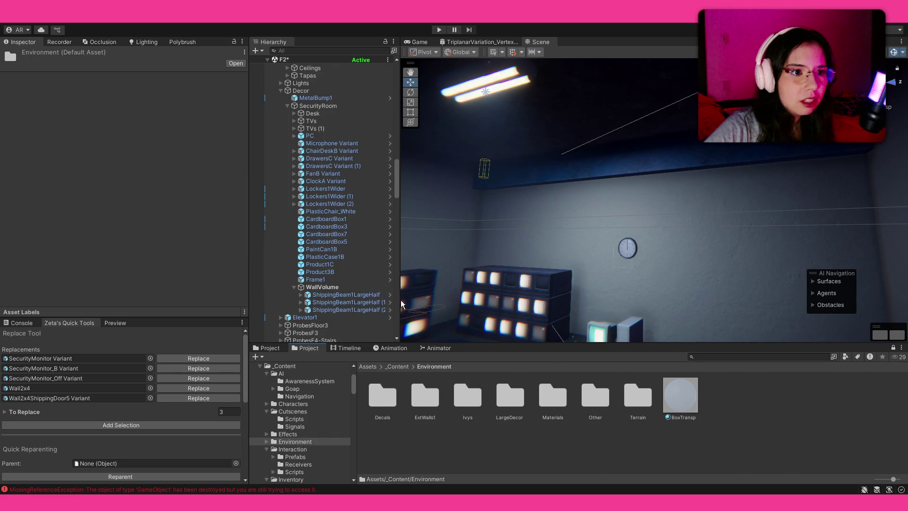
{"action": "left_click", "coordinate": [367, 294]}
{"action": "scroll", "coordinate": [142, 248], "scroll_direction": "down", "scroll_amount": 10}
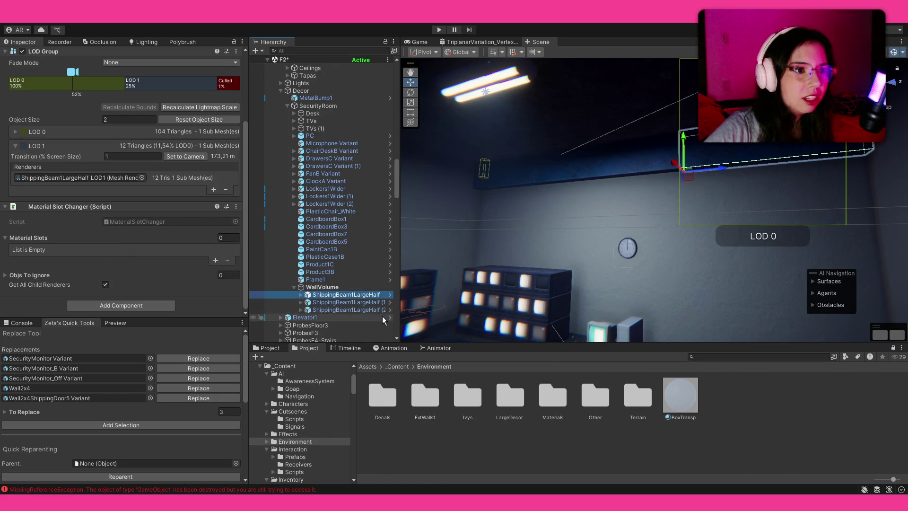
{"action": "scroll", "coordinate": [52, 109], "scroll_direction": "up", "scroll_amount": 2}
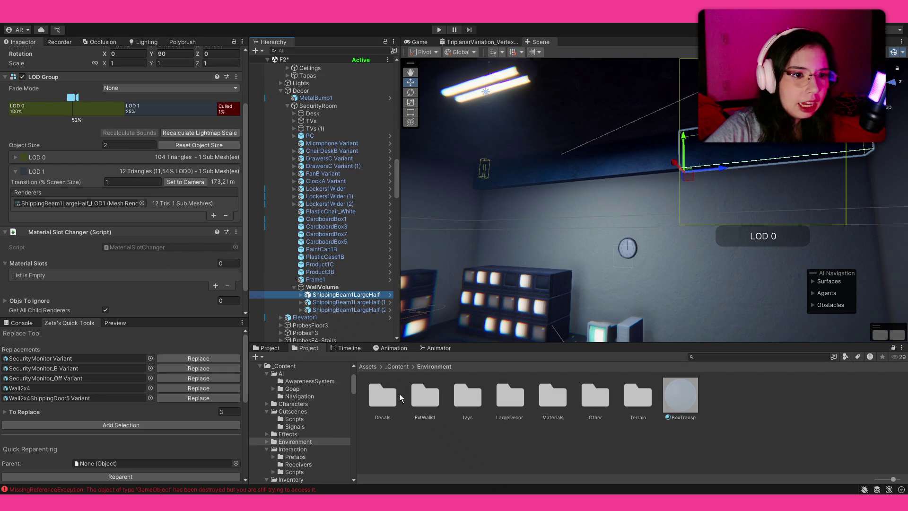
{"action": "double_click", "coordinate": [417, 395]}
{"action": "double_click", "coordinate": [425, 394]}
{"action": "double_click", "coordinate": [388, 390]}
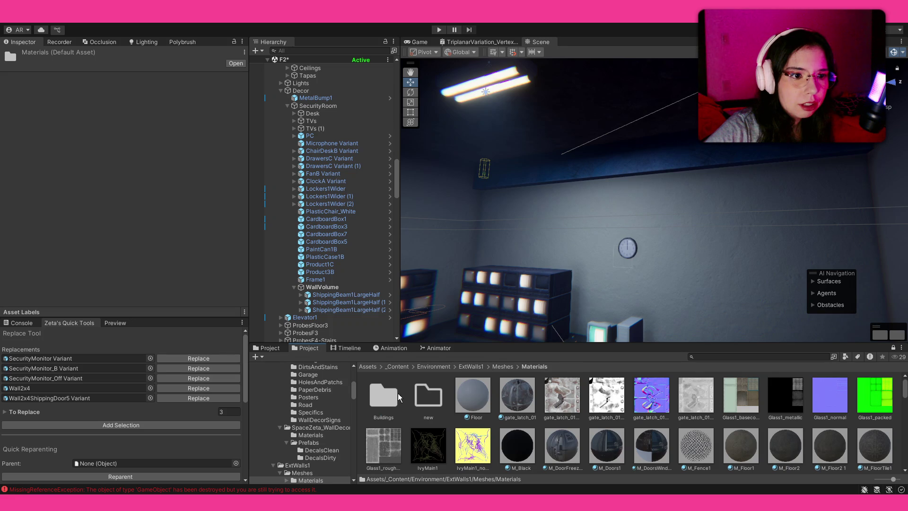
{"action": "double_click", "coordinate": [391, 394]}
{"action": "left_click", "coordinate": [532, 367]}
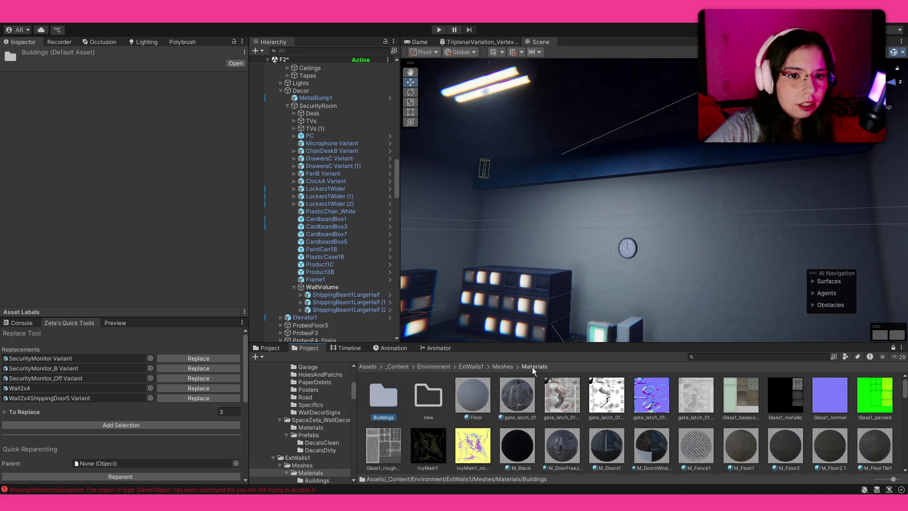
{"action": "scroll", "coordinate": [516, 394], "scroll_direction": "down", "scroll_amount": 3}
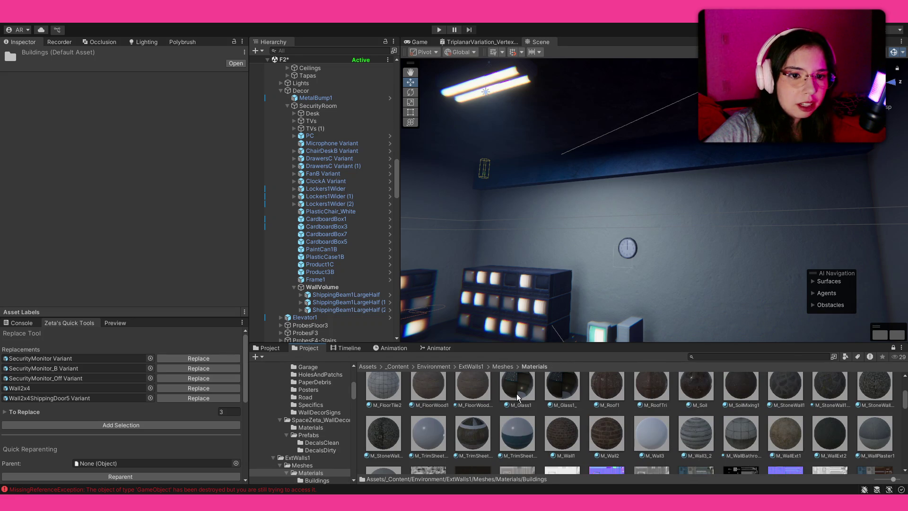
Search 'trimsheet', compare the trim sheet materials, and open M_TrimSheetShippingArea's settings.
{"action": "left_click", "coordinate": [706, 357]}
{"action": "type", "text": "trimsheet"}
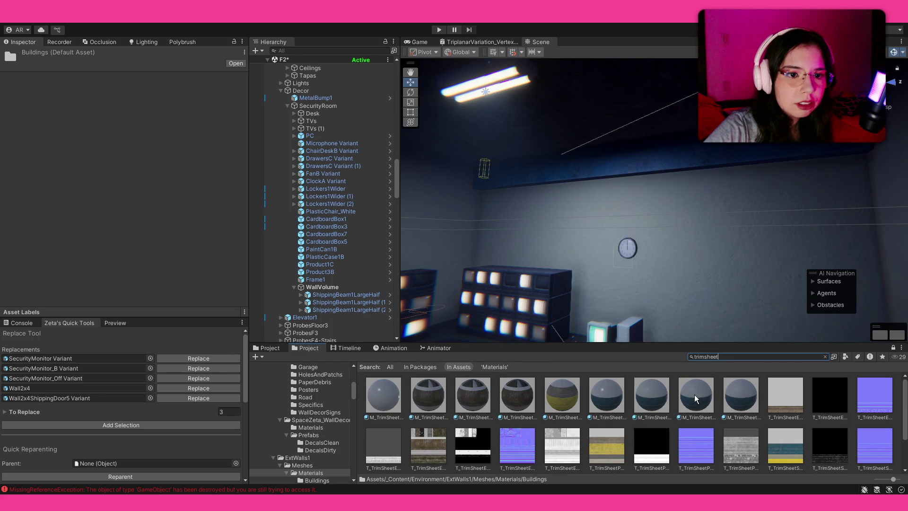
{"action": "left_click", "coordinate": [489, 400]}
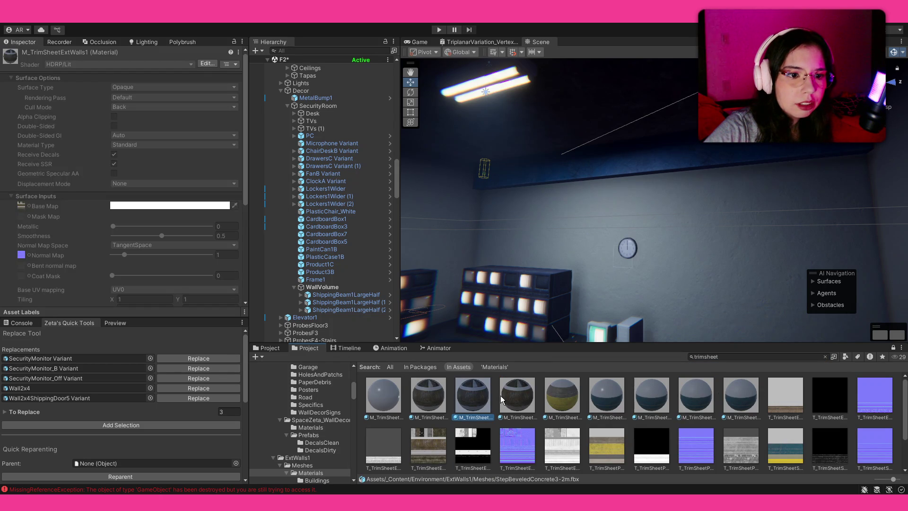
{"action": "left_click", "coordinate": [503, 400]}
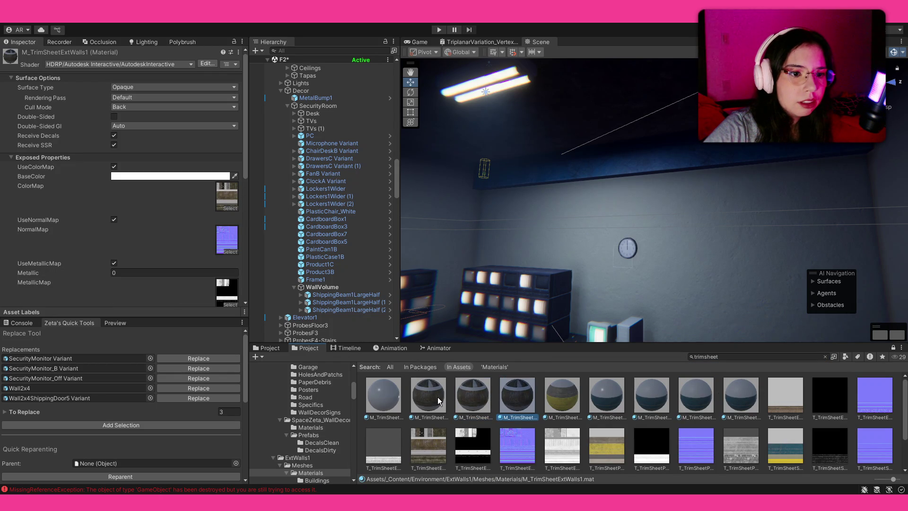
{"action": "left_click", "coordinate": [345, 294]}
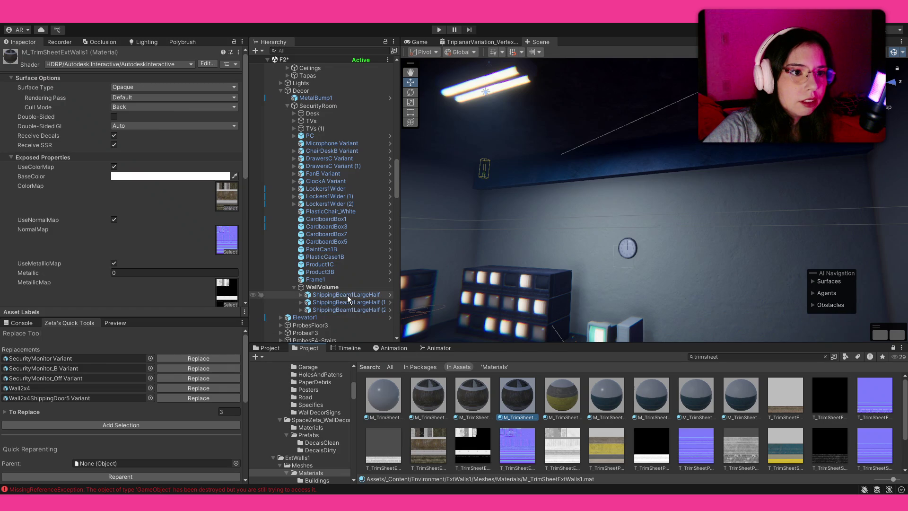
{"action": "left_click", "coordinate": [345, 309], "text": "shift"}
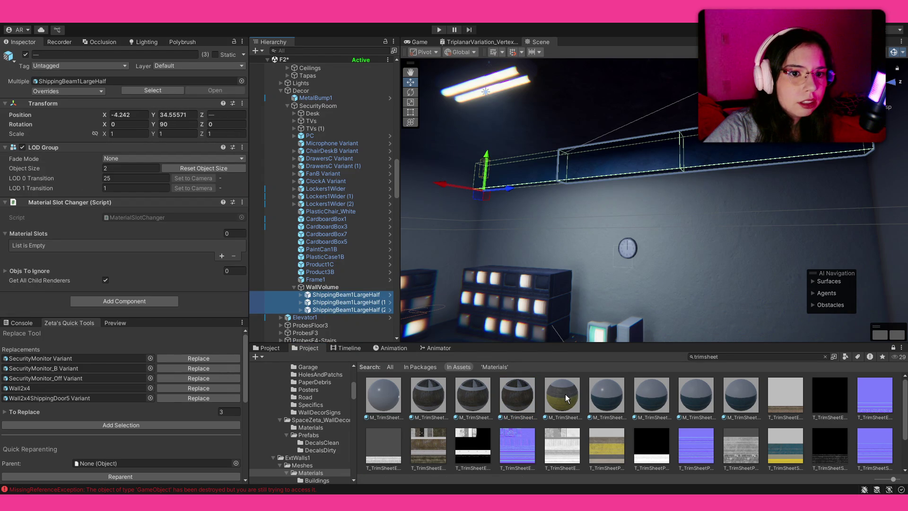
{"action": "left_click", "coordinate": [387, 387]}
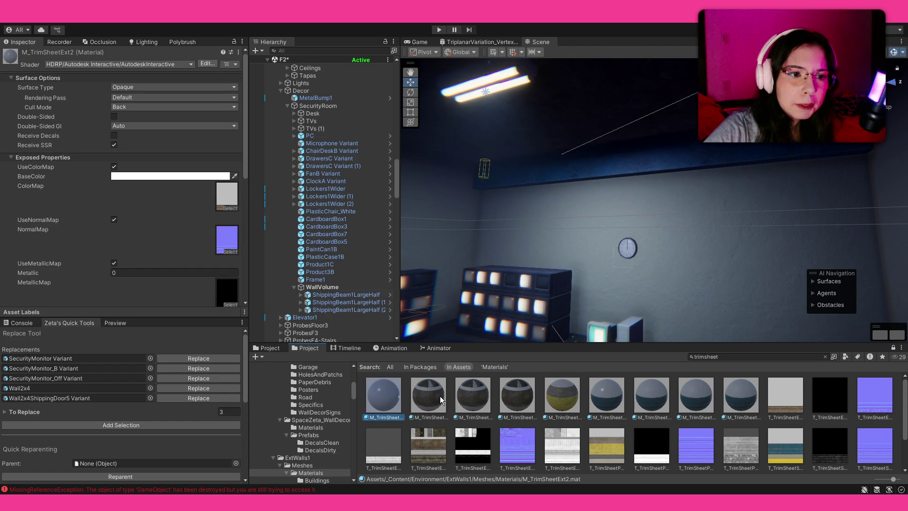
{"action": "left_click", "coordinate": [610, 394]}
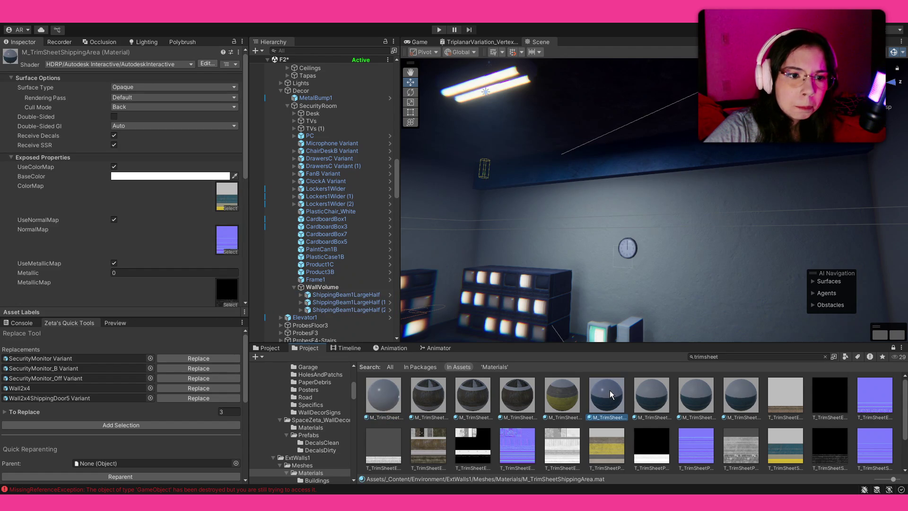
{"action": "scroll", "coordinate": [610, 394], "scroll_direction": "down", "scroll_amount": 2}
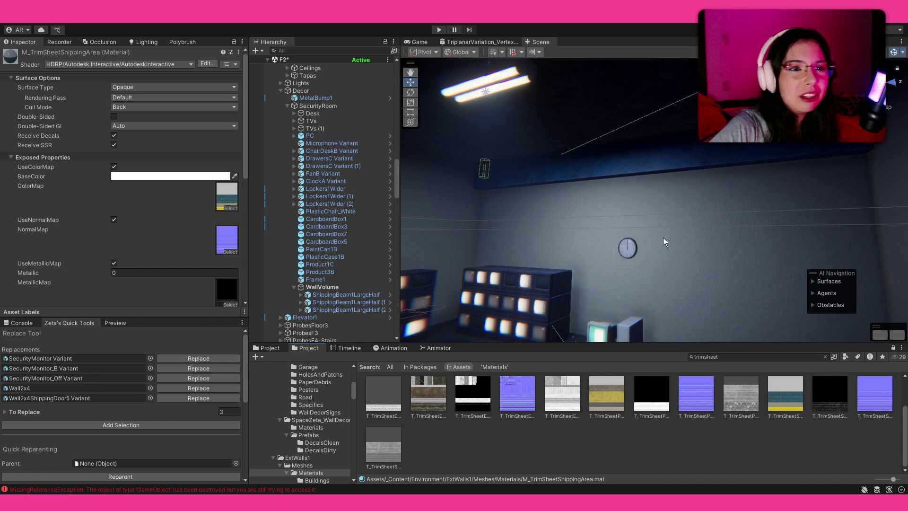
{"action": "mouse_move", "coordinate": [662, 240]}
{"action": "left_mouse_down"}
{"action": "mouse_move", "coordinate": [748, 238]}
{"action": "mouse_move", "coordinate": [680, 255]}
{"action": "left_mouse_up"}
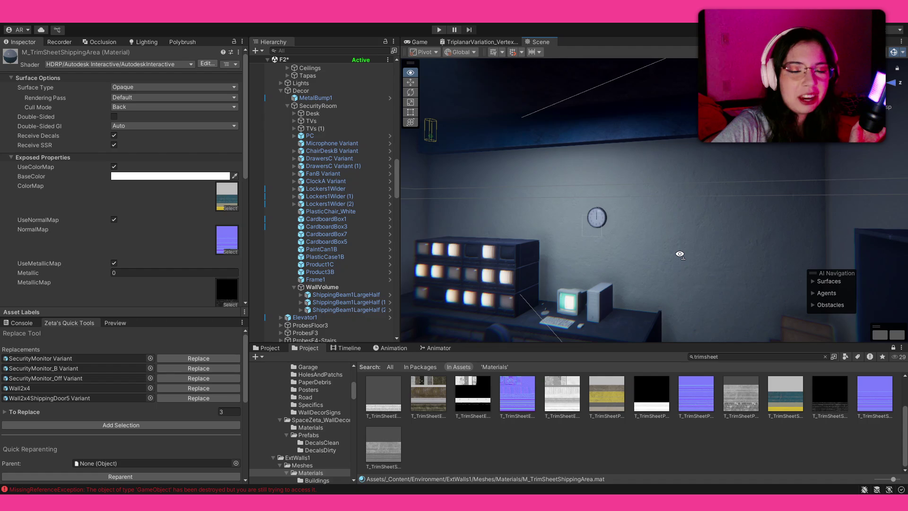
{"action": "mouse_move", "coordinate": [680, 254]}
{"action": "left_mouse_down"}
{"action": "mouse_move", "coordinate": [490, 296]}
{"action": "mouse_move", "coordinate": [697, 294]}
{"action": "mouse_move", "coordinate": [511, 327]}
{"action": "left_mouse_up"}
Focus on Frame1 and paint dark strokes across it with Polybrush vertex painting.
{"action": "double_click", "coordinate": [313, 279]}
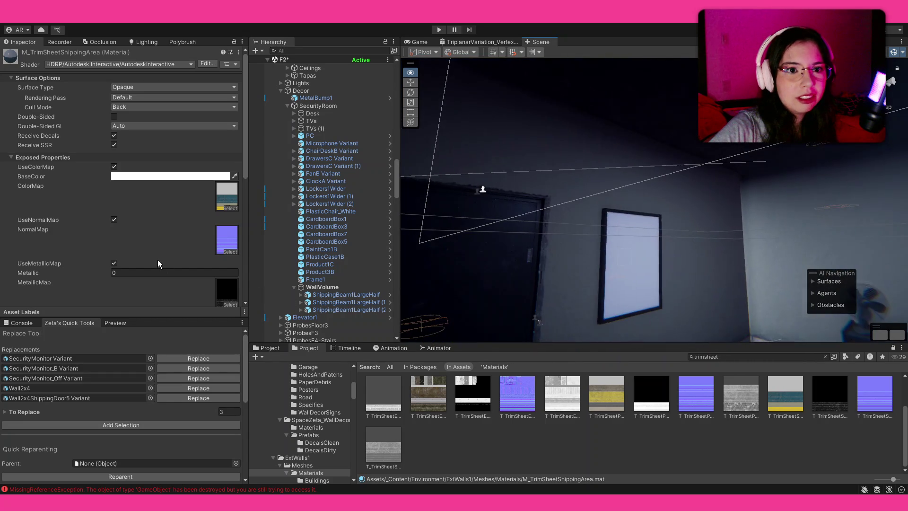
{"action": "key", "text": "f"}
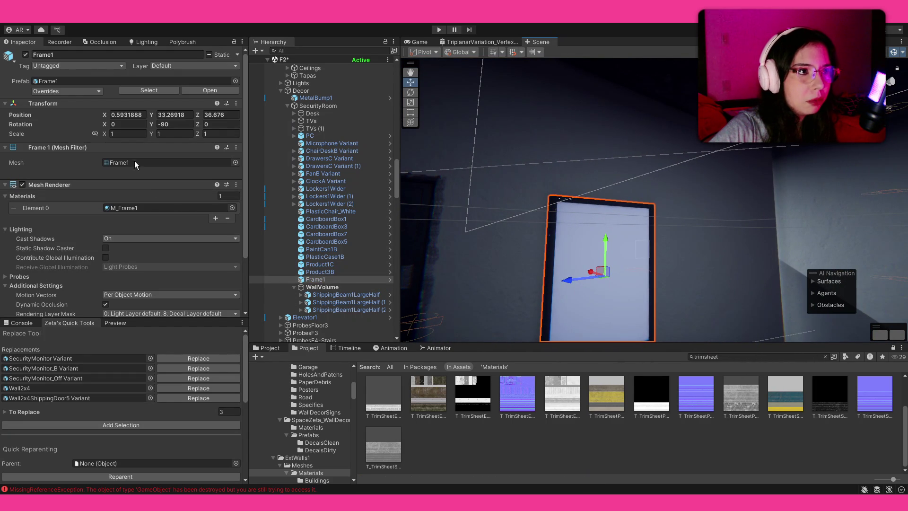
{"action": "left_click", "coordinate": [183, 42]}
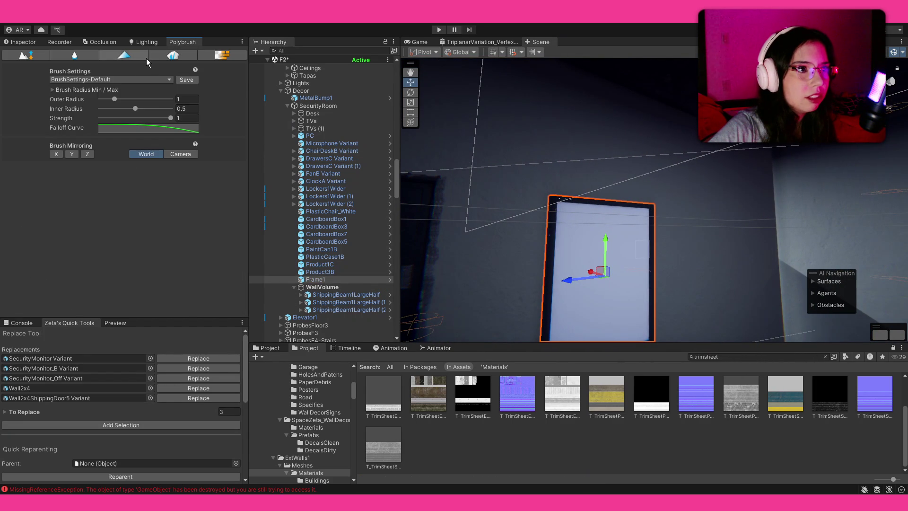
{"action": "mouse_move", "coordinate": [590, 239]}
{"action": "left_mouse_down"}
{"action": "mouse_move", "coordinate": [552, 260]}
{"action": "mouse_move", "coordinate": [635, 240]}
{"action": "mouse_move", "coordinate": [605, 311]}
{"action": "mouse_move", "coordinate": [679, 165]}
{"action": "left_mouse_up"}
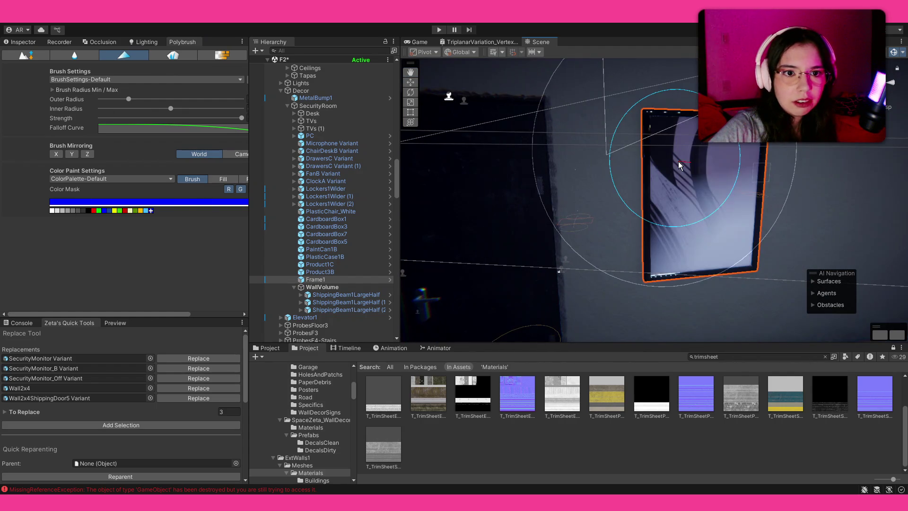
Try red, green and blue paint colours, then paint dark curved stripes across Frame1.
{"action": "left_click", "coordinate": [94, 211]}
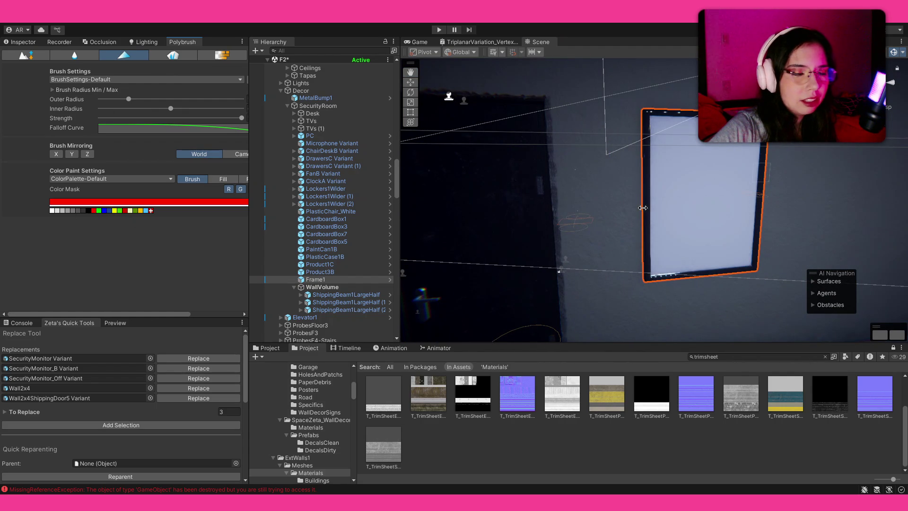
{"action": "left_click", "coordinate": [99, 211]}
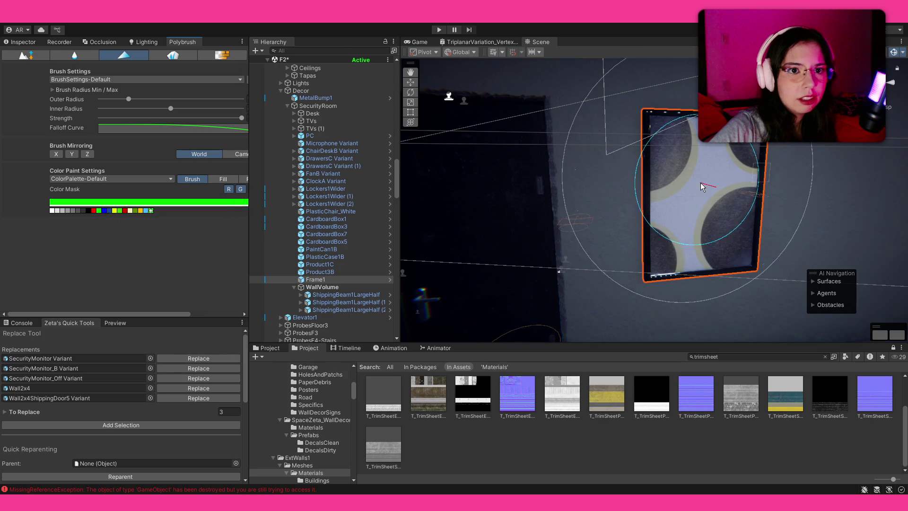
{"action": "left_click", "coordinate": [105, 210]}
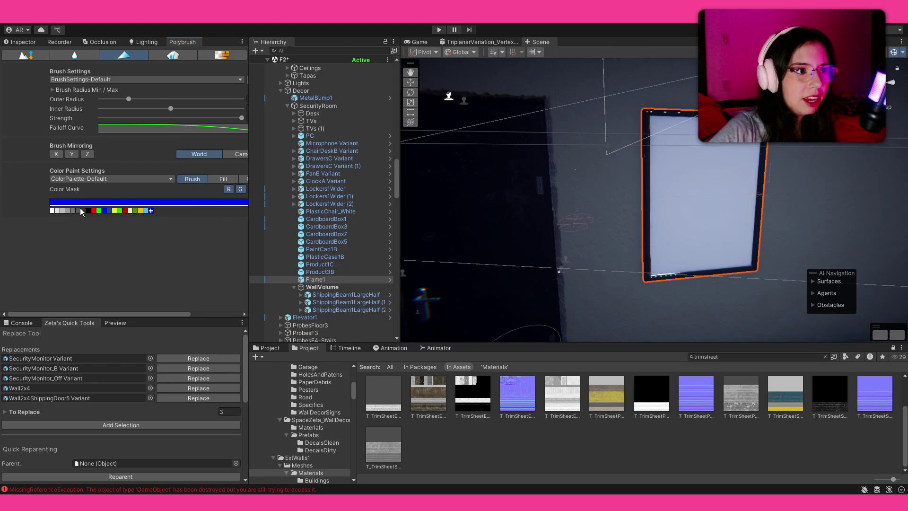
{"action": "left_click", "coordinate": [94, 210]}
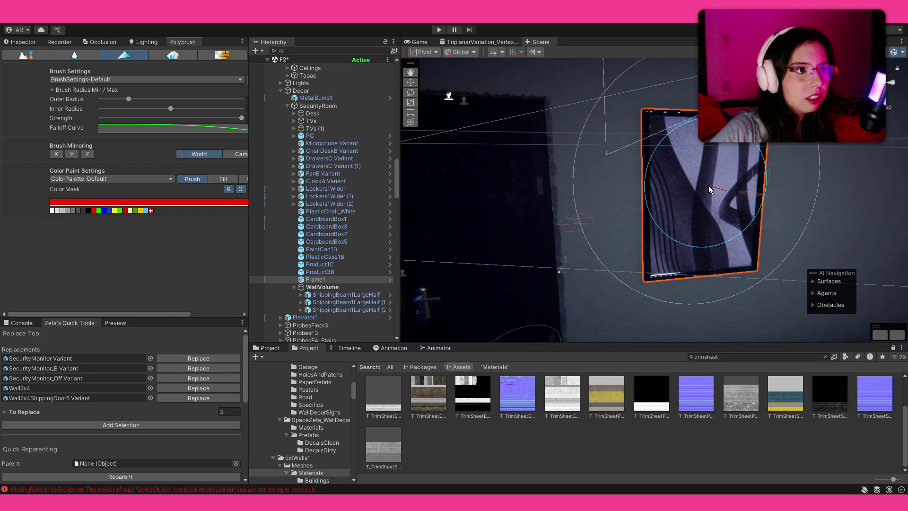
{"action": "mouse_move", "coordinate": [709, 186]}
{"action": "left_mouse_down"}
{"action": "mouse_move", "coordinate": [689, 245]}
{"action": "mouse_move", "coordinate": [716, 162]}
{"action": "mouse_move", "coordinate": [708, 191]}
{"action": "left_mouse_up"}
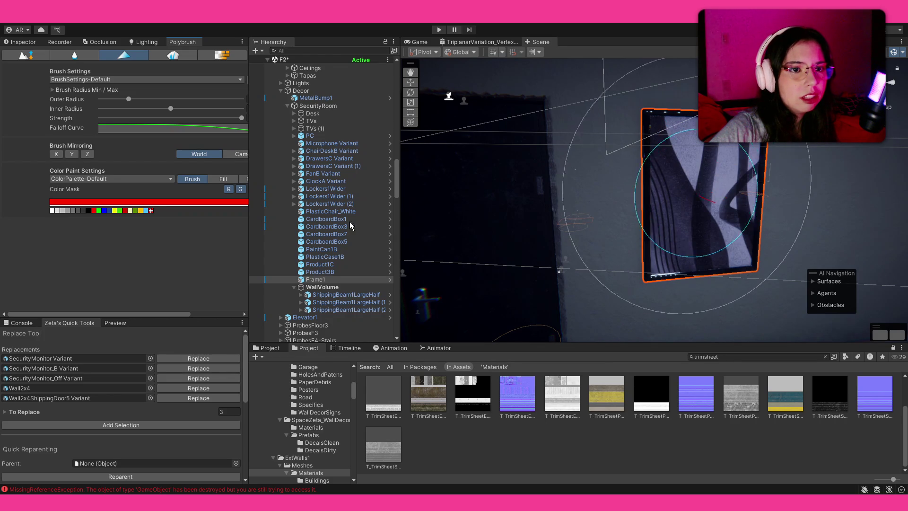
{"action": "left_click", "coordinate": [105, 211]}
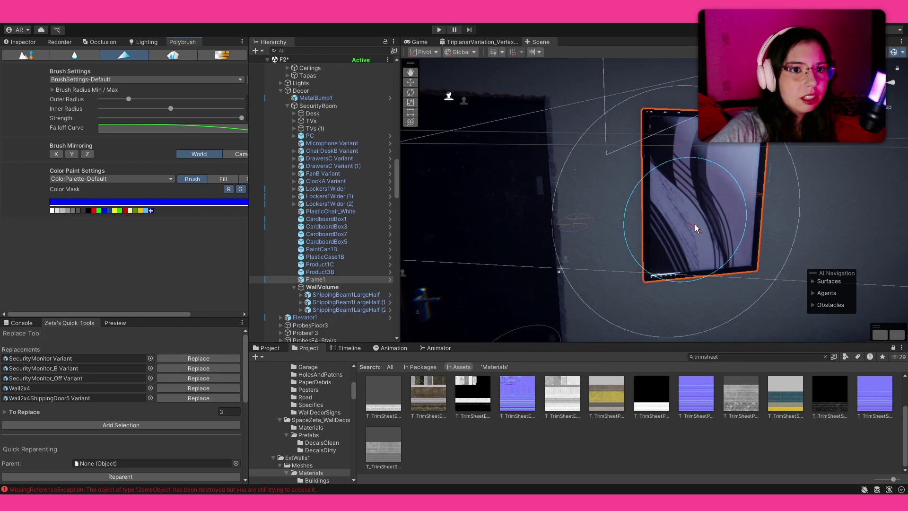
{"action": "left_click", "coordinate": [99, 211]}
{"action": "left_click", "coordinate": [94, 211]}
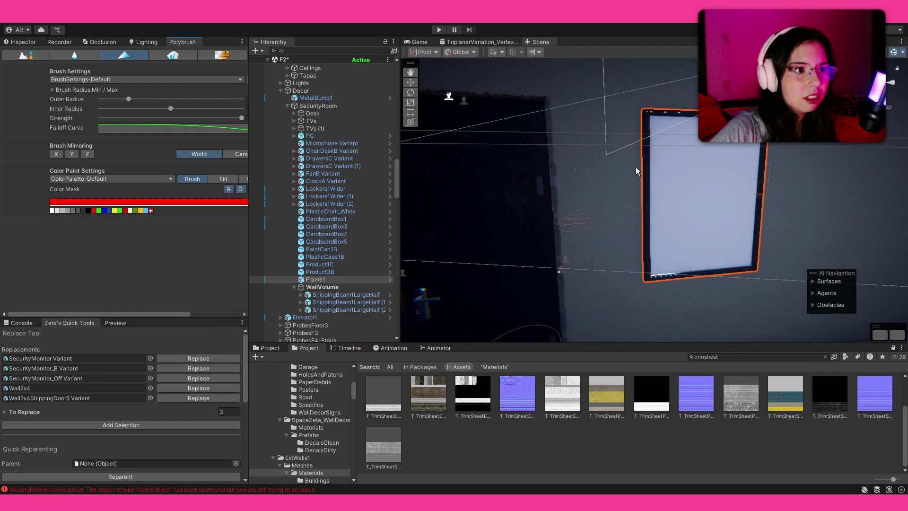
{"action": "mouse_move", "coordinate": [691, 183]}
{"action": "left_mouse_down"}
{"action": "mouse_move", "coordinate": [700, 174]}
{"action": "mouse_move", "coordinate": [713, 228]}
{"action": "mouse_move", "coordinate": [697, 166]}
{"action": "mouse_move", "coordinate": [747, 222]}
{"action": "left_mouse_up"}
Duplicate Frame1 and slide the copy, Frame1 (1), to its right along X.
{"action": "key", "text": "f"}
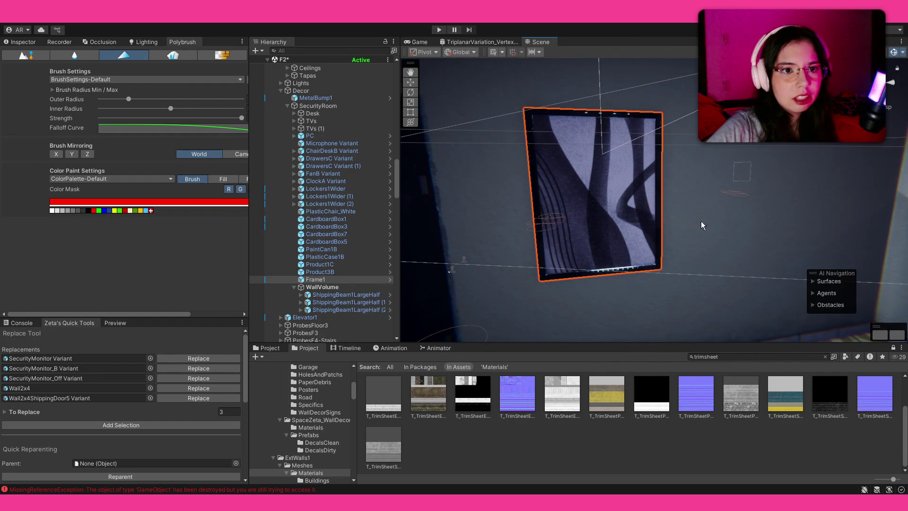
{"action": "key", "text": "w"}
{"action": "key", "text": "ctrl+d"}
{"action": "left_click_drag", "start_coordinate": [575, 195], "coordinate": [733, 204]}
{"action": "left_click", "coordinate": [124, 55]}
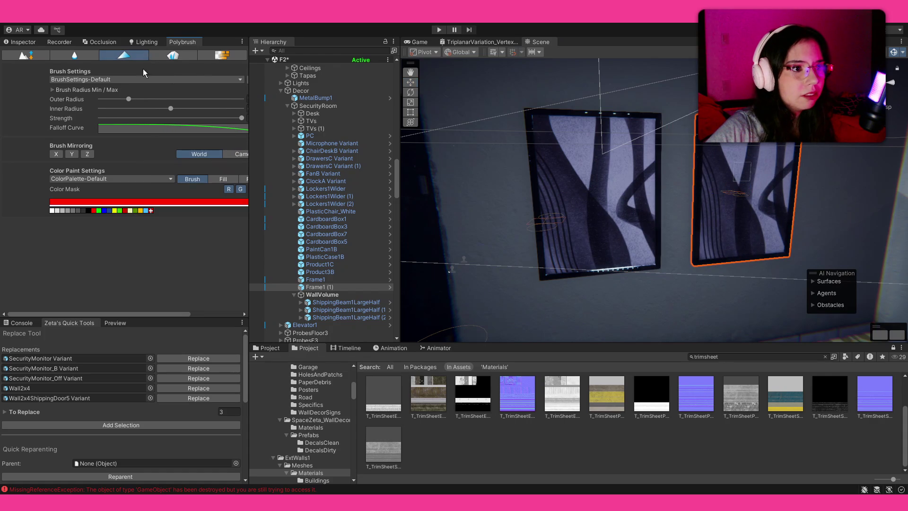
Paint darker stripes on Frame1 (1), then tick 'Change to Add. Vertex Stream' for both frames.
{"action": "mouse_move", "coordinate": [741, 208]}
{"action": "left_mouse_down"}
{"action": "mouse_move", "coordinate": [734, 179]}
{"action": "mouse_move", "coordinate": [745, 178]}
{"action": "mouse_move", "coordinate": [714, 251]}
{"action": "mouse_move", "coordinate": [520, 213]}
{"action": "left_mouse_up"}
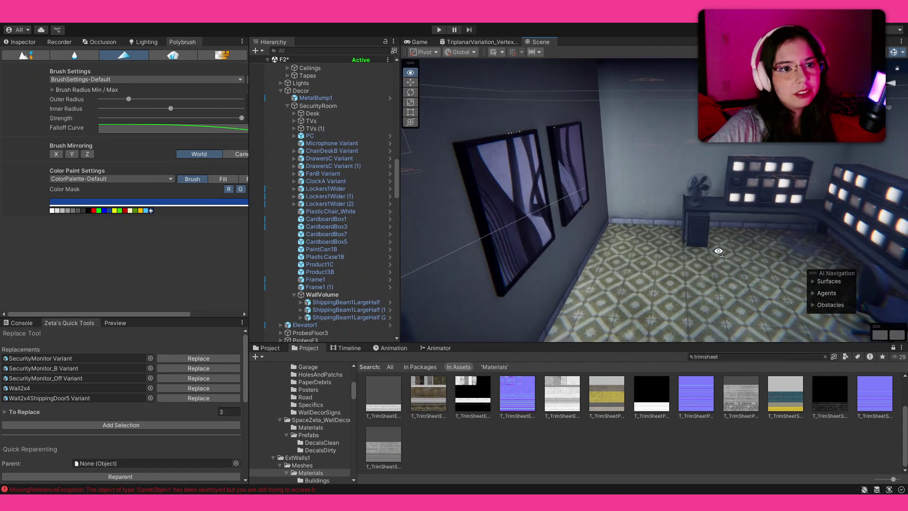
{"action": "left_click", "coordinate": [503, 193]}
{"action": "left_click", "coordinate": [576, 159], "text": "shift"}
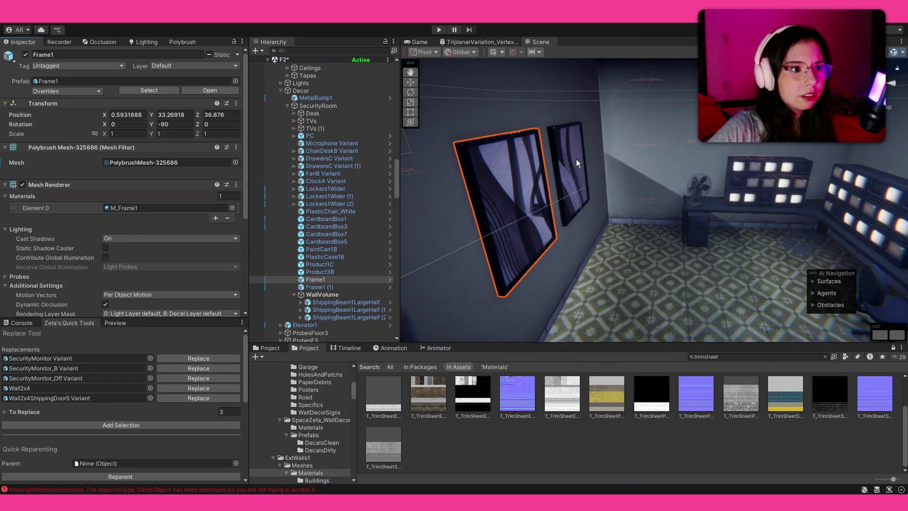
{"action": "scroll", "coordinate": [92, 206], "scroll_direction": "down", "scroll_amount": 5}
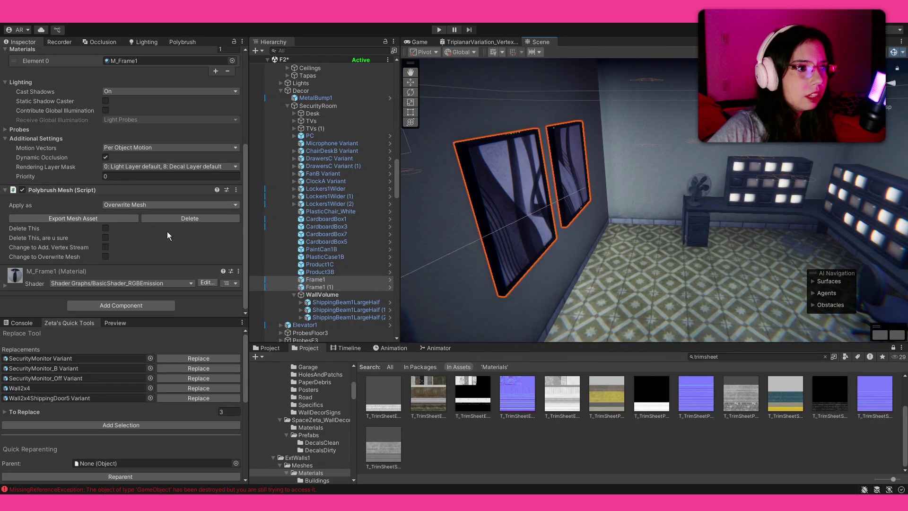
{"action": "left_click", "coordinate": [105, 247]}
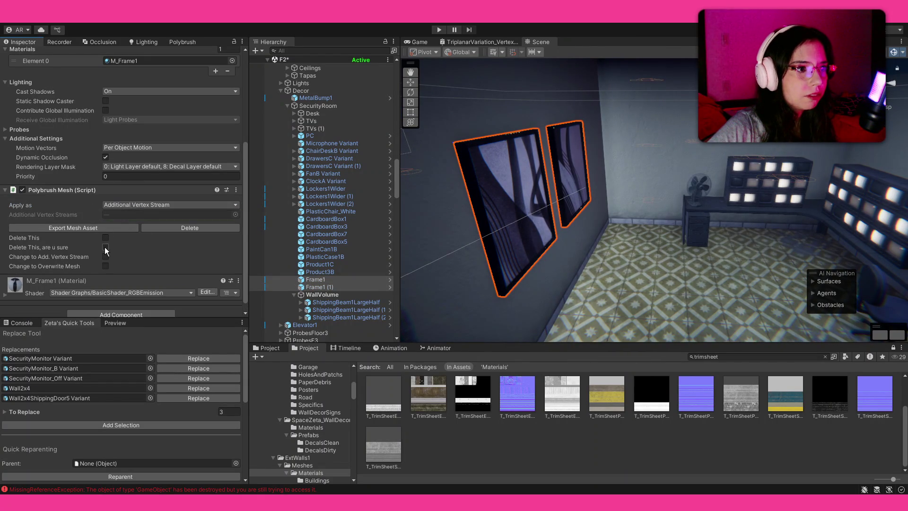
Clear the selection, reframe the room, and select the three ceiling shipping beams.
{"action": "left_click", "coordinate": [616, 464]}
{"action": "left_click_drag", "start_coordinate": [662, 236], "coordinate": [711, 220]}
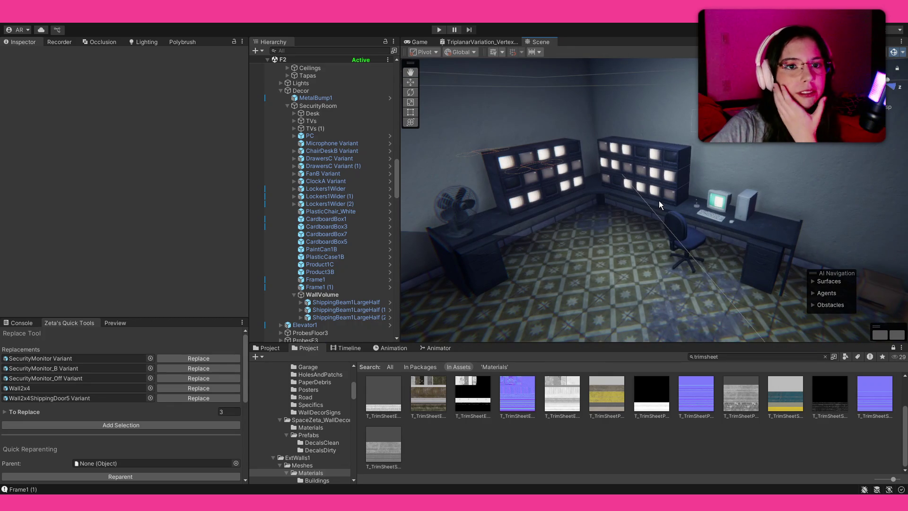
{"action": "mouse_move", "coordinate": [660, 201]}
{"action": "left_mouse_down"}
{"action": "mouse_move", "coordinate": [477, 176]}
{"action": "mouse_move", "coordinate": [600, 129]}
{"action": "mouse_move", "coordinate": [603, 111]}
{"action": "mouse_move", "coordinate": [429, 204]}
{"action": "left_mouse_up"}
{"action": "left_click", "coordinate": [599, 132]}
{"action": "left_click", "coordinate": [604, 108], "text": "shift"}
{"action": "left_click", "coordinate": [638, 96], "text": "shift"}
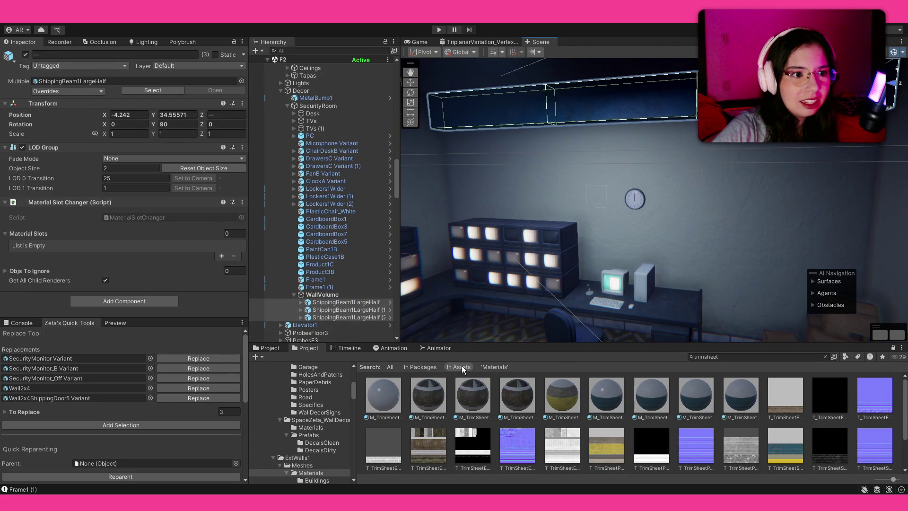
Try M_Floor1 and M_Wall3_2 in the beams' Element 0 slot, then drop a different wall material.
{"action": "left_click", "coordinate": [827, 357]}
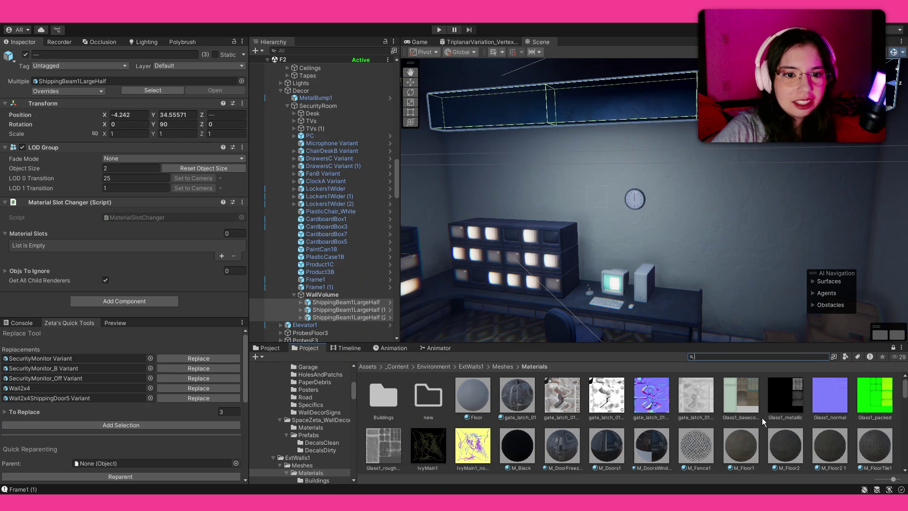
{"action": "mouse_move", "coordinate": [745, 444]}
{"action": "left_mouse_down"}
{"action": "mouse_move", "coordinate": [142, 271]}
{"action": "mouse_move", "coordinate": [213, 239]}
{"action": "left_mouse_up"}
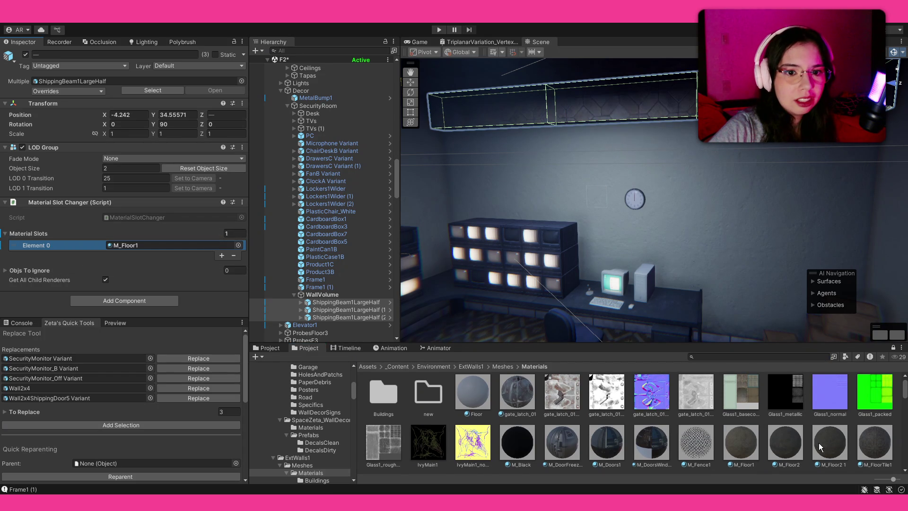
{"action": "scroll", "coordinate": [818, 443], "scroll_direction": "down", "scroll_amount": 4}
{"action": "mouse_move", "coordinate": [702, 421]}
{"action": "left_mouse_down"}
{"action": "mouse_move", "coordinate": [331, 309]}
{"action": "mouse_move", "coordinate": [66, 243]}
{"action": "mouse_move", "coordinate": [98, 233]}
{"action": "left_mouse_up"}
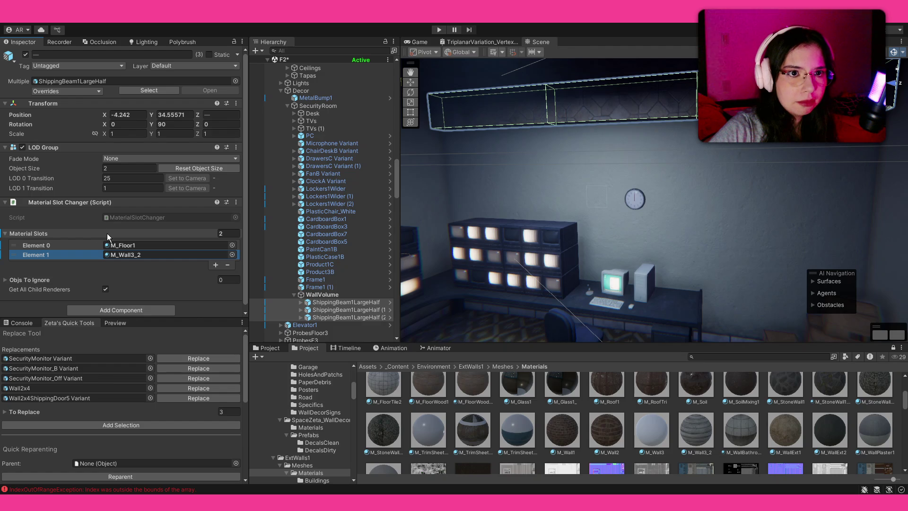
{"action": "key", "text": "ctrl+z"}
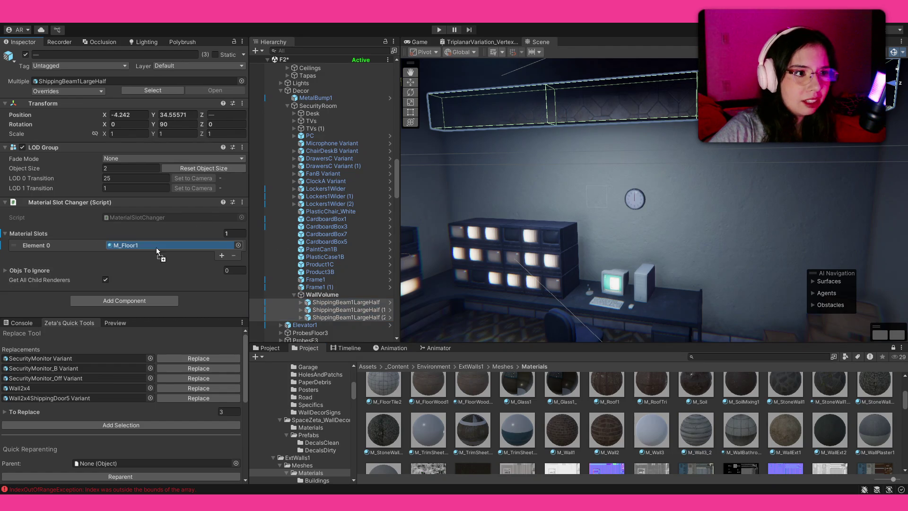
{"action": "left_click_drag", "start_coordinate": [156, 248], "coordinate": [156, 248]}
{"action": "key", "text": "ctrl+z"}
{"action": "mouse_move", "coordinate": [799, 436]}
{"action": "left_mouse_down"}
{"action": "mouse_move", "coordinate": [132, 232]}
{"action": "mouse_move", "coordinate": [132, 247]}
{"action": "left_mouse_up"}
Deselect to view the ceiling beams, then reselect the shipping beams.
{"action": "left_click", "coordinate": [630, 419]}
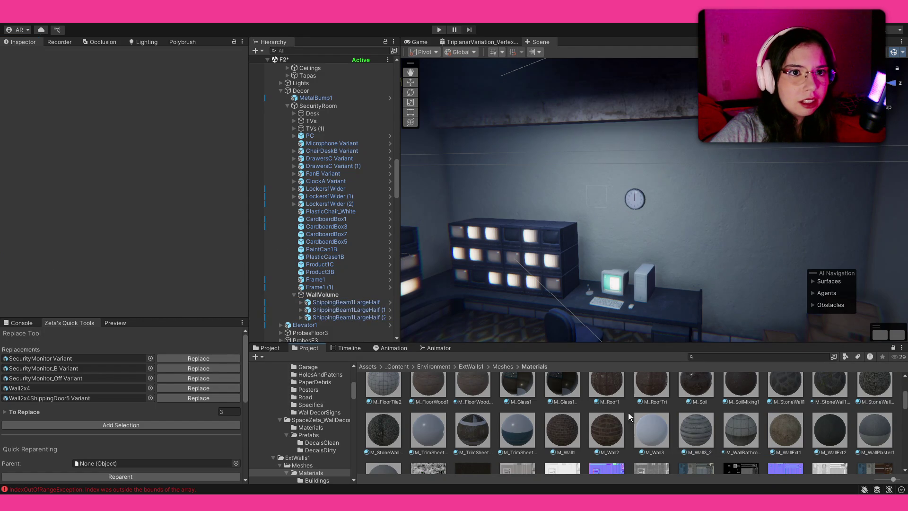
{"action": "mouse_move", "coordinate": [665, 264]}
{"action": "left_mouse_down"}
{"action": "mouse_move", "coordinate": [680, 201]}
{"action": "mouse_move", "coordinate": [649, 211]}
{"action": "left_mouse_up"}
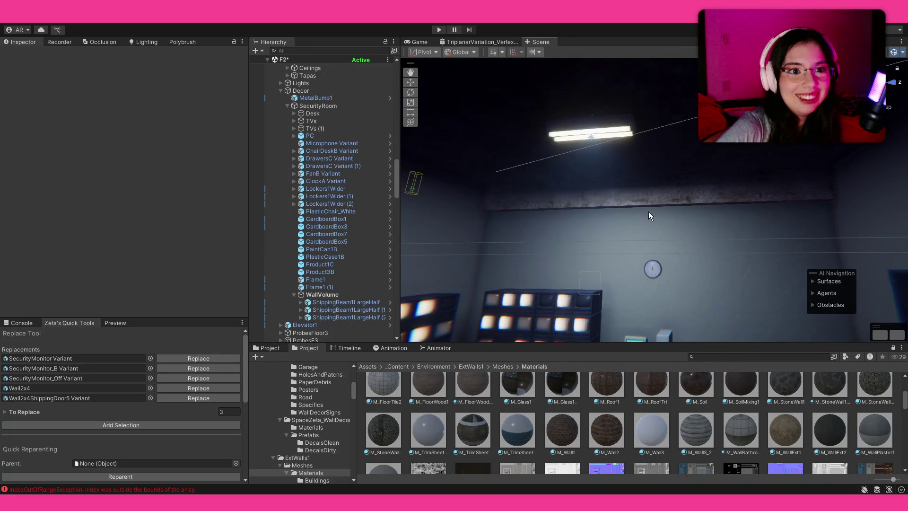
{"action": "left_click", "coordinate": [354, 302]}
{"action": "left_click", "coordinate": [353, 324], "text": "shift"}
Select all three shipping beams with the handle at their pivot in local space.
{"action": "key", "text": "z"}
{"action": "left_click", "coordinate": [375, 302]}
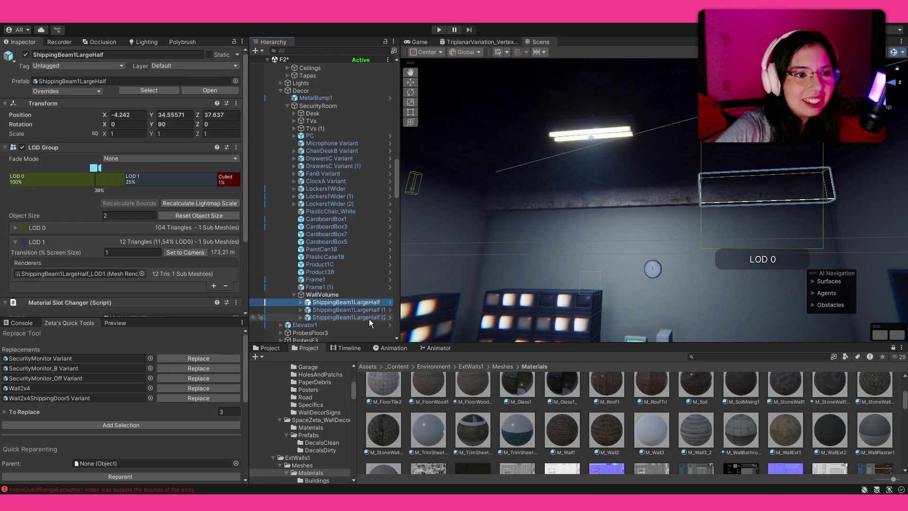
{"action": "left_click", "coordinate": [369, 319], "text": "shift"}
{"action": "key", "text": "z"}
{"action": "key", "text": "x"}
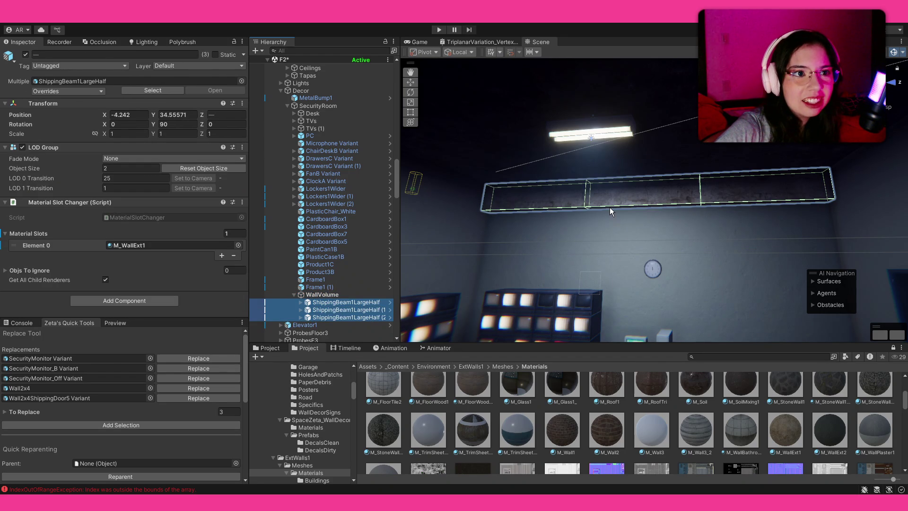
{"action": "left_click_drag", "start_coordinate": [609, 207], "coordinate": [610, 261]}
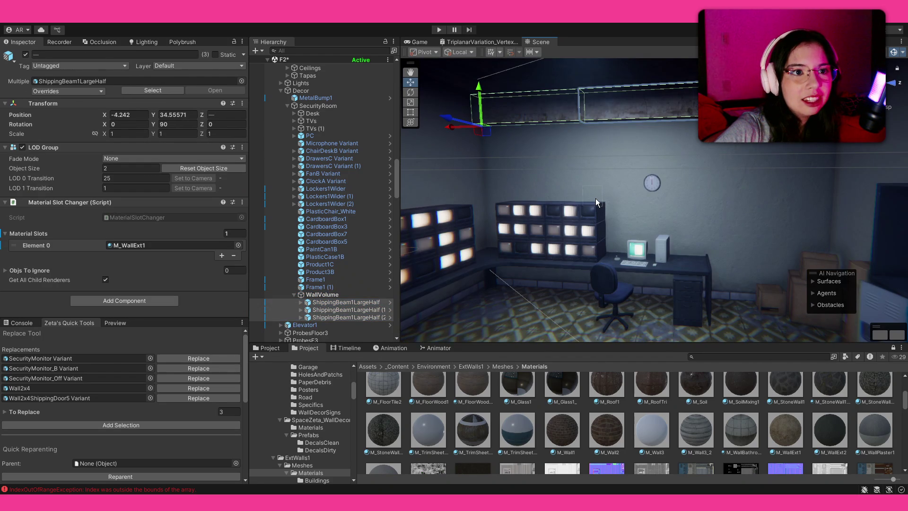
Rotate the beams 180 degrees on Z, shift them along X, and raise them slightly.
{"action": "key", "text": "e"}
{"action": "mouse_move", "coordinate": [515, 115]}
{"action": "left_mouse_down"}
{"action": "mouse_move", "coordinate": [532, 194]}
{"action": "mouse_move", "coordinate": [436, 330]}
{"action": "mouse_move", "coordinate": [378, 310]}
{"action": "mouse_move", "coordinate": [837, 308]}
{"action": "mouse_move", "coordinate": [638, 257]}
{"action": "mouse_move", "coordinate": [714, 279]}
{"action": "left_mouse_up"}
{"action": "key", "text": "w"}
{"action": "mouse_move", "coordinate": [504, 130]}
{"action": "left_mouse_down"}
{"action": "mouse_move", "coordinate": [590, 127]}
{"action": "mouse_move", "coordinate": [603, 138]}
{"action": "mouse_move", "coordinate": [594, 121]}
{"action": "left_mouse_up"}
{"action": "mouse_move", "coordinate": [645, 197]}
{"action": "left_mouse_down"}
{"action": "mouse_move", "coordinate": [687, 100]}
{"action": "mouse_move", "coordinate": [671, 142]}
{"action": "mouse_move", "coordinate": [694, 243]}
{"action": "mouse_move", "coordinate": [667, 217]}
{"action": "mouse_move", "coordinate": [771, 228]}
{"action": "mouse_move", "coordinate": [732, 235]}
{"action": "mouse_move", "coordinate": [674, 222]}
{"action": "left_mouse_up"}
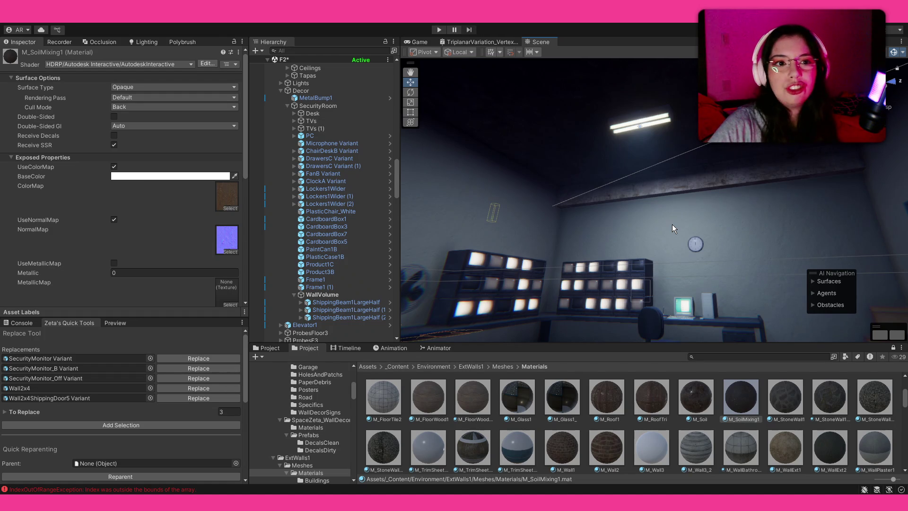
Try M_WallPlasterInterior1 on the three beams, then undo back to M_WallExt1.
{"action": "left_click", "coordinate": [609, 139]}
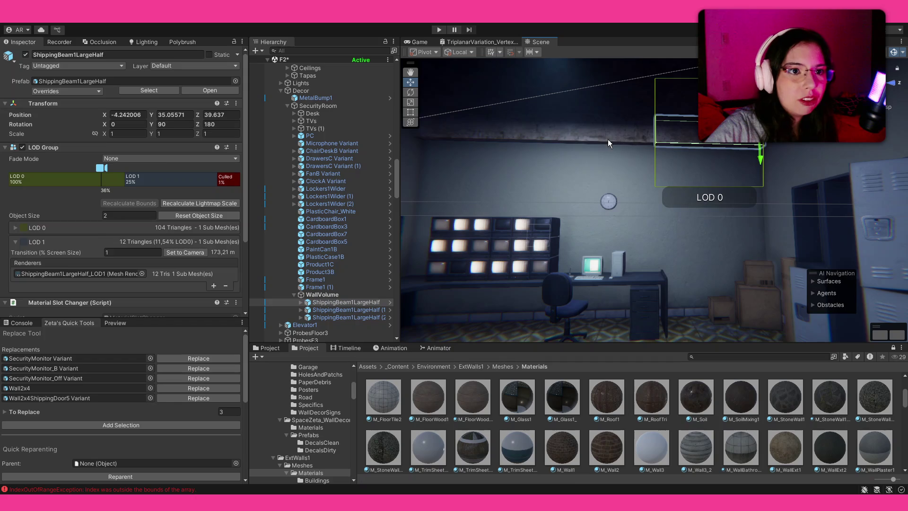
{"action": "left_click", "coordinate": [539, 135], "text": "shift"}
{"action": "left_click", "coordinate": [530, 136], "text": "shift"}
{"action": "scroll", "coordinate": [682, 451], "scroll_direction": "down", "scroll_amount": 3}
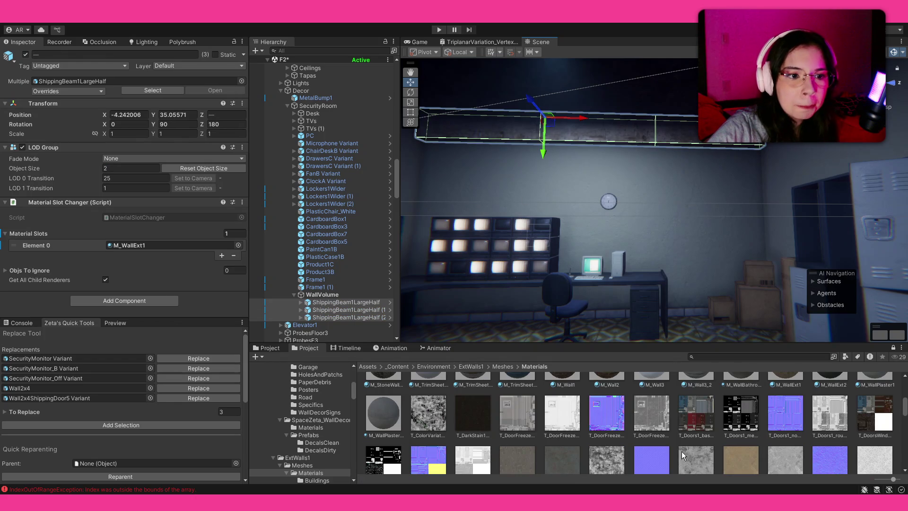
{"action": "mouse_move", "coordinate": [382, 416]}
{"action": "left_mouse_down"}
{"action": "mouse_move", "coordinate": [199, 241]}
{"action": "mouse_move", "coordinate": [200, 248]}
{"action": "left_mouse_up"}
{"action": "left_click", "coordinate": [500, 197]}
{"action": "key", "text": "ctrl+z"}
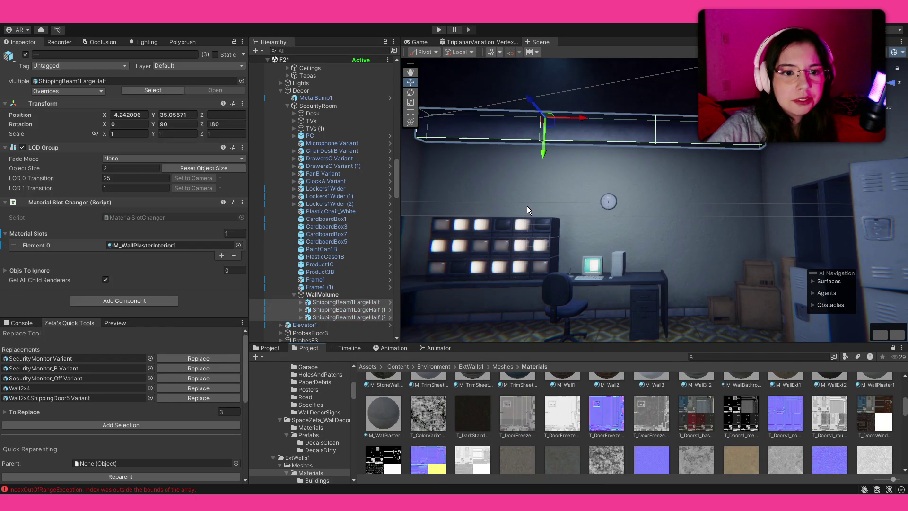
{"action": "key", "text": "ctrl+z"}
{"action": "scroll", "coordinate": [618, 419], "scroll_direction": "up", "scroll_amount": 5}
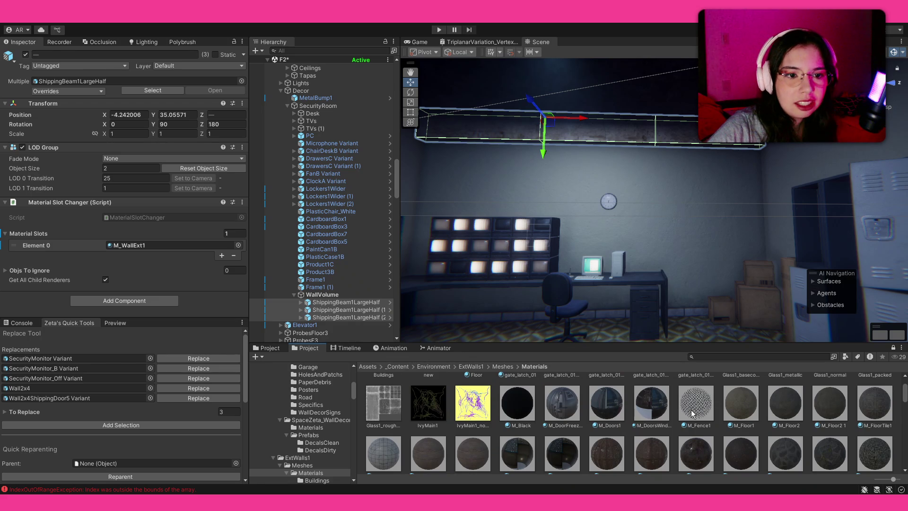
{"action": "scroll", "coordinate": [693, 410], "scroll_direction": "up", "scroll_amount": 1}
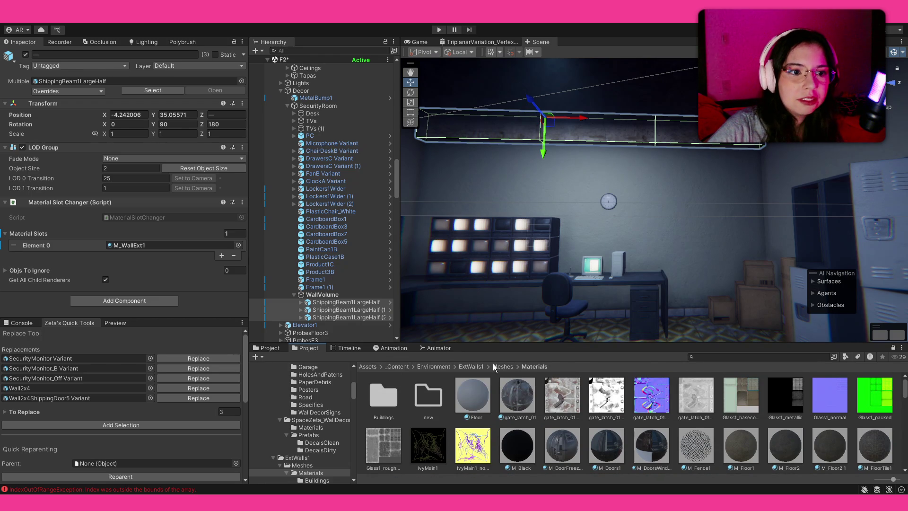
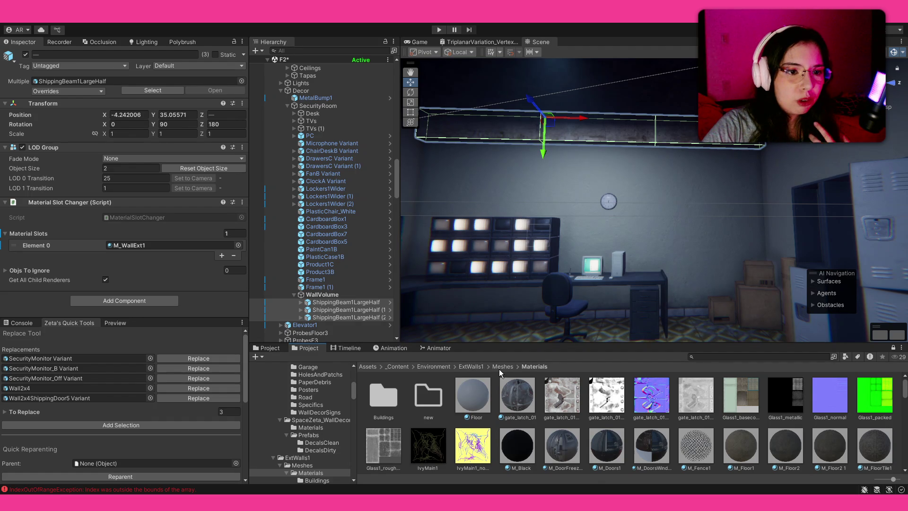
Look up the wall piece's material, M_WallExt1, among the project materials.
{"action": "left_click", "coordinate": [600, 240]}
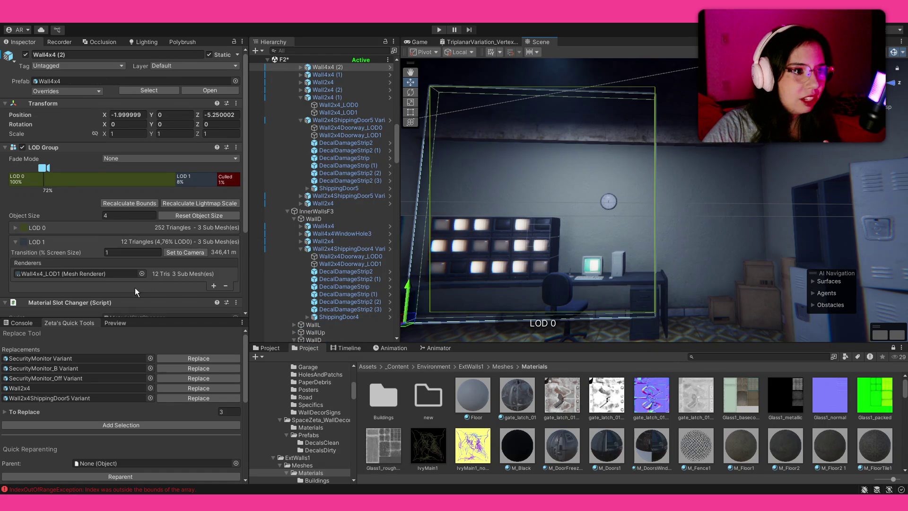
{"action": "scroll", "coordinate": [135, 287], "scroll_direction": "down", "scroll_amount": 5}
{"action": "left_click", "coordinate": [166, 230]}
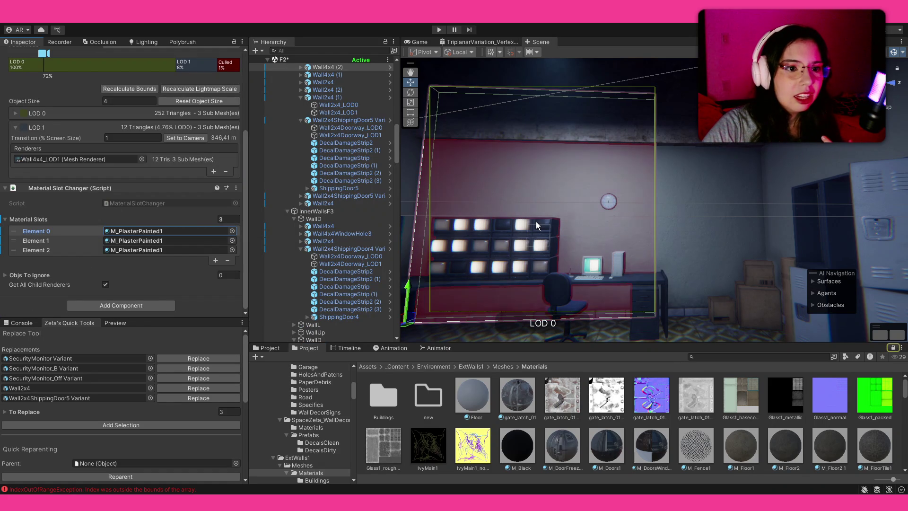
{"action": "left_click", "coordinate": [276, 347]}
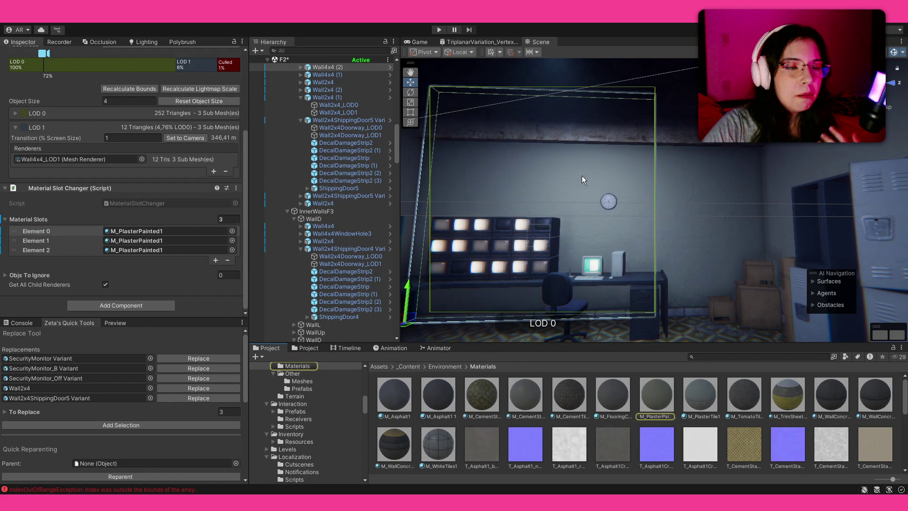
Select the three ceiling ShippingBeam1LargeHalf beams and drag a new material onto Element 0.
{"action": "left_click", "coordinate": [616, 126]}
{"action": "left_click", "coordinate": [511, 129], "text": "shift"}
{"action": "left_click", "coordinate": [693, 140], "text": "shift"}
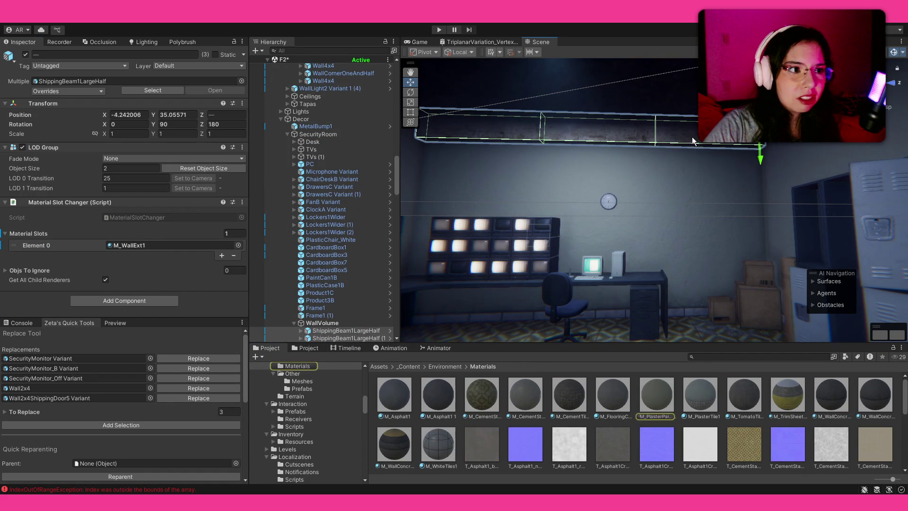
{"action": "mouse_move", "coordinate": [438, 377]}
{"action": "left_mouse_down"}
{"action": "mouse_move", "coordinate": [469, 388]}
{"action": "mouse_move", "coordinate": [331, 334]}
{"action": "mouse_move", "coordinate": [179, 246]}
{"action": "left_mouse_up"}
Preview the beams, then reselect them and replace their material with M_PlasterPainted1.
{"action": "left_click", "coordinate": [635, 410]}
{"action": "left_click_drag", "start_coordinate": [614, 223], "coordinate": [617, 218]}
{"action": "left_click", "coordinate": [617, 220]}
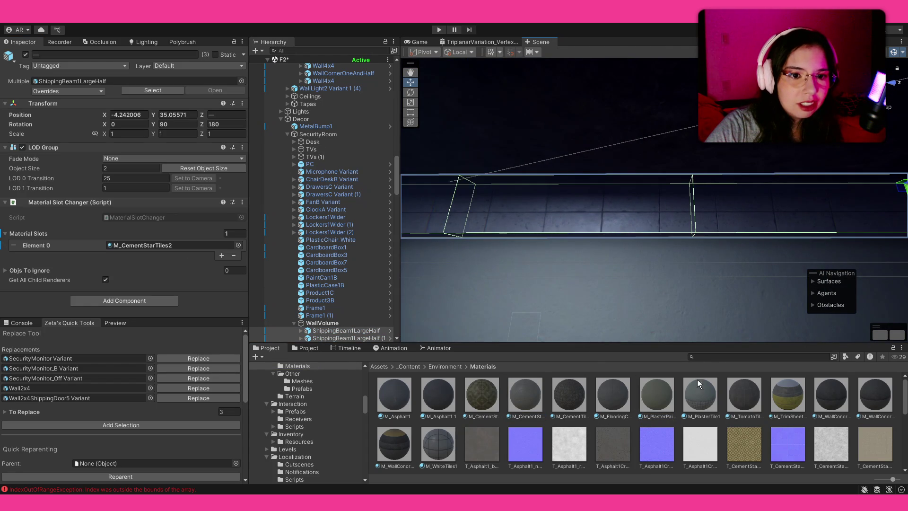
{"action": "mouse_move", "coordinate": [666, 387]}
{"action": "left_mouse_down"}
{"action": "mouse_move", "coordinate": [142, 255]}
{"action": "mouse_move", "coordinate": [157, 245]}
{"action": "left_mouse_up"}
{"action": "left_click", "coordinate": [589, 388]}
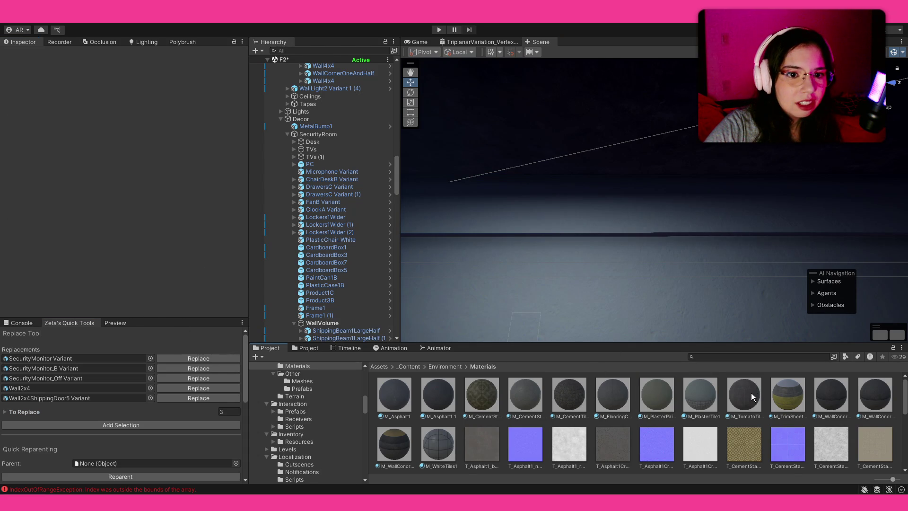
Restore the beam selection and apply M_TomatoTiles1 to the ceiling beams.
{"action": "key", "text": "ctrl+z"}
{"action": "mouse_move", "coordinate": [751, 396]}
{"action": "left_mouse_down"}
{"action": "mouse_move", "coordinate": [184, 286]}
{"action": "mouse_move", "coordinate": [191, 249]}
{"action": "left_mouse_up"}
{"action": "left_click", "coordinate": [613, 395]}
{"action": "mouse_move", "coordinate": [477, 251]}
{"action": "left_mouse_down"}
{"action": "mouse_move", "coordinate": [456, 263]}
{"action": "mouse_move", "coordinate": [648, 269]}
{"action": "left_mouse_up"}
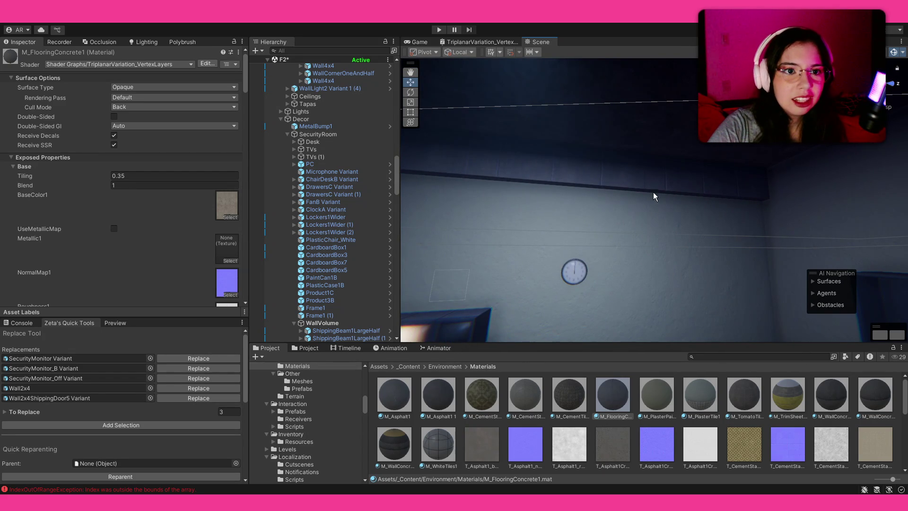
Reselect the three beam halves, then deselect and view the retextured room's ceiling.
{"action": "left_click", "coordinate": [740, 198]}
{"action": "scroll", "coordinate": [340, 284], "scroll_direction": "down", "scroll_amount": 2}
{"action": "left_click", "coordinate": [340, 317], "text": "shift"}
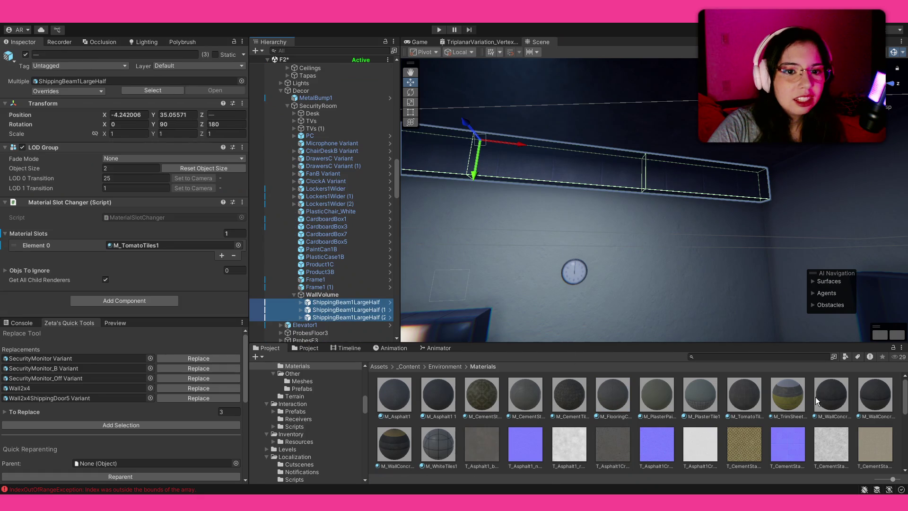
{"action": "left_click", "coordinate": [633, 340]}
{"action": "mouse_move", "coordinate": [539, 176]}
{"action": "left_mouse_down"}
{"action": "mouse_move", "coordinate": [615, 199]}
{"action": "mouse_move", "coordinate": [584, 181]}
{"action": "left_mouse_up"}
{"action": "key", "text": "s"}
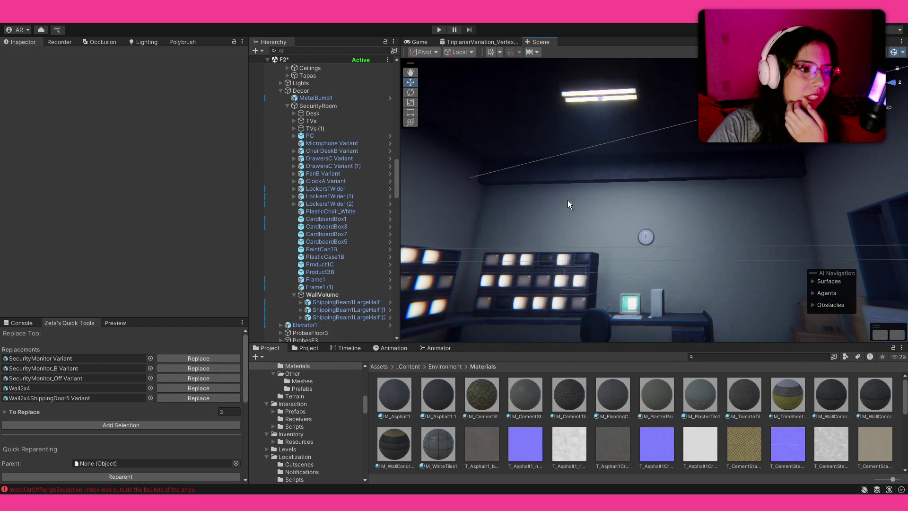
Save the F2 scene and select the middle shipping beam on the wall.
{"action": "key", "text": "ctrl+s"}
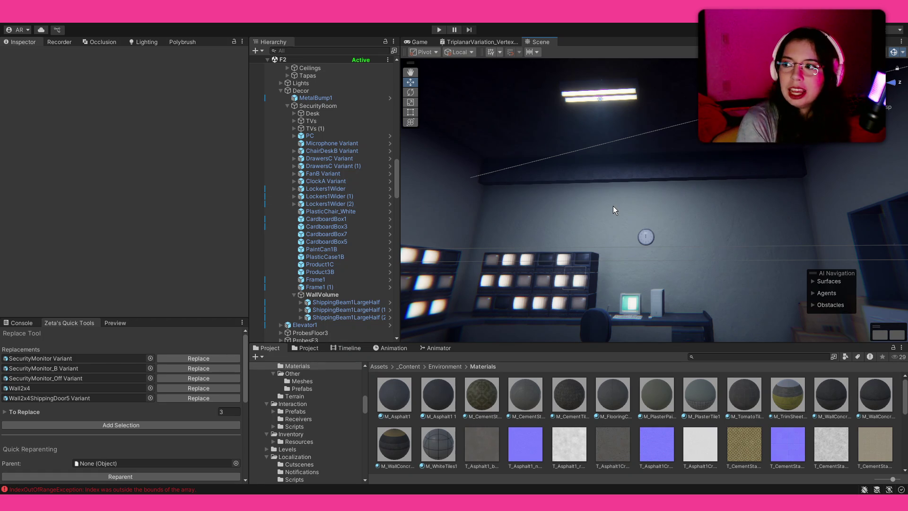
{"action": "mouse_move", "coordinate": [613, 207]}
{"action": "left_mouse_down"}
{"action": "mouse_move", "coordinate": [614, 183]}
{"action": "mouse_move", "coordinate": [612, 197]}
{"action": "mouse_move", "coordinate": [578, 215]}
{"action": "mouse_move", "coordinate": [515, 215]}
{"action": "mouse_move", "coordinate": [510, 172]}
{"action": "left_mouse_up"}
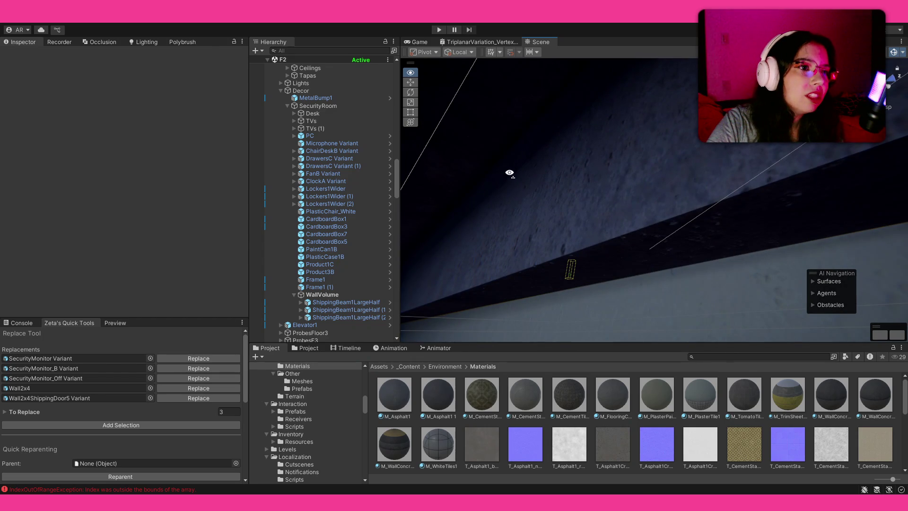
{"action": "left_click", "coordinate": [573, 206]}
Frame the beam's LOD0 mesh and bring up the M_PlasterTile1 material settings.
{"action": "left_click", "coordinate": [301, 310]}
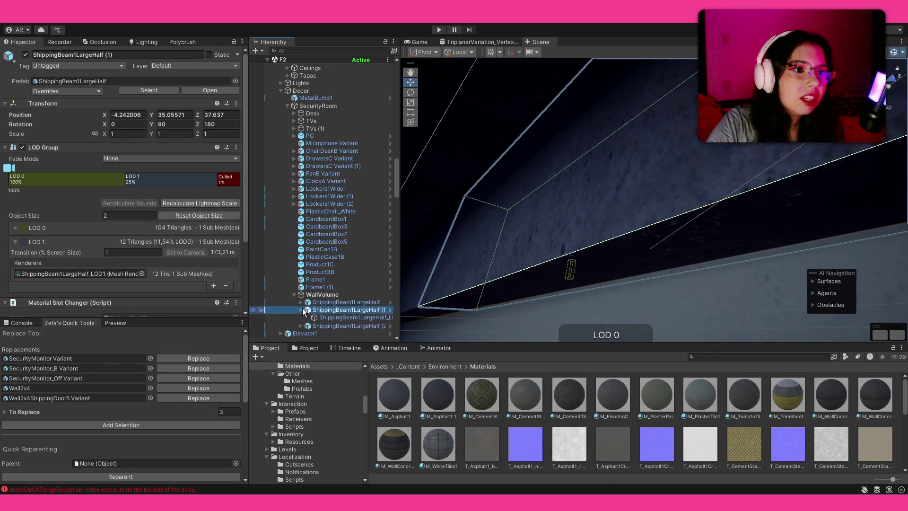
{"action": "left_click", "coordinate": [331, 318]}
{"action": "double_click", "coordinate": [331, 318]}
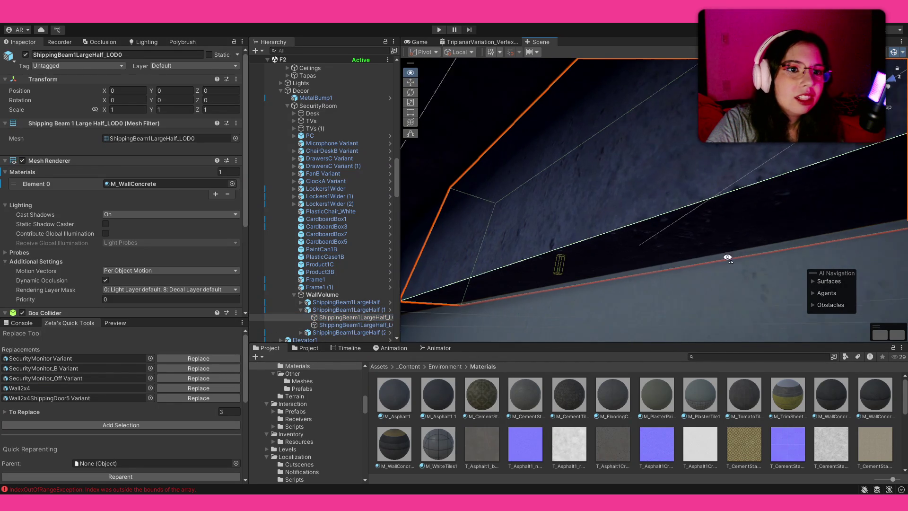
{"action": "left_click", "coordinate": [685, 417]}
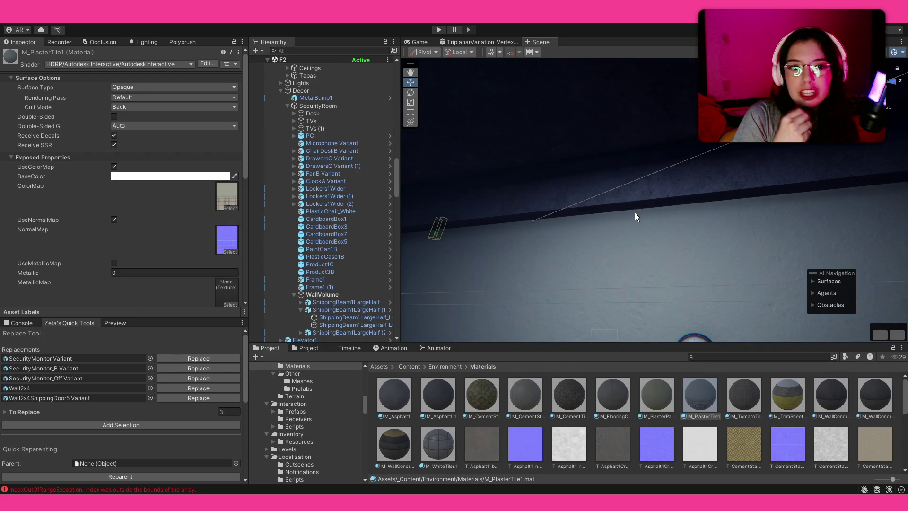
Orbit the Scene view past the clock wall, desk, monitor and drawers to a dark wall.
{"action": "mouse_move", "coordinate": [634, 212]}
{"action": "left_mouse_down"}
{"action": "mouse_move", "coordinate": [645, 328]}
{"action": "mouse_move", "coordinate": [659, 310]}
{"action": "mouse_move", "coordinate": [736, 314]}
{"action": "left_mouse_up"}
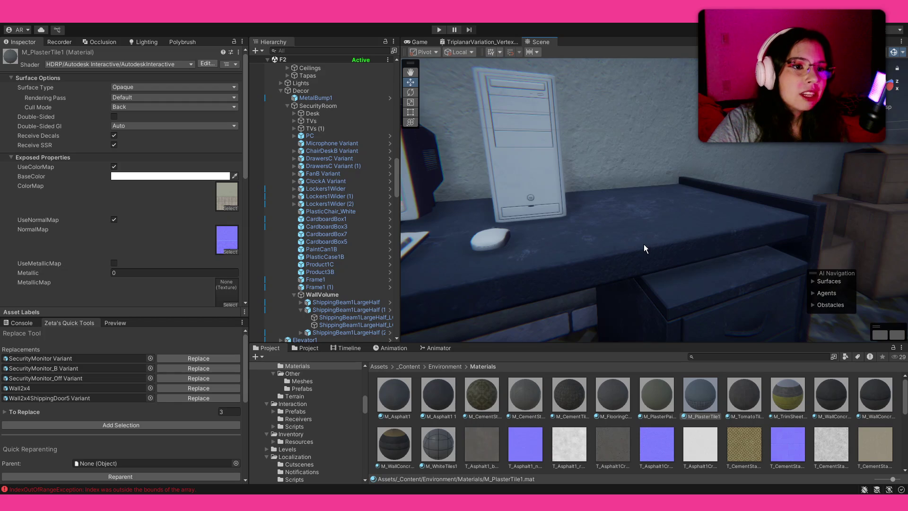
{"action": "left_click_drag", "start_coordinate": [625, 255], "coordinate": [666, 245]}
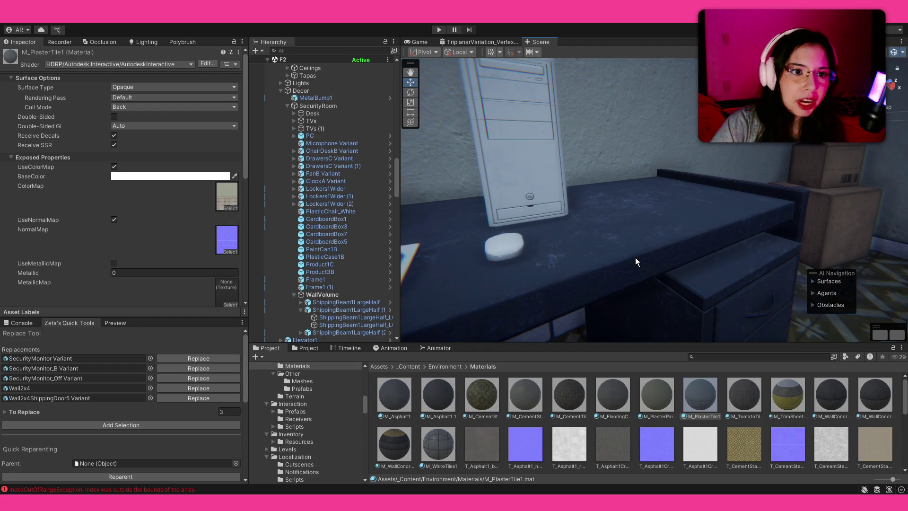
{"action": "mouse_move", "coordinate": [635, 258]}
{"action": "left_mouse_down"}
{"action": "mouse_move", "coordinate": [589, 268]}
{"action": "mouse_move", "coordinate": [591, 376]}
{"action": "mouse_move", "coordinate": [574, 300]}
{"action": "mouse_move", "coordinate": [577, 264]}
{"action": "mouse_move", "coordinate": [555, 221]}
{"action": "mouse_move", "coordinate": [562, 127]}
{"action": "mouse_move", "coordinate": [570, 420]}
{"action": "left_mouse_up"}
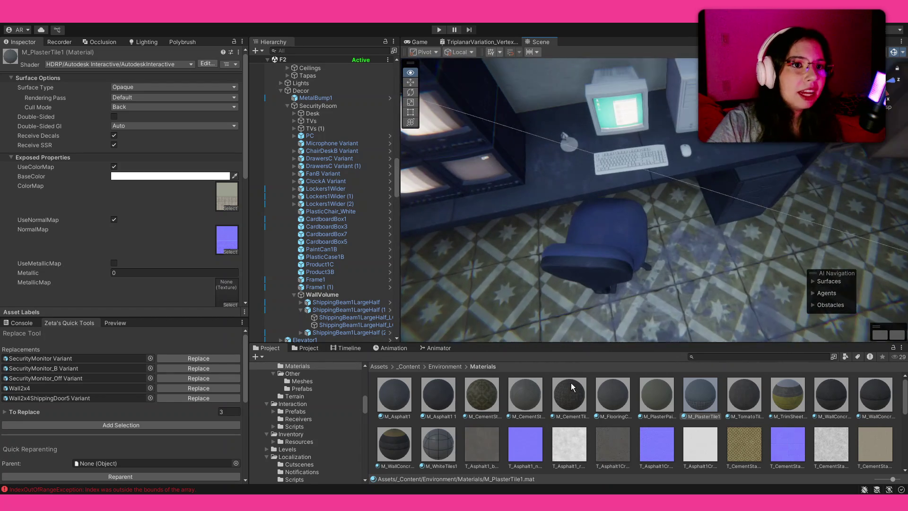
{"action": "mouse_move", "coordinate": [573, 246]}
{"action": "left_mouse_down"}
{"action": "mouse_move", "coordinate": [547, 114]}
{"action": "mouse_move", "coordinate": [544, 122]}
{"action": "mouse_move", "coordinate": [487, 91]}
{"action": "mouse_move", "coordinate": [507, 189]}
{"action": "left_mouse_up"}
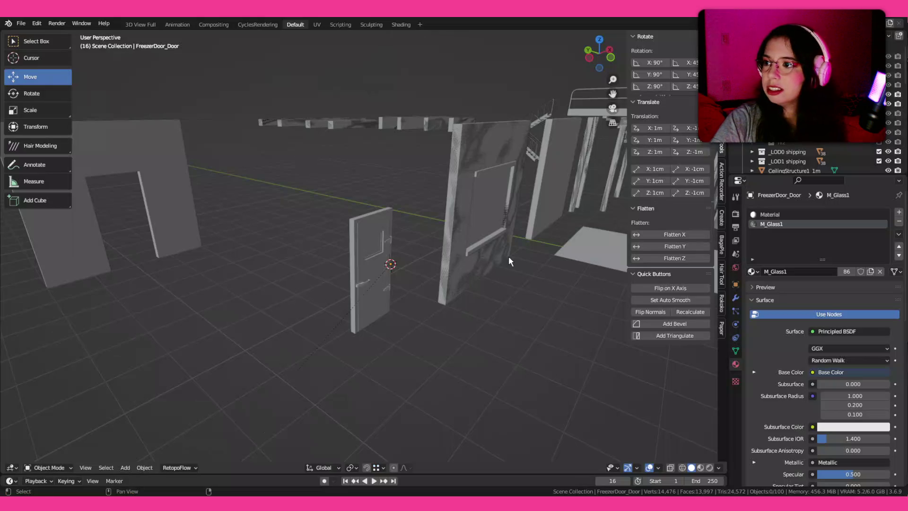
Zoom out over the kit pieces and switch the viewport to Material Preview.
{"action": "scroll", "coordinate": [452, 265], "scroll_direction": "down", "scroll_amount": 8}
{"action": "mouse_move", "coordinate": [473, 243]}
{"action": "left_mouse_down"}
{"action": "mouse_move", "coordinate": [305, 243]}
{"action": "mouse_move", "coordinate": [181, 229]}
{"action": "mouse_move", "coordinate": [222, 230]}
{"action": "left_mouse_up"}
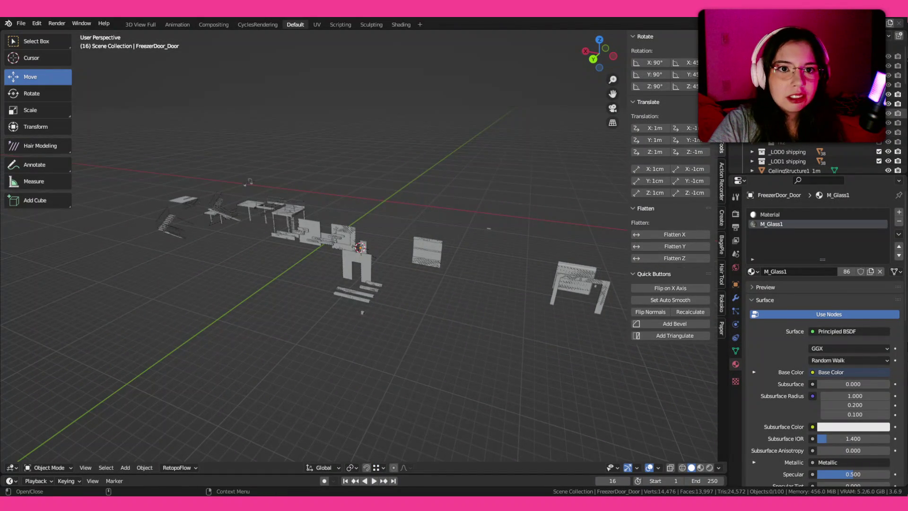
{"action": "scroll", "coordinate": [339, 225], "scroll_direction": "up", "scroll_amount": 6}
{"action": "key", "text": "z"}
{"action": "key", "text": "2"}
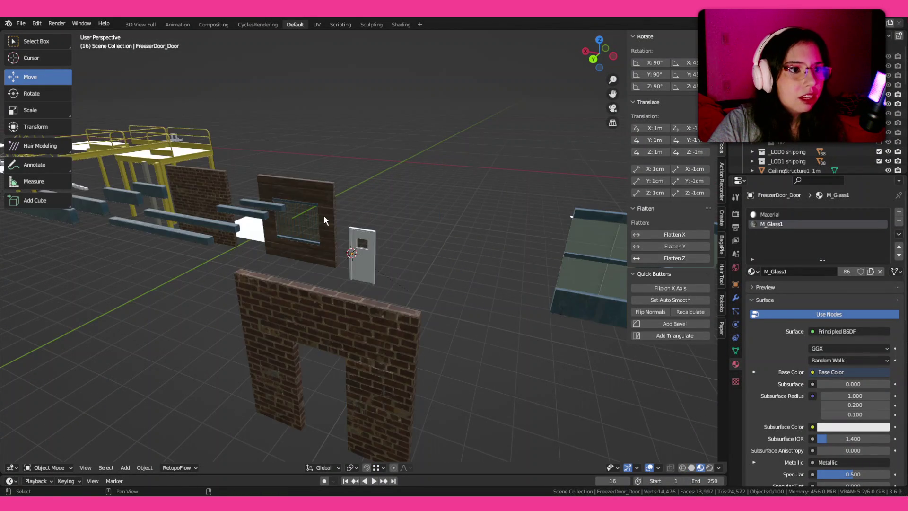
{"action": "mouse_move", "coordinate": [243, 223]}
{"action": "left_mouse_down"}
{"action": "mouse_move", "coordinate": [284, 231]}
{"action": "mouse_move", "coordinate": [325, 293]}
{"action": "left_mouse_up"}
Select a shipping beam and inspect it up close with textures off, then on again.
{"action": "left_click", "coordinate": [297, 233]}
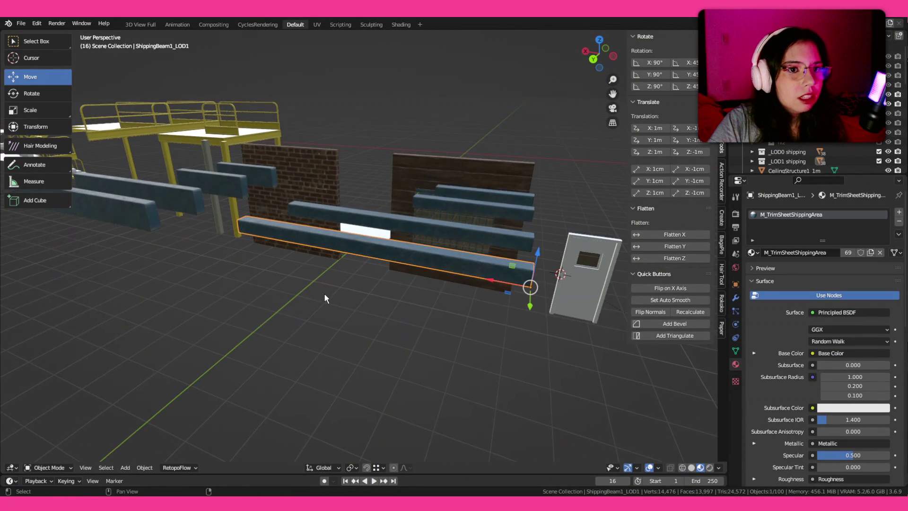
{"action": "scroll", "coordinate": [482, 257], "scroll_direction": "up", "scroll_amount": 4}
{"action": "left_click_drag", "start_coordinate": [482, 261], "coordinate": [429, 226]}
{"action": "scroll", "coordinate": [429, 226], "scroll_direction": "up", "scroll_amount": 5}
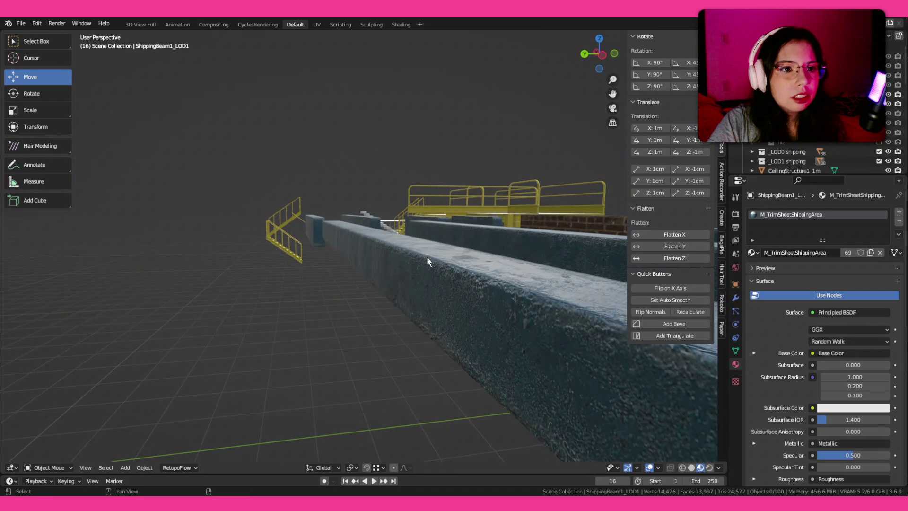
{"action": "key", "text": "z"}
{"action": "left_click", "coordinate": [546, 273]}
{"action": "scroll", "coordinate": [487, 290], "scroll_direction": "down", "scroll_amount": 5}
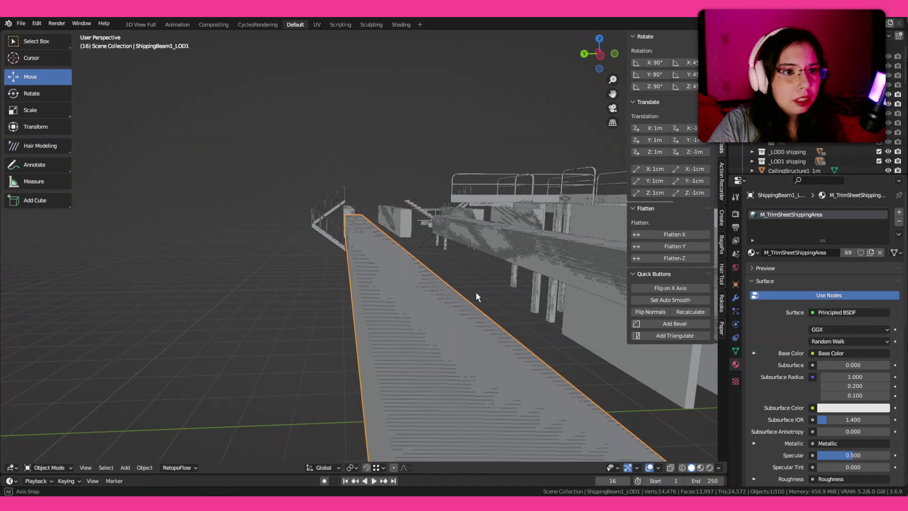
{"action": "key", "text": "z"}
{"action": "left_click", "coordinate": [467, 263]}
{"action": "mouse_move", "coordinate": [468, 263]}
{"action": "left_mouse_down"}
{"action": "mouse_move", "coordinate": [389, 271]}
{"action": "mouse_move", "coordinate": [451, 292]}
{"action": "left_mouse_up"}
{"action": "scroll", "coordinate": [442, 287], "scroll_direction": "up", "scroll_amount": 4}
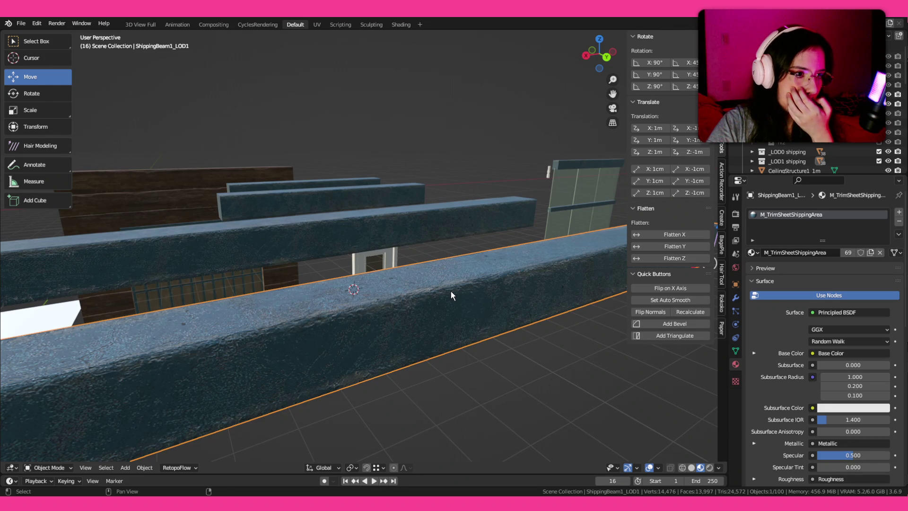
Move along the beams near the railings and select ShippingBeam1Large_LOD0.
{"action": "scroll", "coordinate": [450, 290], "scroll_direction": "down", "scroll_amount": 6}
{"action": "scroll", "coordinate": [345, 245], "scroll_direction": "up", "scroll_amount": 3}
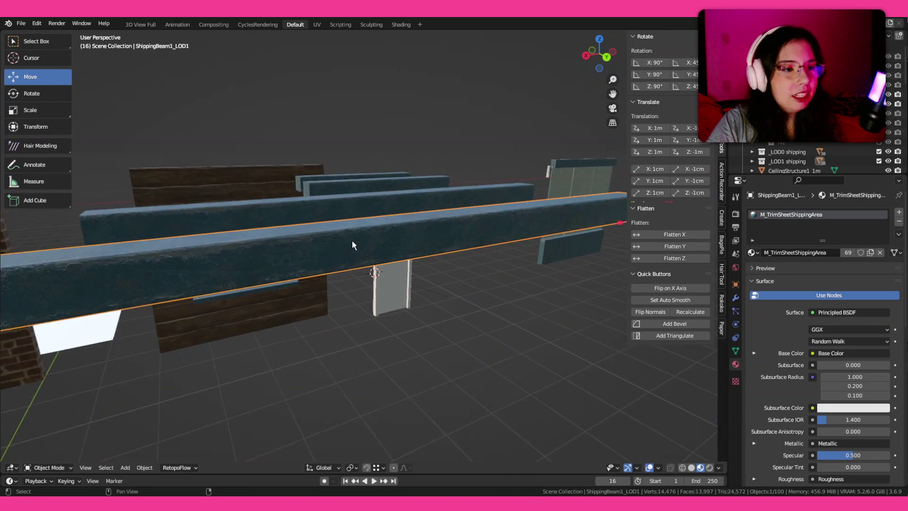
{"action": "left_click_drag", "start_coordinate": [353, 246], "coordinate": [504, 249]}
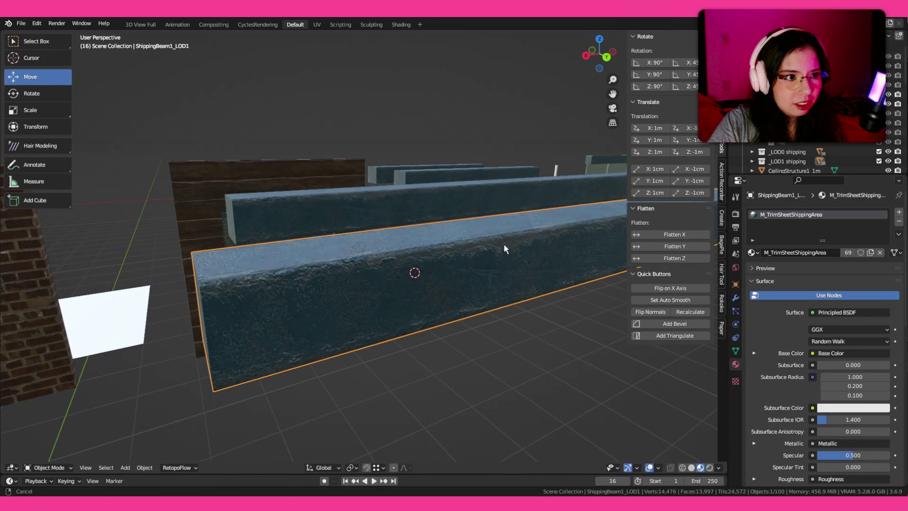
{"action": "scroll", "coordinate": [504, 249], "scroll_direction": "down", "scroll_amount": 5}
{"action": "left_click", "coordinate": [162, 314]}
{"action": "mouse_move", "coordinate": [162, 309]}
{"action": "left_mouse_down"}
{"action": "mouse_move", "coordinate": [456, 373]}
{"action": "mouse_move", "coordinate": [456, 294]}
{"action": "mouse_move", "coordinate": [350, 240]}
{"action": "mouse_move", "coordinate": [454, 254]}
{"action": "mouse_move", "coordinate": [454, 269]}
{"action": "mouse_move", "coordinate": [575, 256]}
{"action": "mouse_move", "coordinate": [584, 267]}
{"action": "mouse_move", "coordinate": [567, 269]}
{"action": "left_mouse_up"}
{"action": "left_click", "coordinate": [491, 242]}
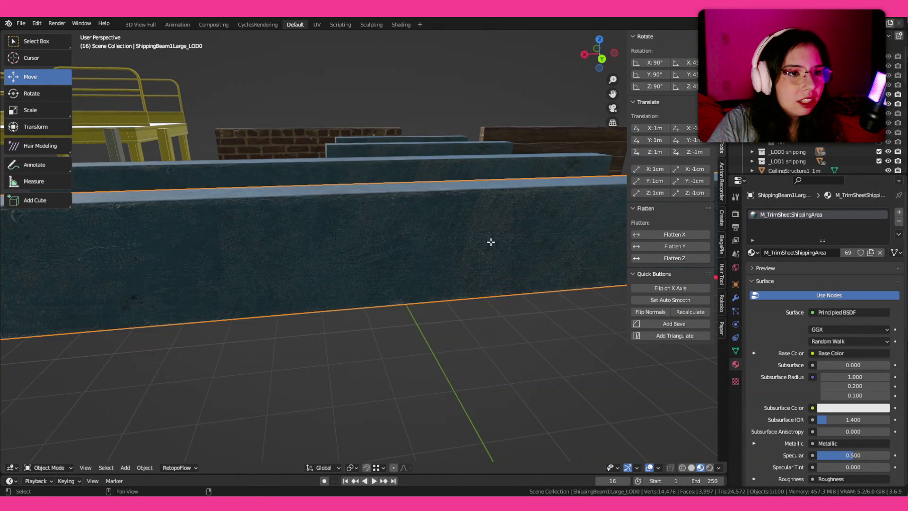
Examine ShippingBeam1Large_LOD0 from above and at its end, then enter Edit Mode.
{"action": "key", "text": "Tab"}
{"action": "key", "text": "Tab"}
{"action": "scroll", "coordinate": [516, 188], "scroll_direction": "down", "scroll_amount": 4}
{"action": "mouse_move", "coordinate": [515, 187]}
{"action": "left_mouse_down"}
{"action": "mouse_move", "coordinate": [504, 191]}
{"action": "mouse_move", "coordinate": [500, 254]}
{"action": "left_mouse_up"}
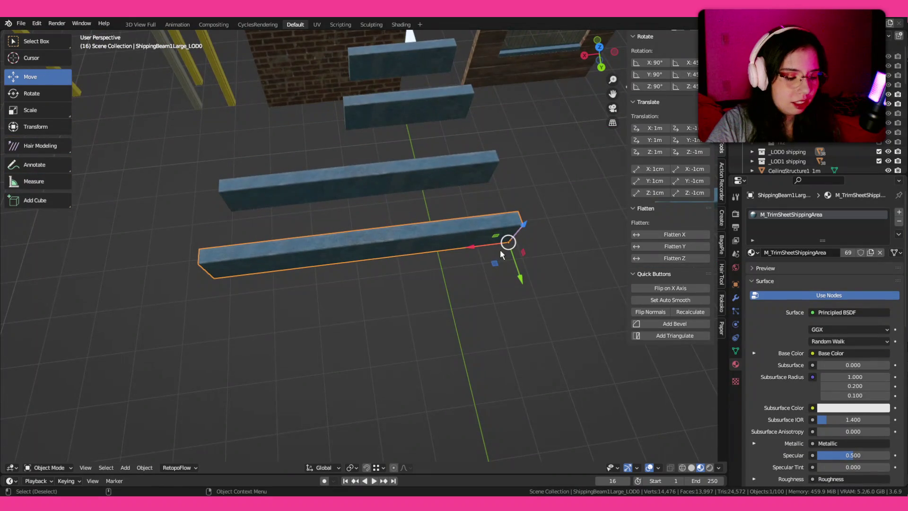
{"action": "scroll", "coordinate": [452, 266], "scroll_direction": "up", "scroll_amount": 5}
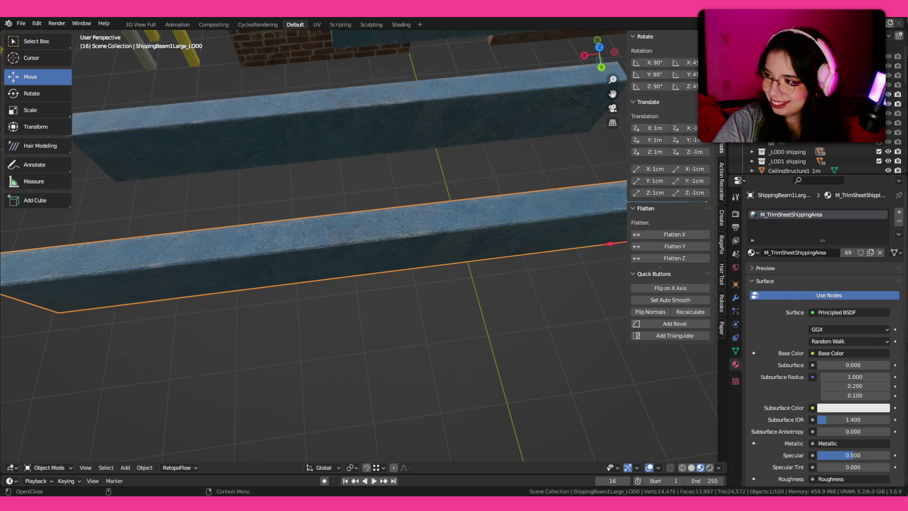
{"action": "left_click_drag", "start_coordinate": [526, 179], "coordinate": [366, 199]}
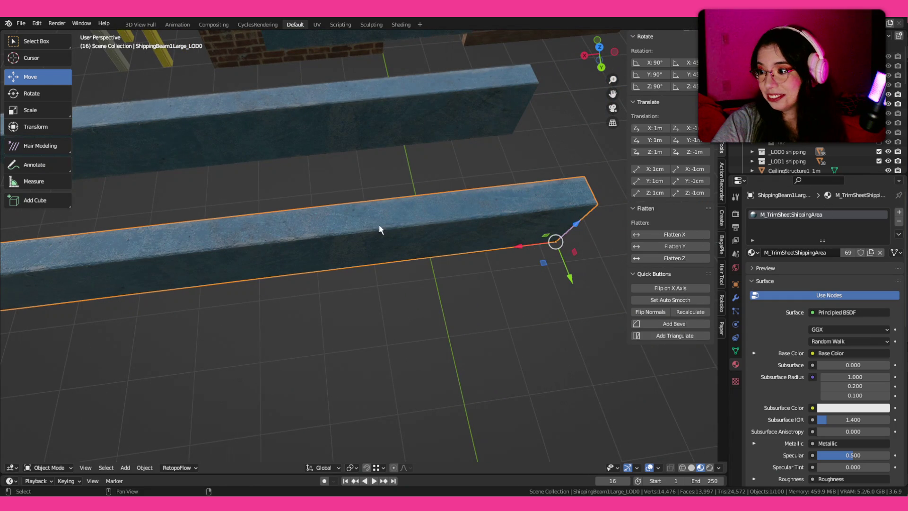
{"action": "scroll", "coordinate": [379, 224], "scroll_direction": "down", "scroll_amount": 5}
{"action": "scroll", "coordinate": [483, 284], "scroll_direction": "up", "scroll_amount": 6}
{"action": "mouse_move", "coordinate": [483, 284]}
{"action": "left_mouse_down"}
{"action": "mouse_move", "coordinate": [441, 271]}
{"action": "mouse_move", "coordinate": [368, 214]}
{"action": "mouse_move", "coordinate": [416, 208]}
{"action": "mouse_move", "coordinate": [404, 206]}
{"action": "left_mouse_up"}
{"action": "key", "text": "Tab"}
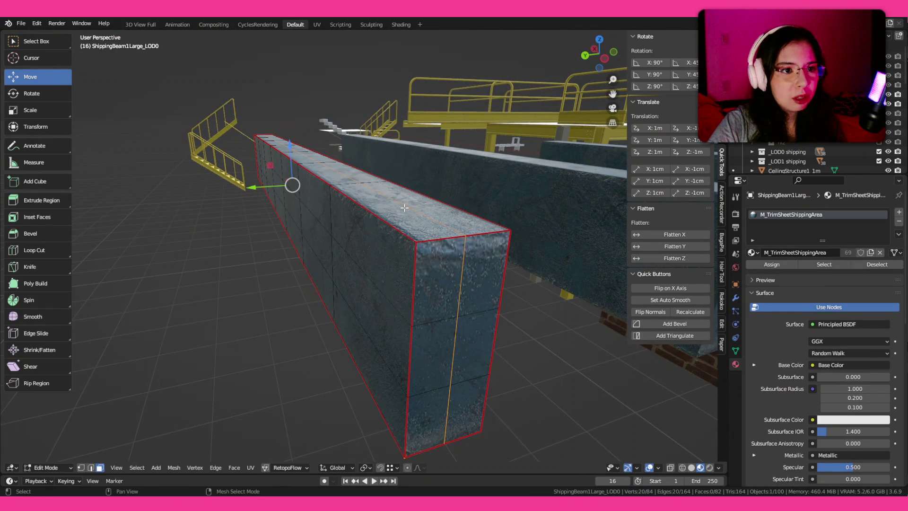
Select all the beam's geometry, frame the beam, and return to Edit Mode.
{"action": "key", "text": "a"}
{"action": "key", "text": "ctrl+Tab"}
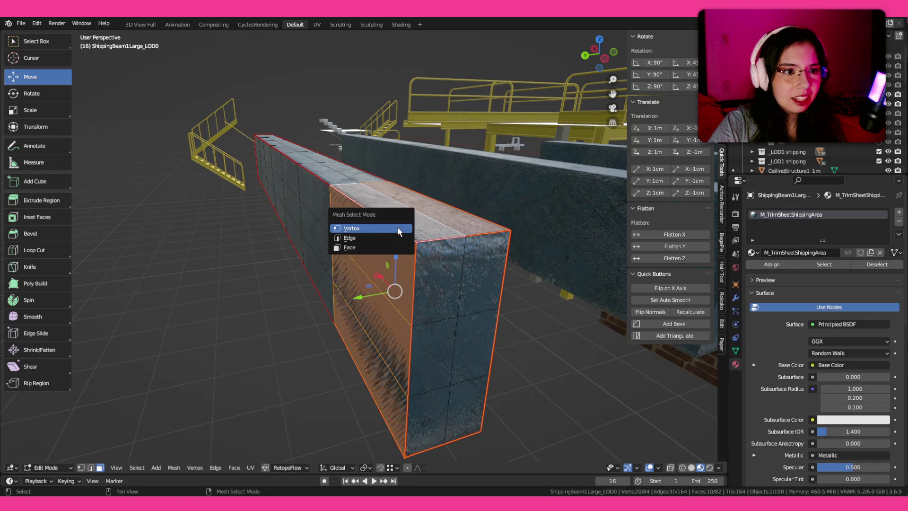
{"action": "key", "text": "Escape"}
{"action": "key", "text": "Tab"}
{"action": "scroll", "coordinate": [441, 222], "scroll_direction": "down", "scroll_amount": 6}
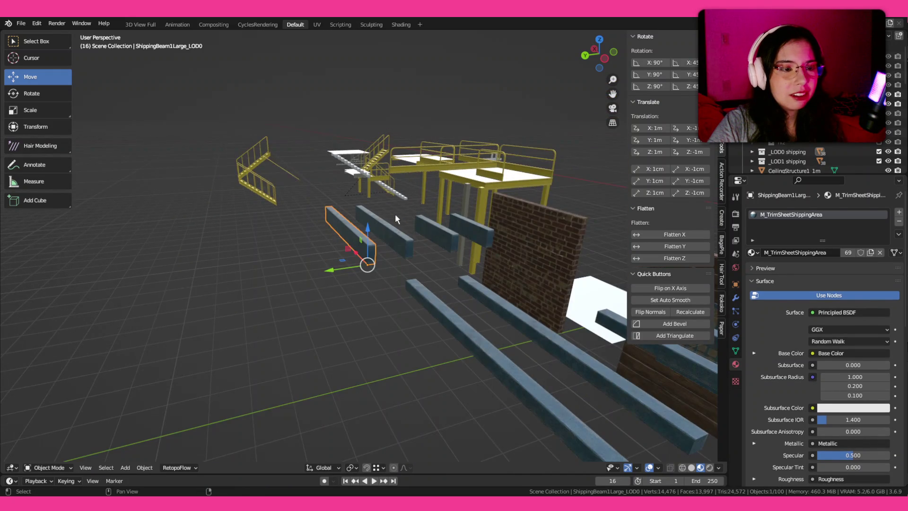
{"action": "key", "text": "KP_Decimal"}
{"action": "scroll", "coordinate": [395, 214], "scroll_direction": "up", "scroll_amount": 2}
{"action": "scroll", "coordinate": [395, 214], "scroll_direction": "down", "scroll_amount": 2}
{"action": "key", "text": "Tab"}
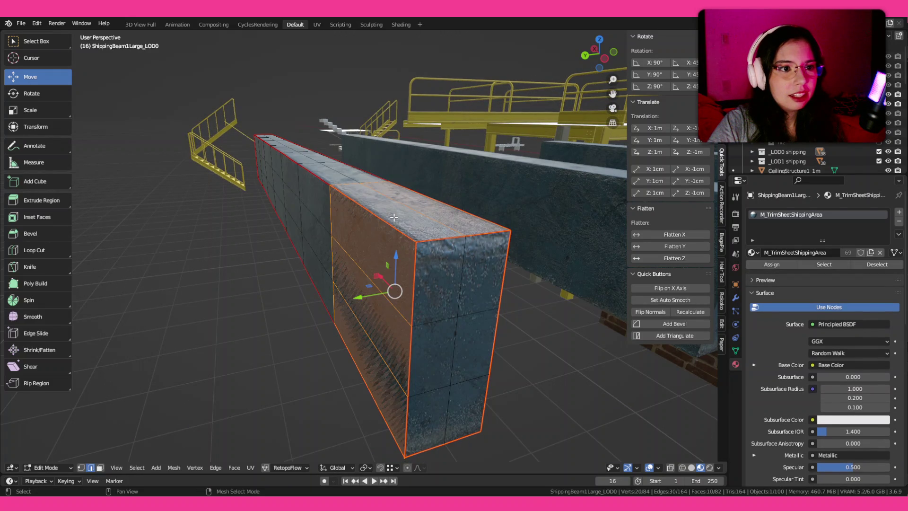
Try selecting the beam's top and lower edge loops, checking them from the front view.
{"action": "left_click", "coordinate": [391, 226], "text": "alt"}
{"action": "left_click", "coordinate": [377, 409], "text": "alt+shift"}
{"action": "left_click_drag", "start_coordinate": [513, 386], "coordinate": [223, 332]}
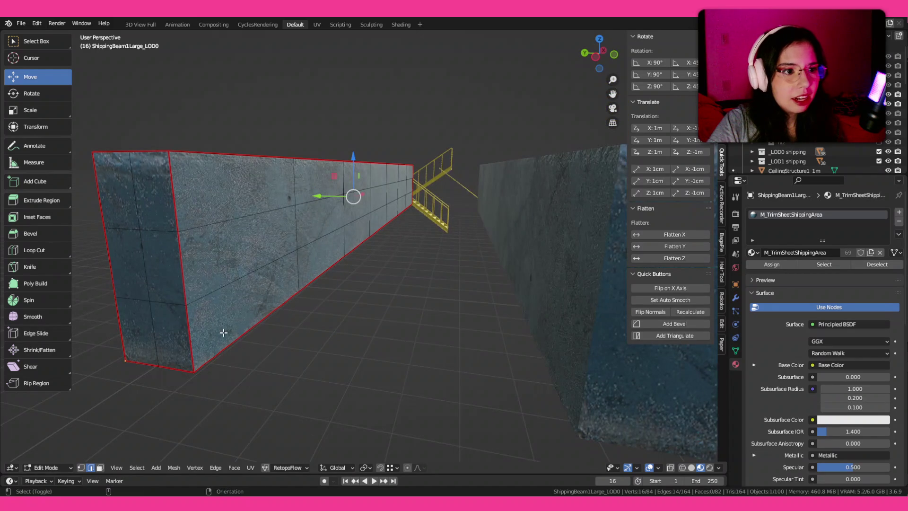
{"action": "left_click", "coordinate": [243, 333], "text": "shift"}
{"action": "left_click_drag", "start_coordinate": [307, 296], "coordinate": [339, 300]}
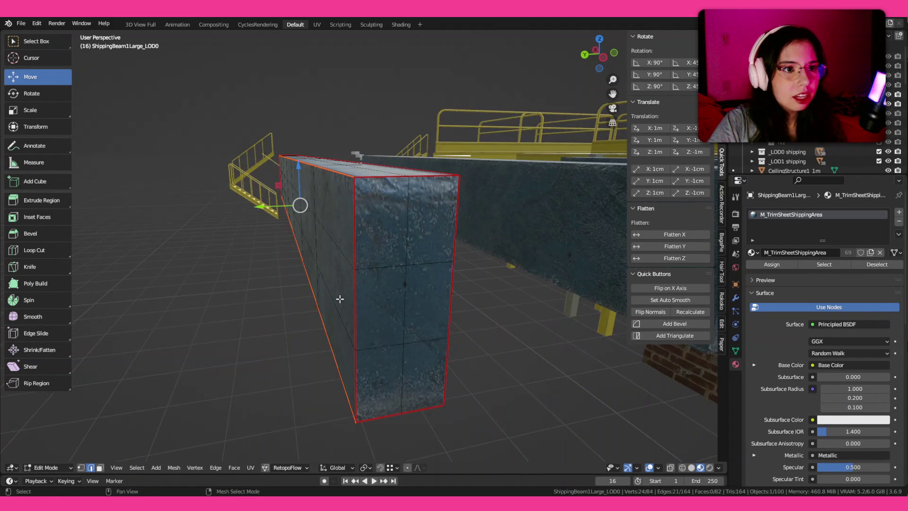
{"action": "key", "text": "KP_1"}
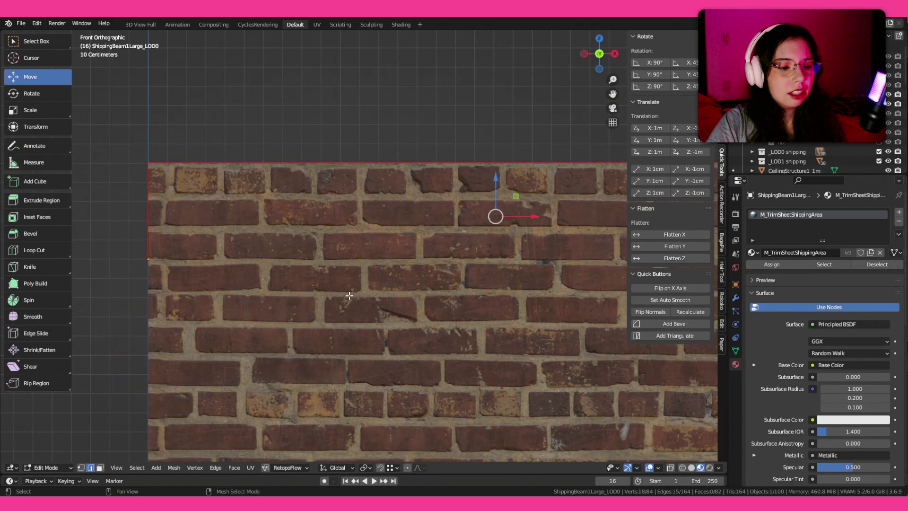
{"action": "key", "text": "Tab"}
{"action": "key", "text": "Tab"}
{"action": "mouse_move", "coordinate": [321, 263]}
{"action": "left_mouse_down"}
{"action": "mouse_move", "coordinate": [385, 237]}
{"action": "mouse_move", "coordinate": [440, 250]}
{"action": "left_mouse_up"}
Select just the beam's two top edge loops.
{"action": "left_click", "coordinate": [442, 255], "text": "alt"}
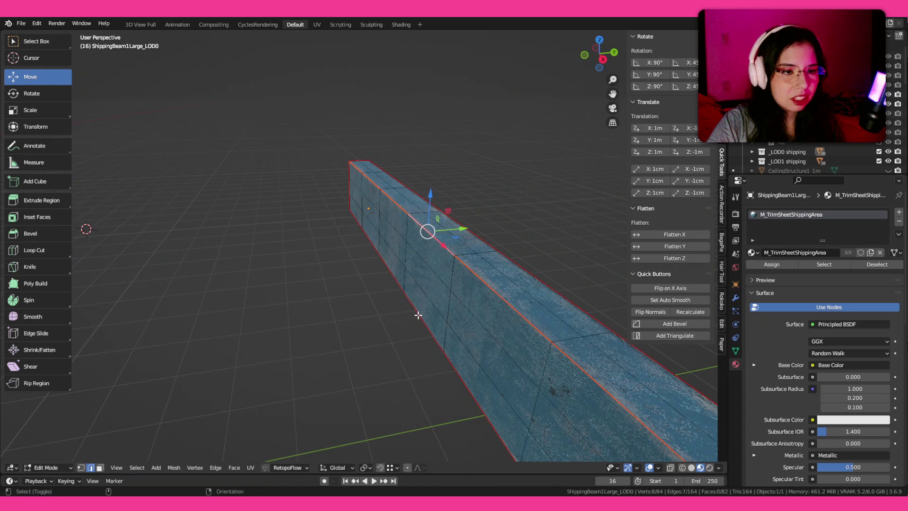
{"action": "scroll", "coordinate": [418, 315], "scroll_direction": "up", "scroll_amount": 5}
{"action": "left_click", "coordinate": [406, 203], "text": "alt+shift"}
{"action": "scroll", "coordinate": [409, 207], "scroll_direction": "up", "scroll_amount": 3}
{"action": "mouse_move", "coordinate": [408, 206]}
{"action": "left_mouse_down"}
{"action": "mouse_move", "coordinate": [411, 225]}
{"action": "mouse_move", "coordinate": [434, 205]}
{"action": "left_mouse_up"}
Bevel the two selected top edges with Bevel Edges.
{"action": "key", "text": "ctrl+e"}
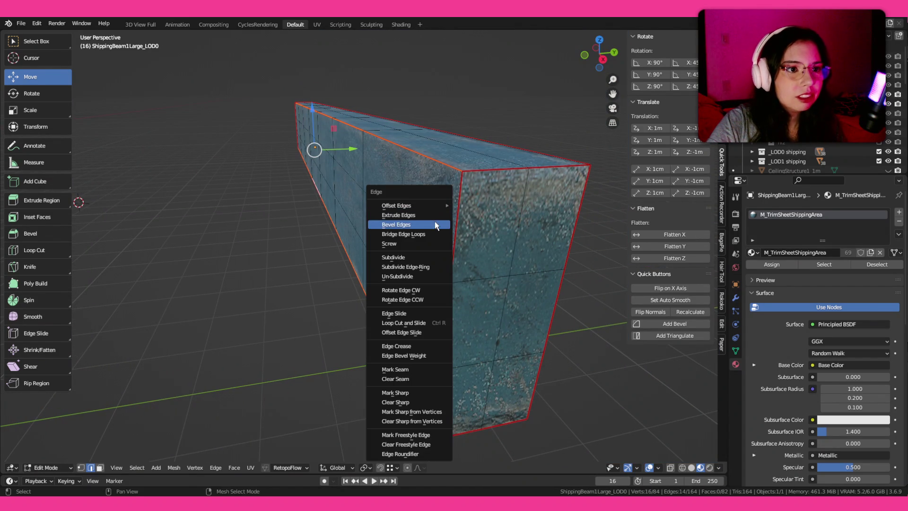
{"action": "left_click", "coordinate": [436, 222]}
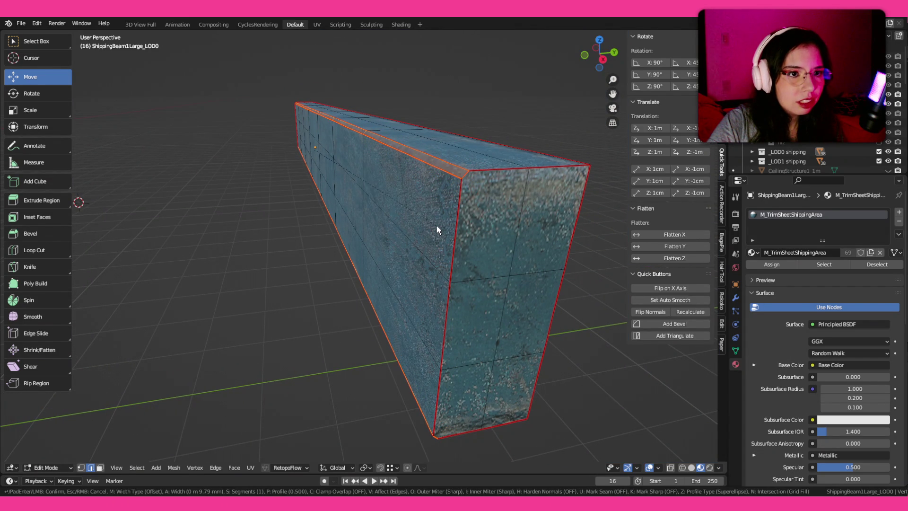
{"action": "left_click", "coordinate": [436, 226]}
{"action": "mouse_move", "coordinate": [436, 225]}
{"action": "left_mouse_down"}
{"action": "mouse_move", "coordinate": [574, 237]}
{"action": "mouse_move", "coordinate": [596, 213]}
{"action": "left_mouse_up"}
{"action": "scroll", "coordinate": [596, 212], "scroll_direction": "up", "scroll_amount": 3}
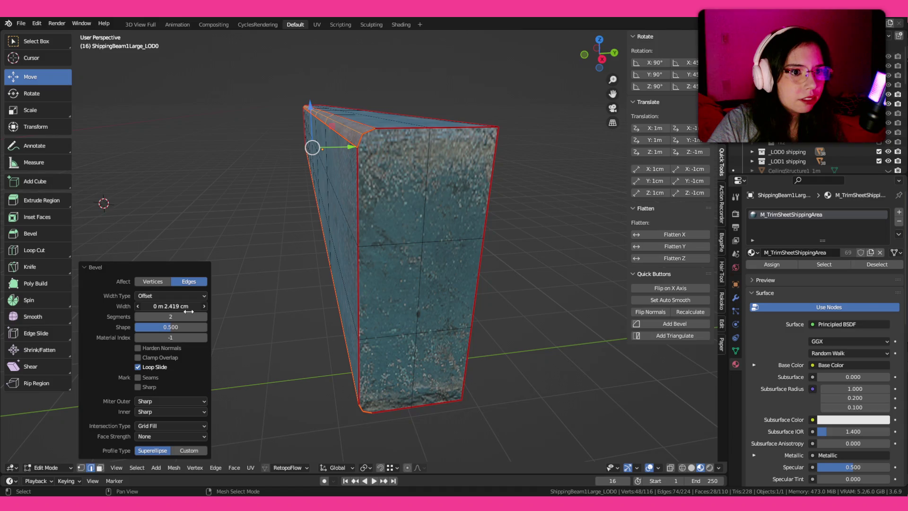
Inspect the bevelled beam in Object Mode and shade its faces smooth.
{"action": "key", "text": "Tab"}
{"action": "mouse_move", "coordinate": [395, 339]}
{"action": "left_mouse_down"}
{"action": "mouse_move", "coordinate": [428, 316]}
{"action": "mouse_move", "coordinate": [509, 313]}
{"action": "mouse_move", "coordinate": [523, 288]}
{"action": "left_mouse_up"}
{"action": "scroll", "coordinate": [342, 307], "scroll_direction": "up", "scroll_amount": 4}
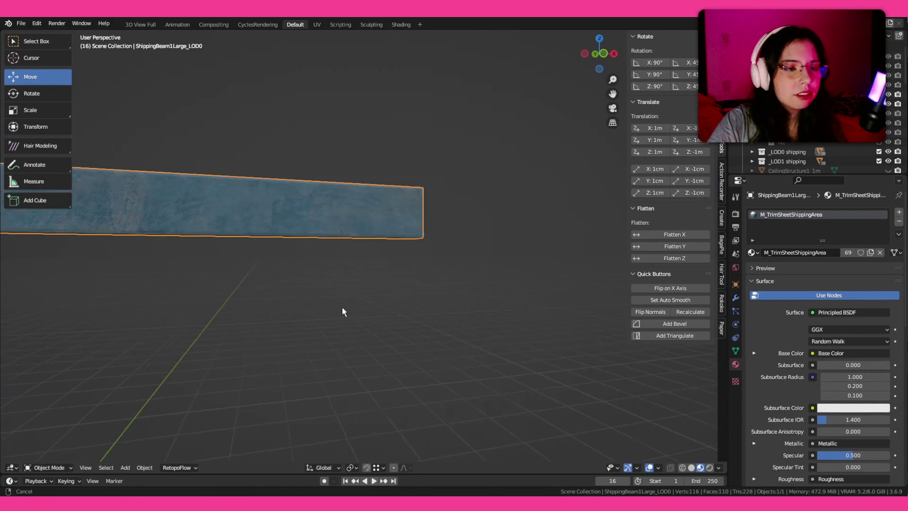
{"action": "mouse_move", "coordinate": [342, 311]}
{"action": "left_mouse_down"}
{"action": "mouse_move", "coordinate": [371, 304]}
{"action": "mouse_move", "coordinate": [314, 314]}
{"action": "mouse_move", "coordinate": [288, 294]}
{"action": "mouse_move", "coordinate": [357, 231]}
{"action": "mouse_move", "coordinate": [410, 298]}
{"action": "left_mouse_up"}
{"action": "key", "text": "Tab"}
{"action": "key", "text": "ctrl+f"}
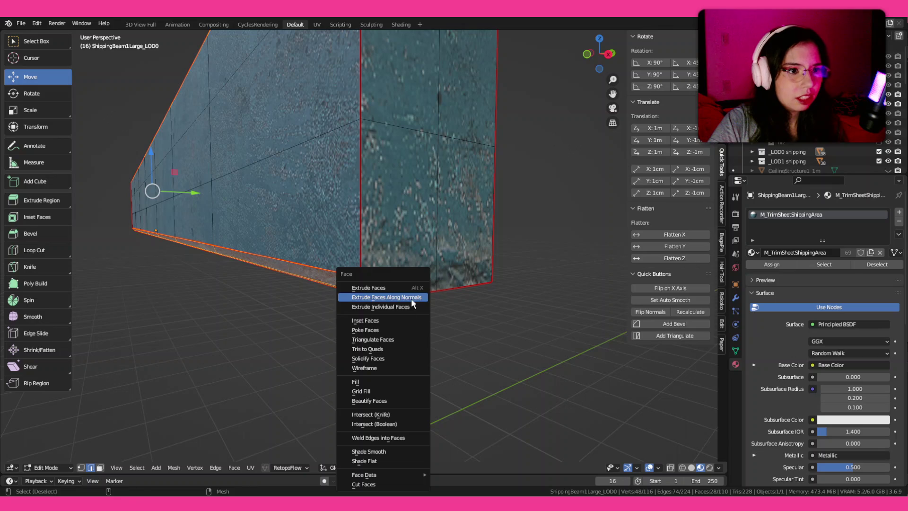
{"action": "left_click", "coordinate": [385, 450]}
{"action": "key", "text": "Tab"}
Select all of the beam's mesh and show its UVs in the UV Editing workspace.
{"action": "mouse_move", "coordinate": [372, 355]}
{"action": "left_mouse_down"}
{"action": "mouse_move", "coordinate": [417, 298]}
{"action": "mouse_move", "coordinate": [402, 255]}
{"action": "mouse_move", "coordinate": [440, 252]}
{"action": "mouse_move", "coordinate": [440, 243]}
{"action": "mouse_move", "coordinate": [470, 260]}
{"action": "mouse_move", "coordinate": [444, 296]}
{"action": "mouse_move", "coordinate": [441, 269]}
{"action": "left_mouse_up"}
{"action": "scroll", "coordinate": [444, 279], "scroll_direction": "up", "scroll_amount": 5}
{"action": "key", "text": "Tab"}
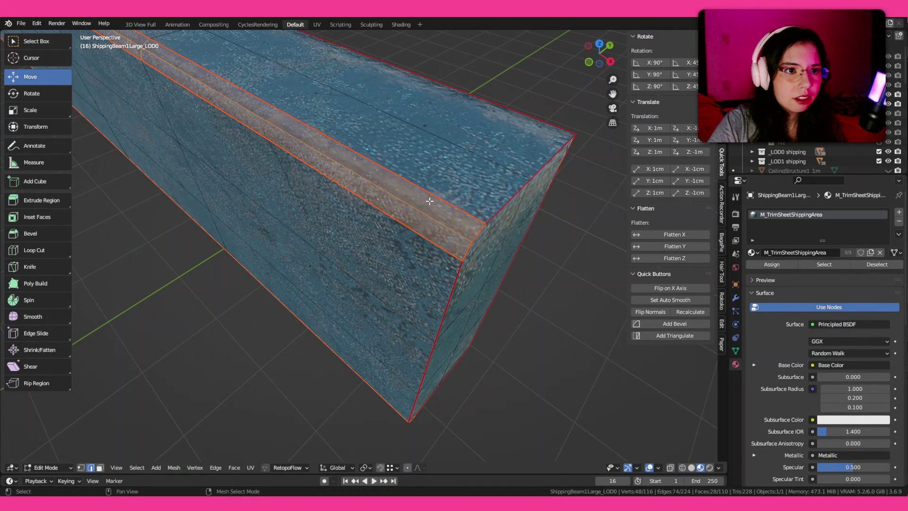
{"action": "key", "text": "a"}
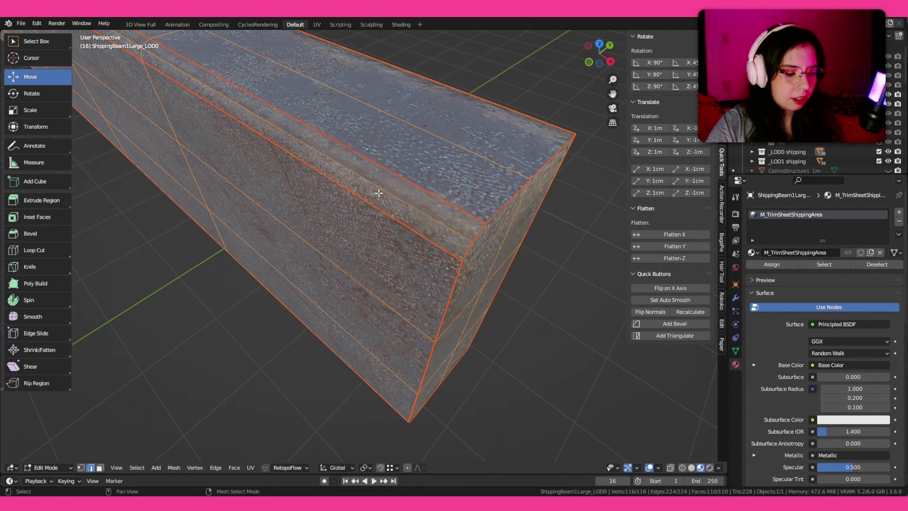
{"action": "key", "text": "ctrl+Page_Down"}
{"action": "key", "text": "KP_Decimal"}
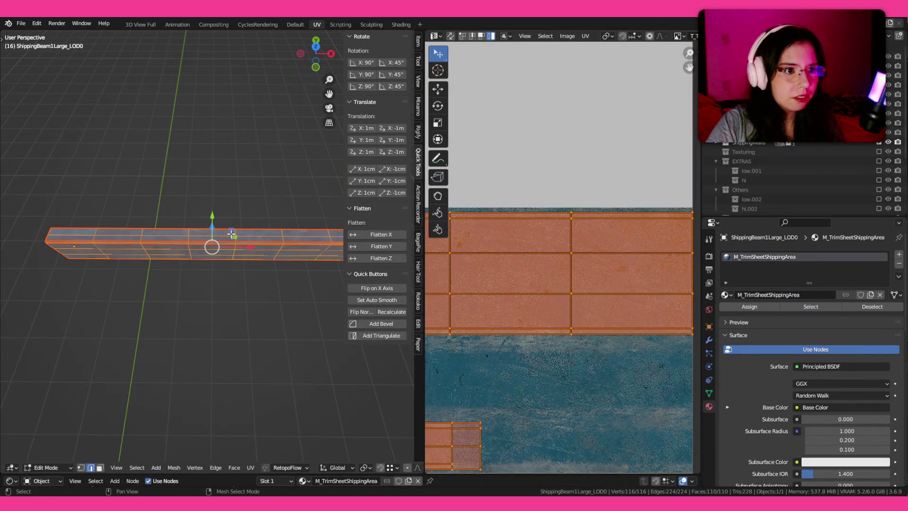
Re-enter Edit Mode in face select and select the linked face strip along the beam.
{"action": "scroll", "coordinate": [260, 240], "scroll_direction": "up", "scroll_amount": 5}
{"action": "key", "text": "Tab"}
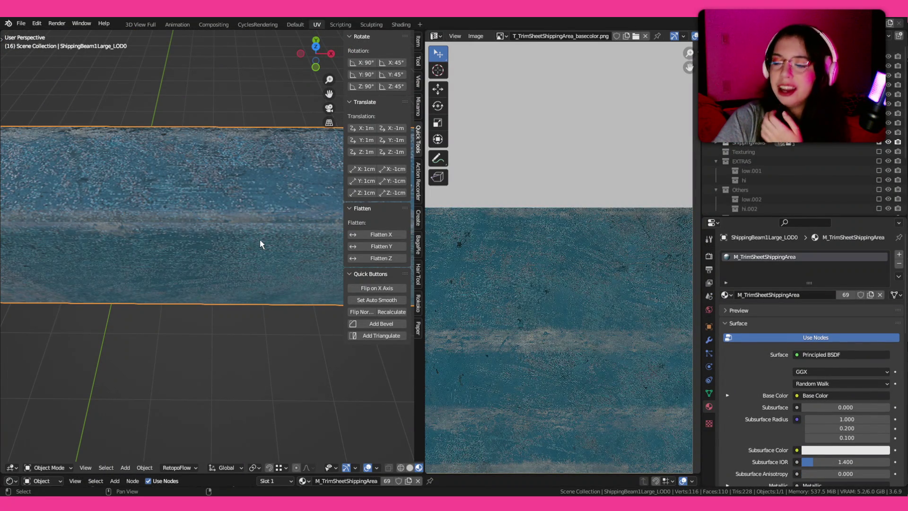
{"action": "key", "text": "Tab"}
{"action": "key", "text": "ctrl+Tab"}
{"action": "left_click", "coordinate": [267, 214]}
{"action": "left_click", "coordinate": [266, 213], "text": "alt"}
{"action": "scroll", "coordinate": [282, 223], "scroll_direction": "down", "scroll_amount": 4}
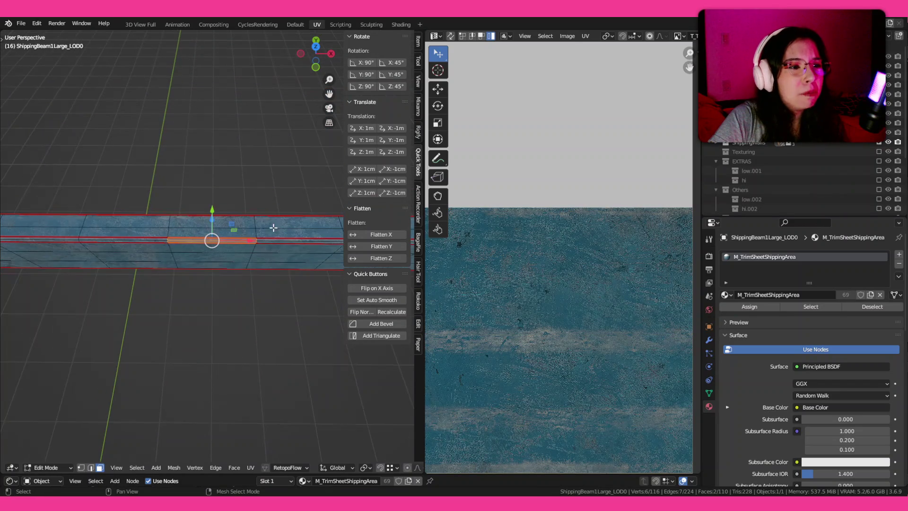
{"action": "scroll", "coordinate": [170, 257], "scroll_direction": "up", "scroll_amount": 2}
{"action": "key", "text": "ctrl+l"}
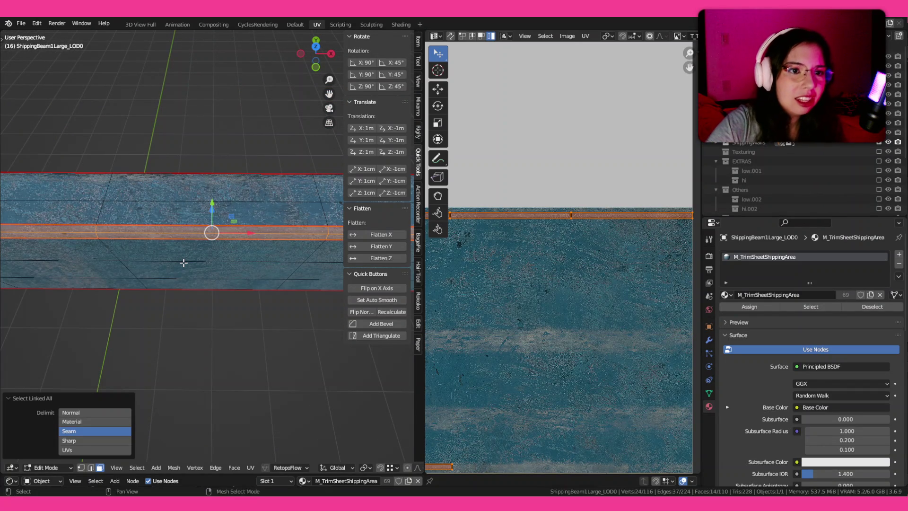
{"action": "scroll", "coordinate": [589, 303], "scroll_direction": "down", "scroll_amount": 3}
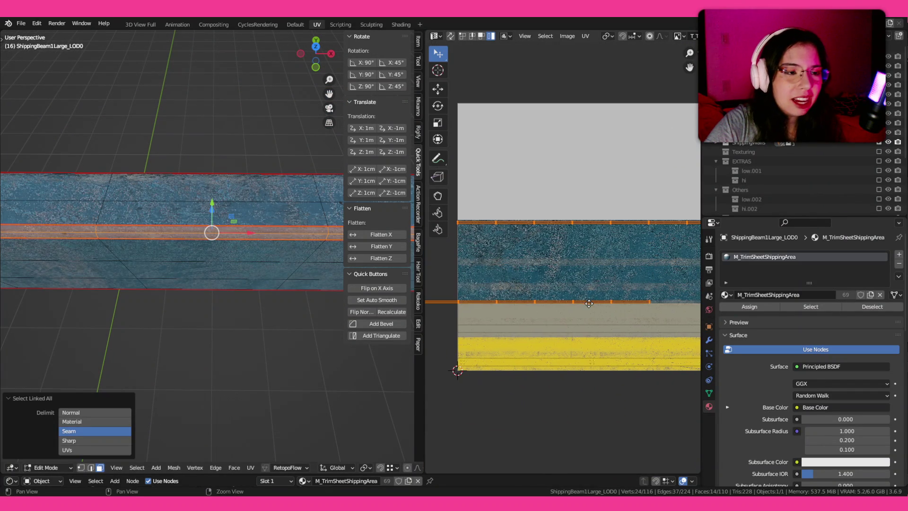
{"action": "scroll", "coordinate": [174, 297], "scroll_direction": "down", "scroll_amount": 3}
{"action": "scroll", "coordinate": [217, 283], "scroll_direction": "up", "scroll_amount": 2}
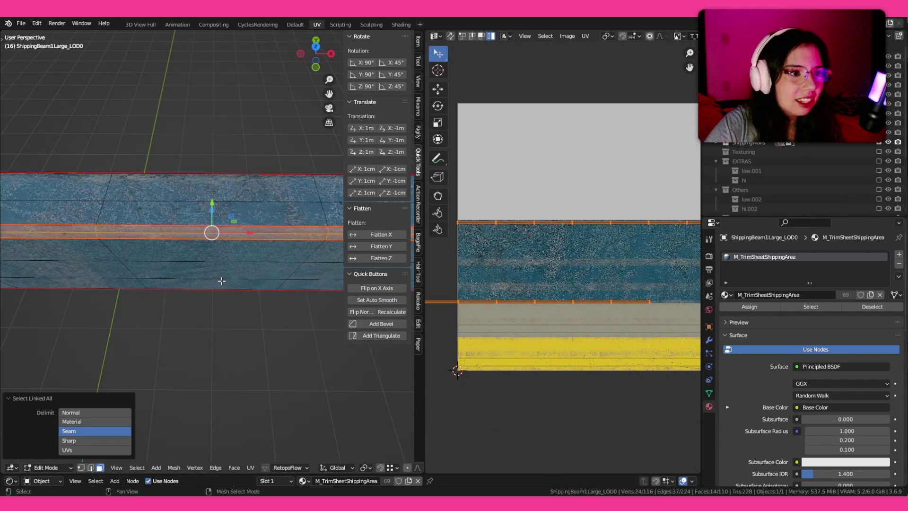
Select the beam's lower faces linked within seams and unwrap them.
{"action": "key", "text": "ctrl+Tab"}
{"action": "left_click", "coordinate": [223, 245]}
{"action": "left_click", "coordinate": [240, 239]}
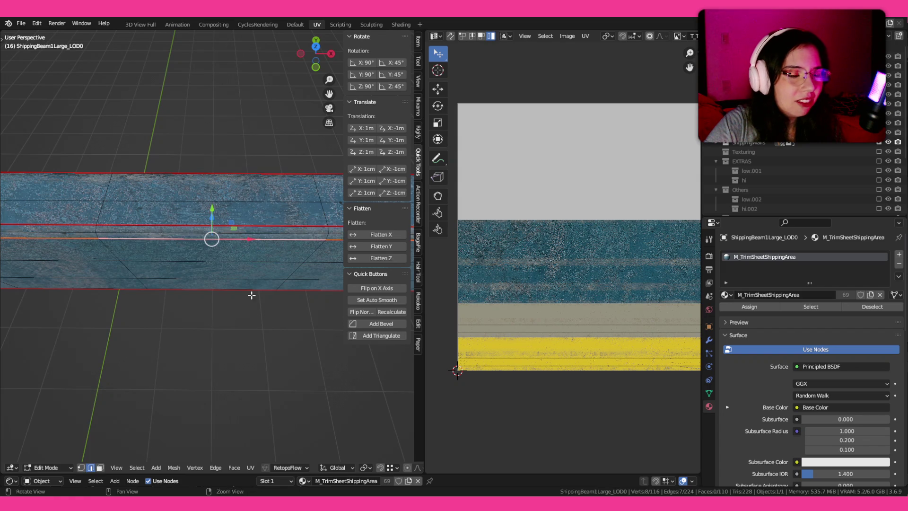
{"action": "left_click", "coordinate": [254, 310], "text": "alt+shift"}
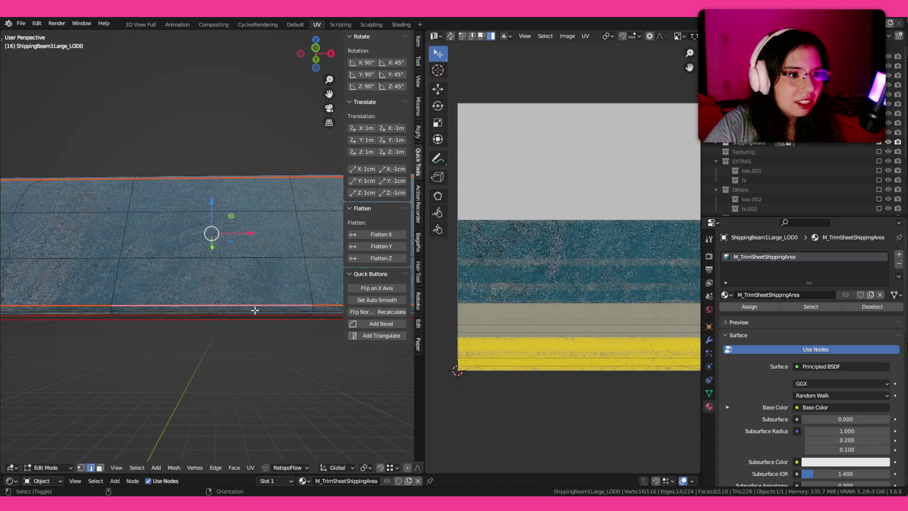
{"action": "right_click", "coordinate": [255, 310]}
{"action": "key", "text": "Escape"}
{"action": "key", "text": "ctrl+Tab"}
{"action": "left_click", "coordinate": [218, 296]}
{"action": "left_click", "coordinate": [242, 276]}
{"action": "key", "text": "ctrl+l"}
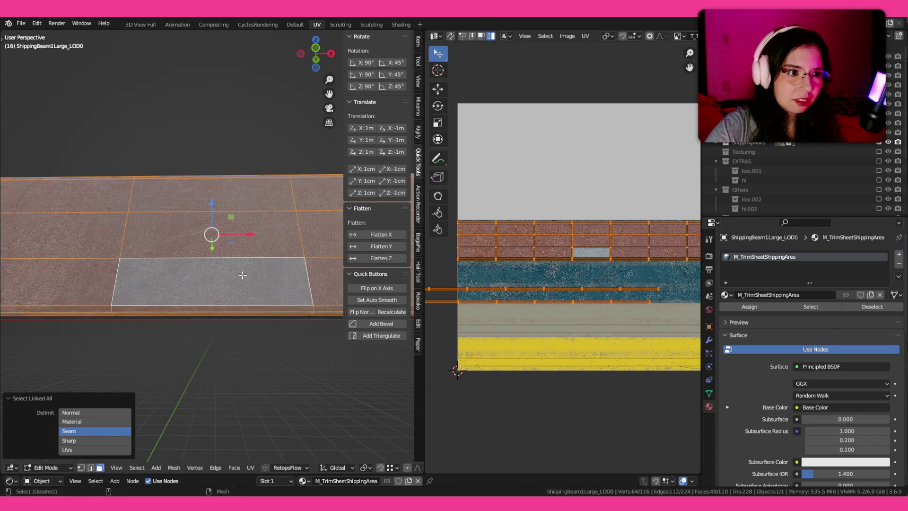
{"action": "key", "text": "u"}
{"action": "left_click", "coordinate": [243, 277]}
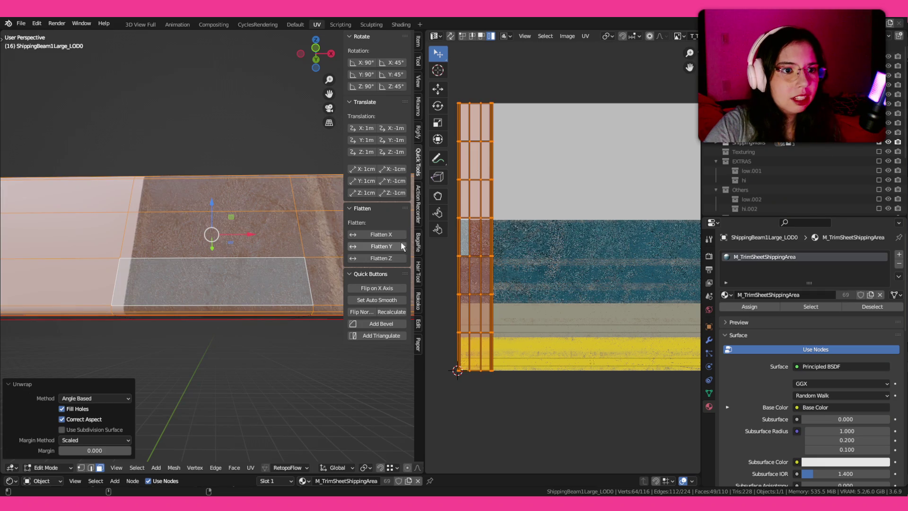
Try rotating and moving the UV islands, then undo that attempt.
{"action": "key", "text": "r"}
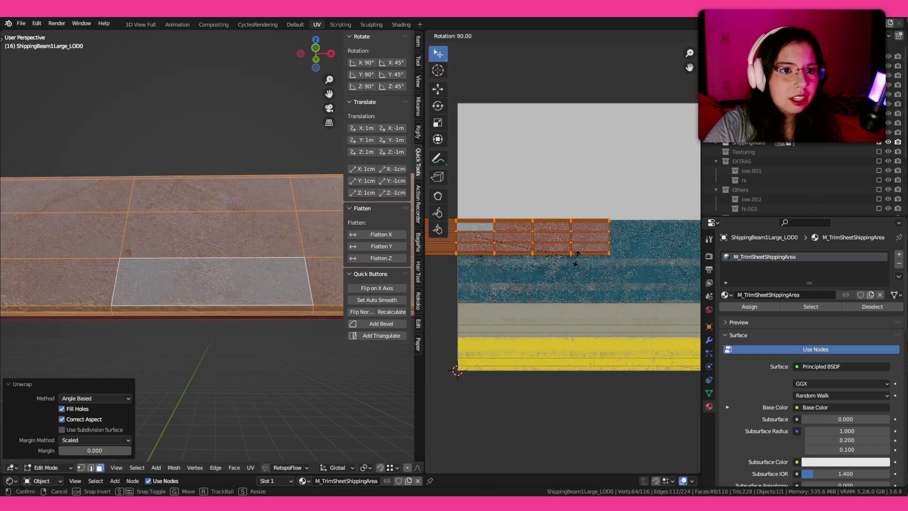
{"action": "left_click", "coordinate": [576, 259]}
{"action": "key", "text": "g"}
{"action": "left_click", "coordinate": [600, 252]}
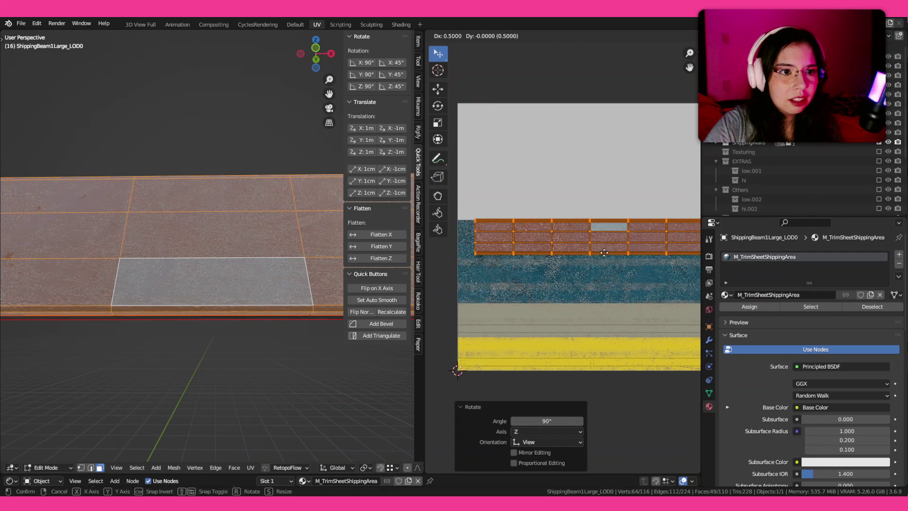
{"action": "scroll", "coordinate": [551, 254], "scroll_direction": "down", "scroll_amount": 3}
{"action": "key", "text": "ctrl+z"}
{"action": "key", "text": "ctrl+z"}
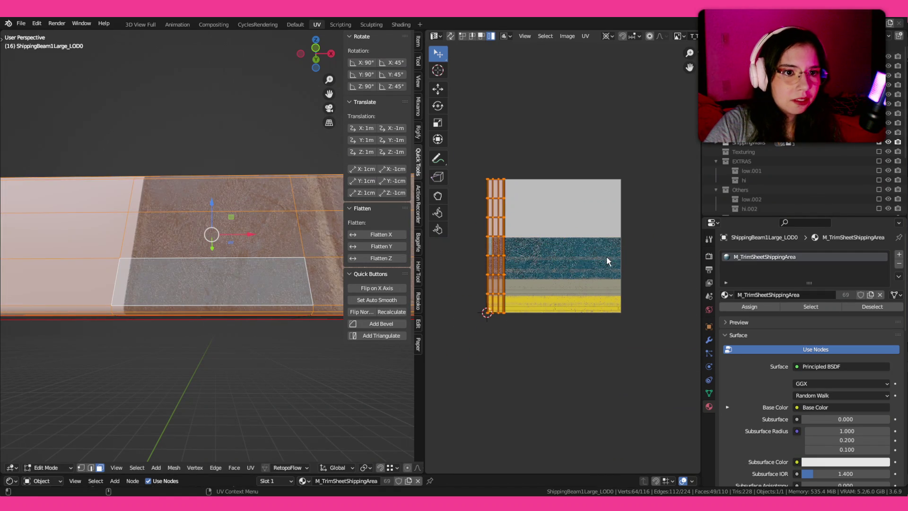
{"action": "key", "text": "s"}
{"action": "key", "text": "Escape"}
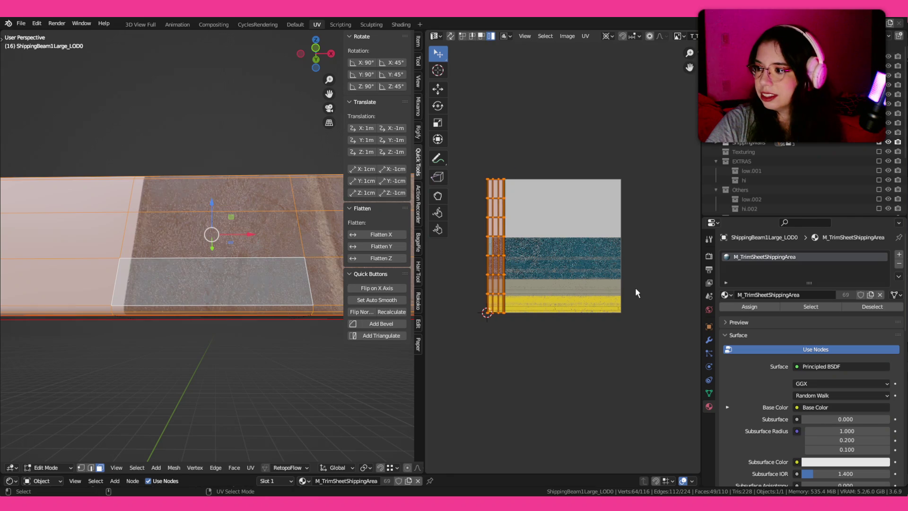
Rotate the UV strip 90° and move it vertically onto the blue band.
{"action": "key", "text": "r"}
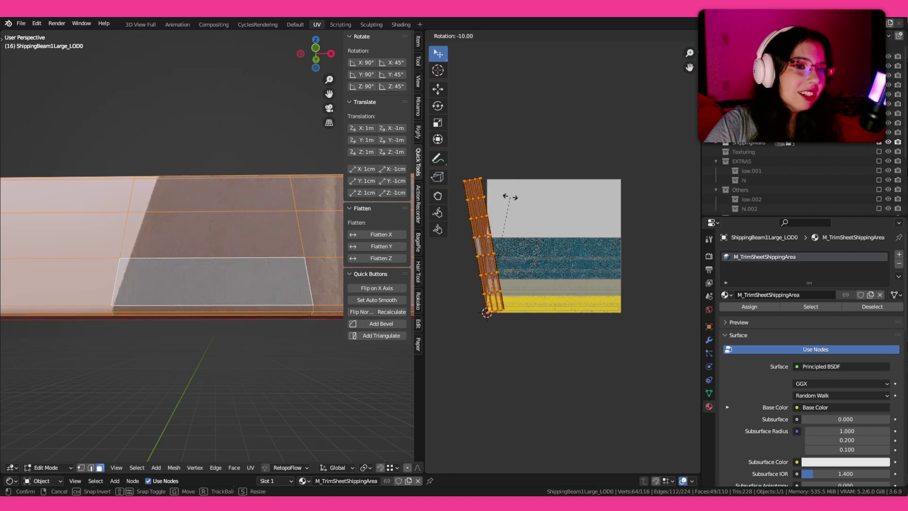
{"action": "left_click", "coordinate": [616, 354]}
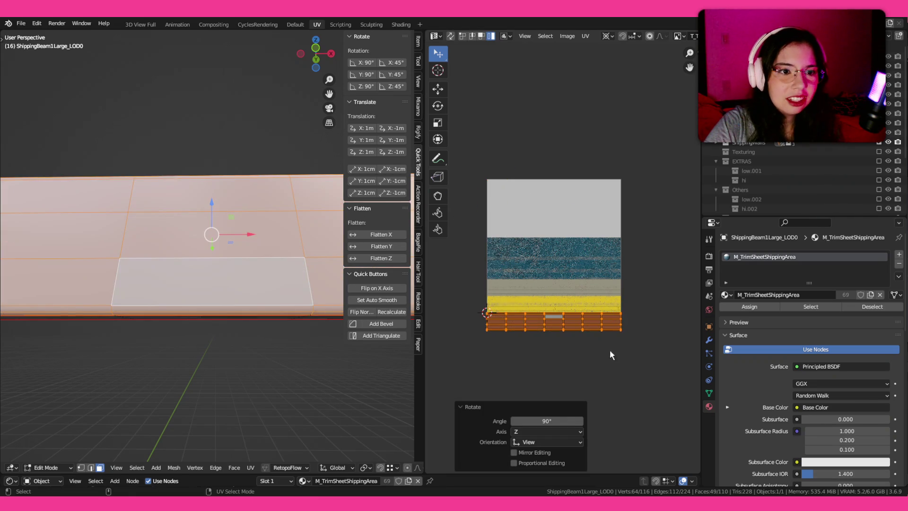
{"action": "key", "text": "g"}
{"action": "key", "text": "y"}
{"action": "left_click", "coordinate": [605, 280]}
{"action": "scroll", "coordinate": [549, 226], "scroll_direction": "up", "scroll_amount": 5}
{"action": "key", "text": "g"}
{"action": "key", "text": "y"}
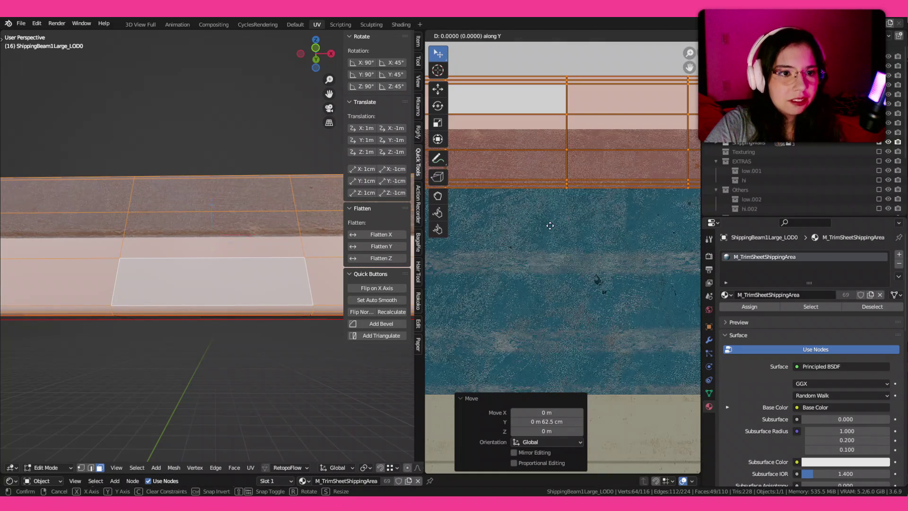
{"action": "left_click", "coordinate": [559, 286]}
Stretch the UV strip vertically with S Y and check the textured beam in Object Mode.
{"action": "key", "text": "Tab"}
{"action": "mouse_move", "coordinate": [194, 371]}
{"action": "left_mouse_down"}
{"action": "mouse_move", "coordinate": [199, 395]}
{"action": "mouse_move", "coordinate": [278, 296]}
{"action": "left_mouse_up"}
{"action": "key", "text": "Tab"}
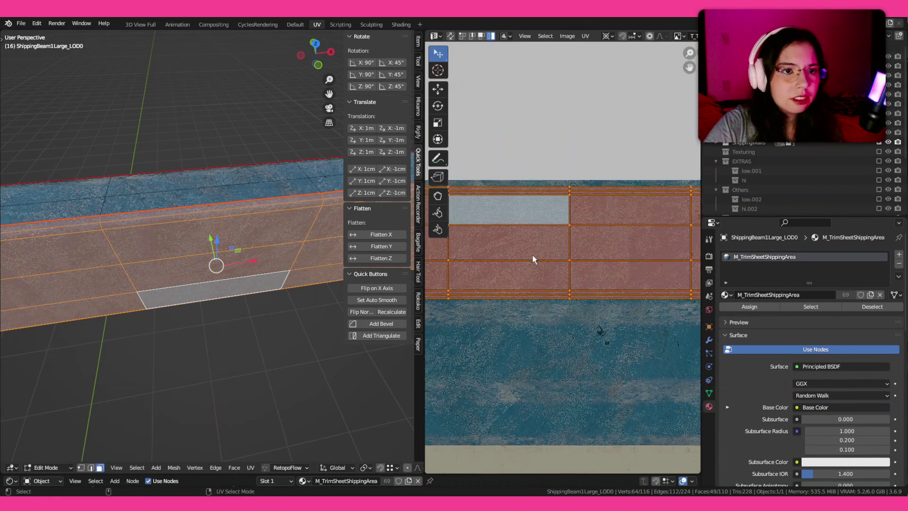
{"action": "scroll", "coordinate": [532, 260], "scroll_direction": "up", "scroll_amount": 3}
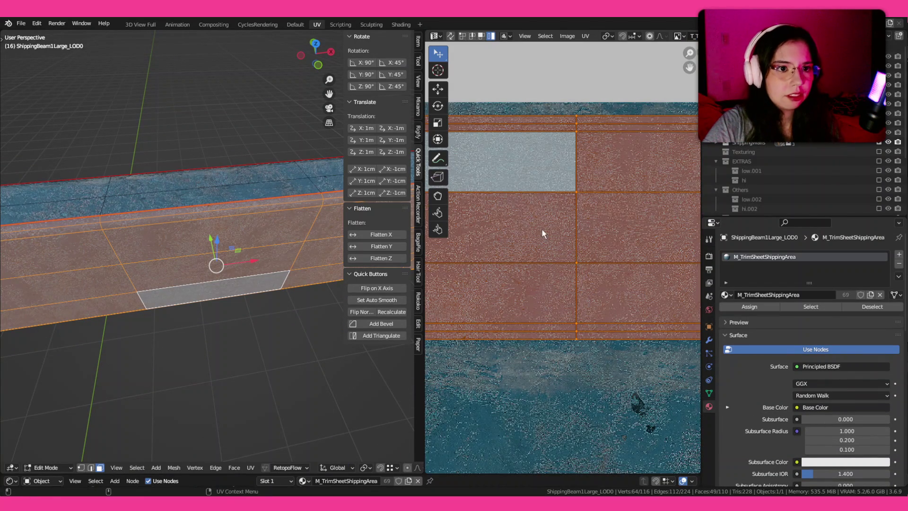
{"action": "key", "text": "s"}
{"action": "key", "text": "y"}
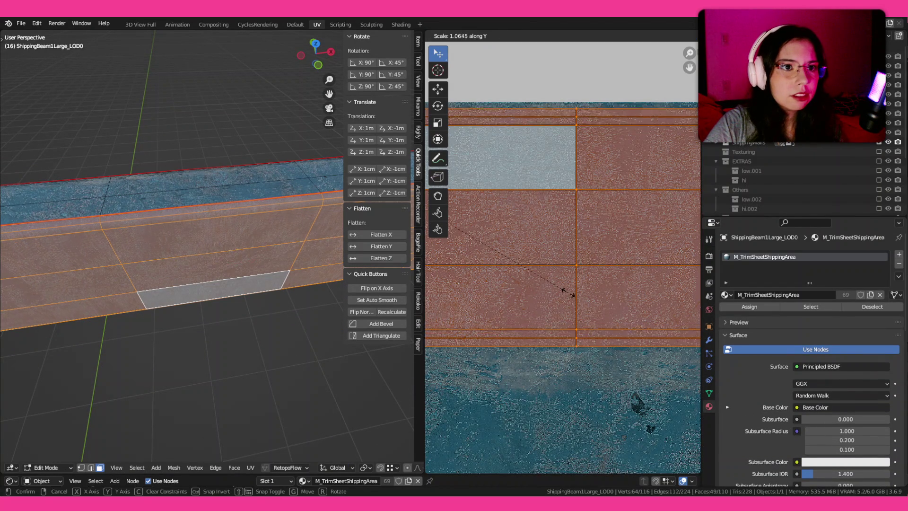
{"action": "left_click", "coordinate": [571, 294]}
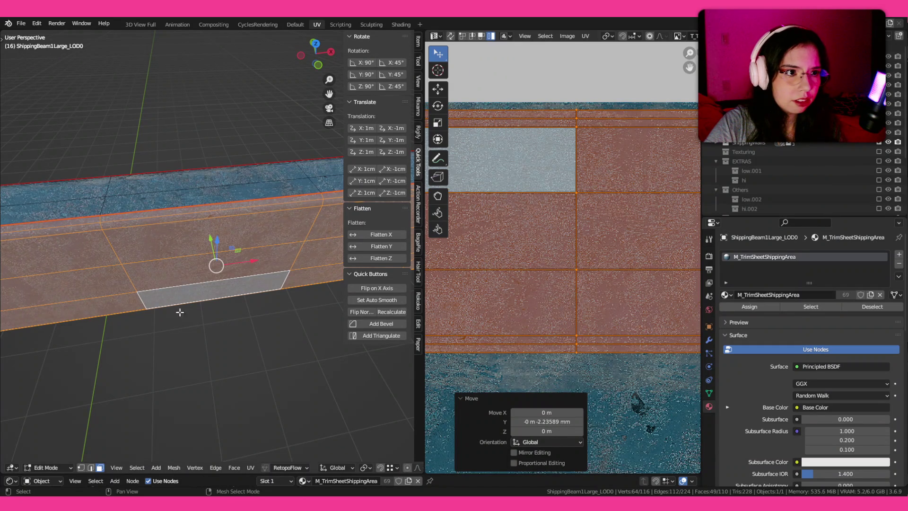
{"action": "key", "text": "Tab"}
{"action": "mouse_move", "coordinate": [190, 274]}
{"action": "left_mouse_down"}
{"action": "mouse_move", "coordinate": [278, 267]}
{"action": "mouse_move", "coordinate": [286, 158]}
{"action": "mouse_move", "coordinate": [237, 148]}
{"action": "mouse_move", "coordinate": [217, 158]}
{"action": "mouse_move", "coordinate": [155, 245]}
{"action": "mouse_move", "coordinate": [183, 264]}
{"action": "mouse_move", "coordinate": [260, 242]}
{"action": "mouse_move", "coordinate": [318, 154]}
{"action": "mouse_move", "coordinate": [291, 156]}
{"action": "mouse_move", "coordinate": [295, 135]}
{"action": "left_mouse_up"}
{"action": "left_click", "coordinate": [295, 24]}
Knife-cut an edge from the end face's centre to the bevel corner vertex on the beam's end cap.
{"action": "key", "text": "Tab"}
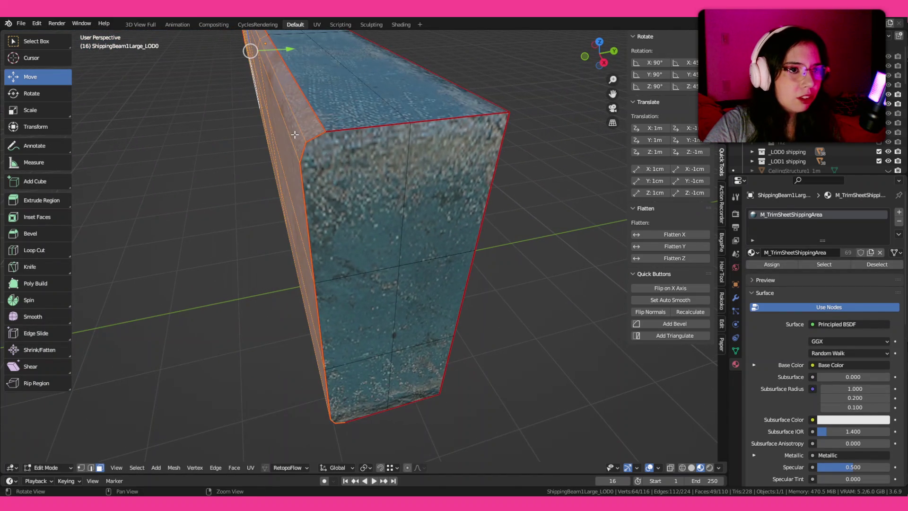
{"action": "left_click", "coordinate": [340, 162]}
{"action": "key", "text": "ctrl+Tab"}
{"action": "left_click", "coordinate": [473, 204]}
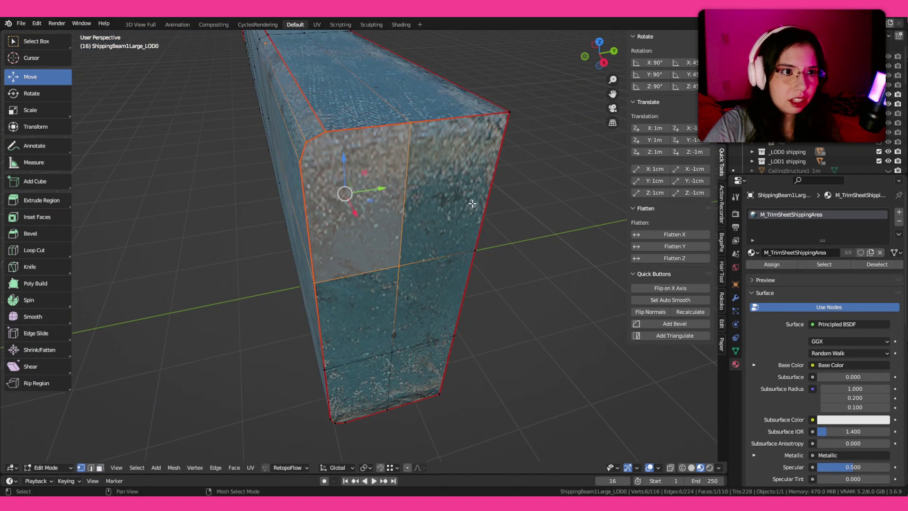
{"action": "left_click", "coordinate": [542, 252]}
{"action": "key", "text": "k"}
{"action": "left_click", "coordinate": [399, 267]}
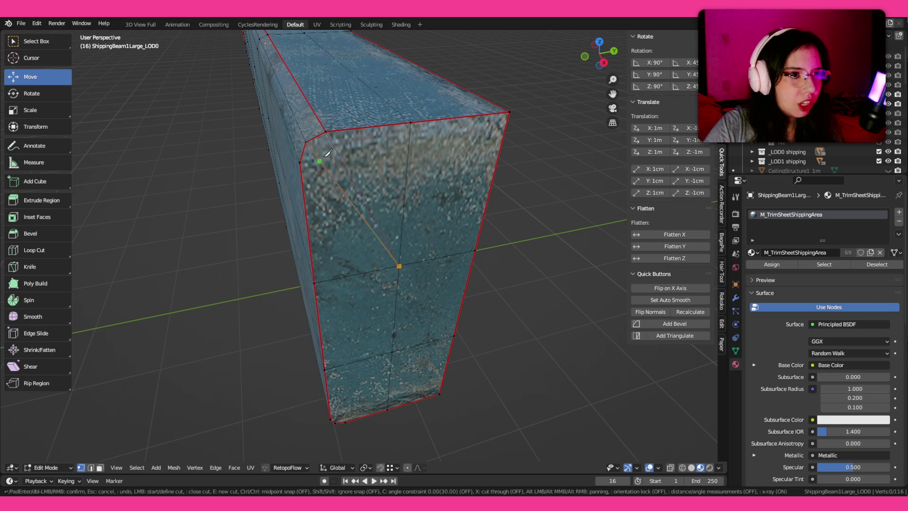
{"action": "left_click", "coordinate": [301, 162]}
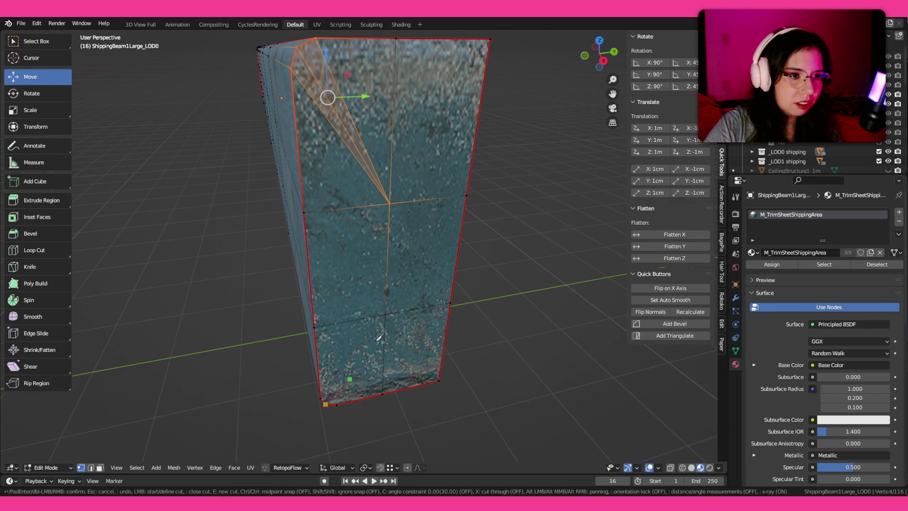
{"action": "key", "text": "Return"}
{"action": "scroll", "coordinate": [408, 331], "scroll_direction": "up", "scroll_amount": 5}
{"action": "mouse_move", "coordinate": [455, 303]}
{"action": "left_mouse_down"}
{"action": "mouse_move", "coordinate": [465, 320]}
{"action": "mouse_move", "coordinate": [449, 317]}
{"action": "mouse_move", "coordinate": [457, 239]}
{"action": "mouse_move", "coordinate": [161, 196]}
{"action": "left_mouse_up"}
{"action": "scroll", "coordinate": [458, 279], "scroll_direction": "down", "scroll_amount": 5}
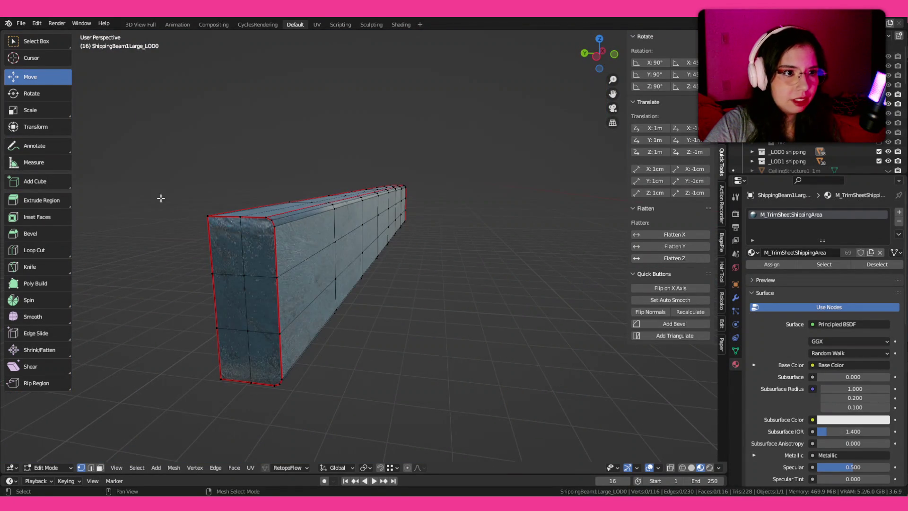
Knife-cut fan edges across the top beveled corner of the end face.
{"action": "left_click", "coordinate": [246, 265]}
{"action": "scroll", "coordinate": [466, 256], "scroll_direction": "up", "scroll_amount": 4}
{"action": "key", "text": "Tab"}
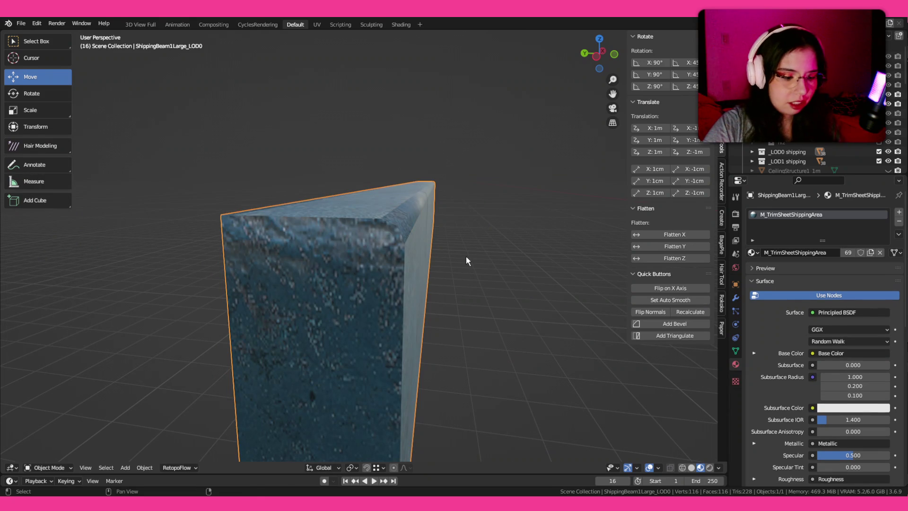
{"action": "key", "text": "Tab"}
{"action": "key", "text": "k"}
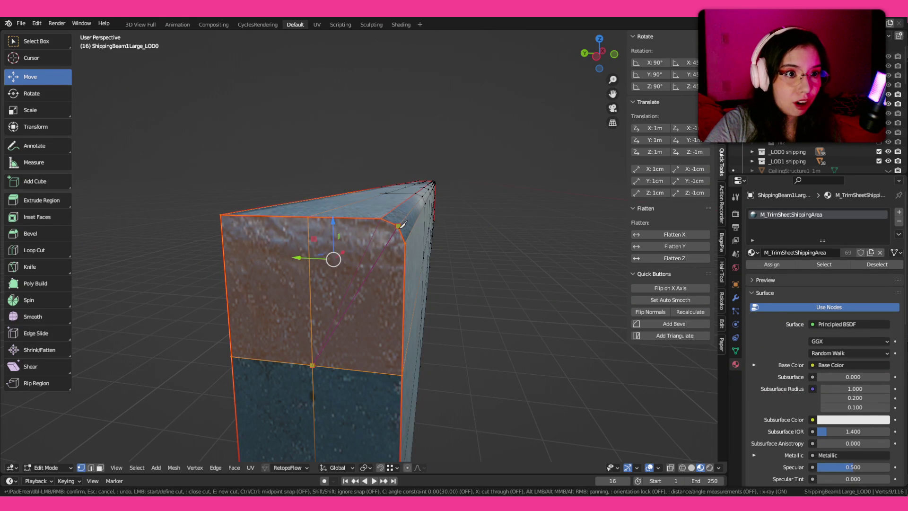
{"action": "key", "text": "Return"}
{"action": "scroll", "coordinate": [353, 378], "scroll_direction": "up", "scroll_amount": 3}
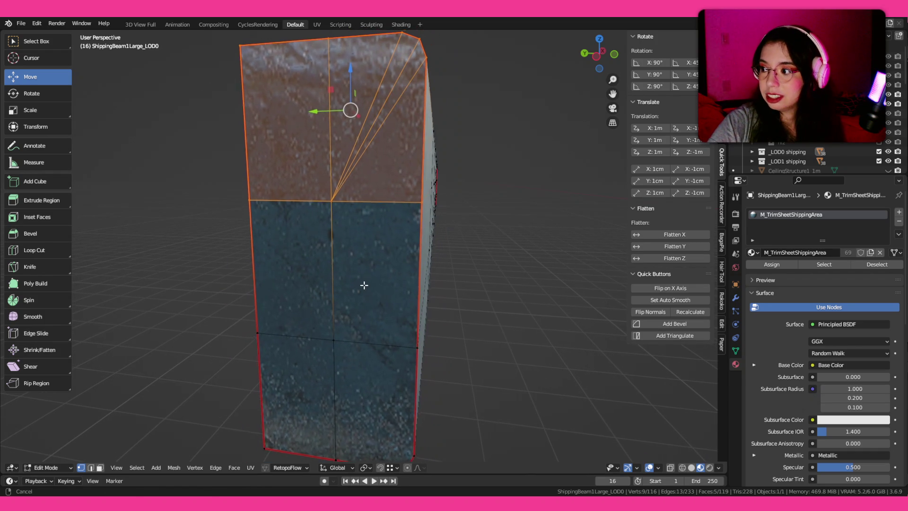
{"action": "scroll", "coordinate": [359, 294], "scroll_direction": "down", "scroll_amount": 3}
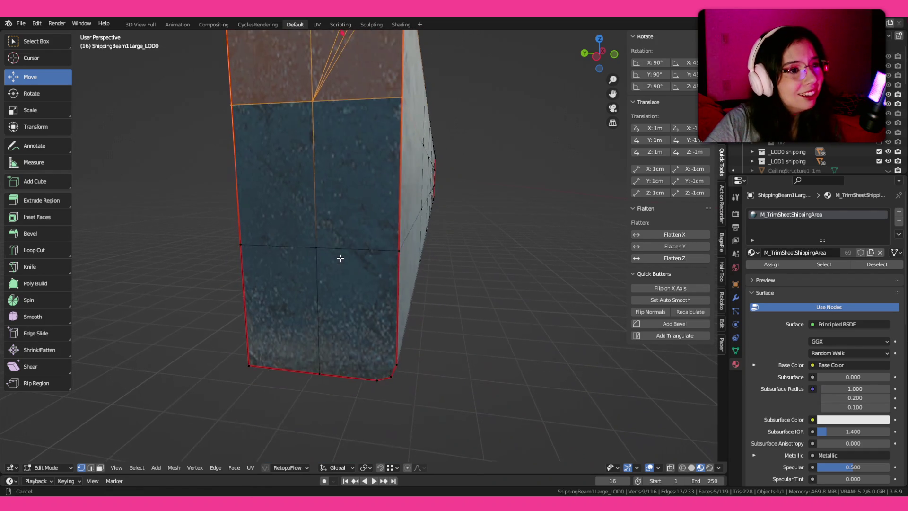
Knife-cut from the end face's middle vertex to the two bottom bevel vertices.
{"action": "key", "text": "k"}
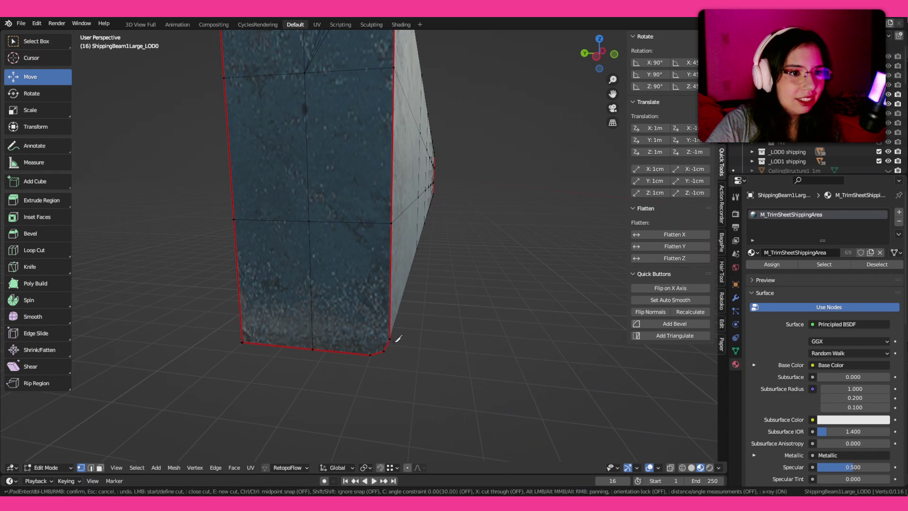
{"action": "left_click", "coordinate": [309, 221]}
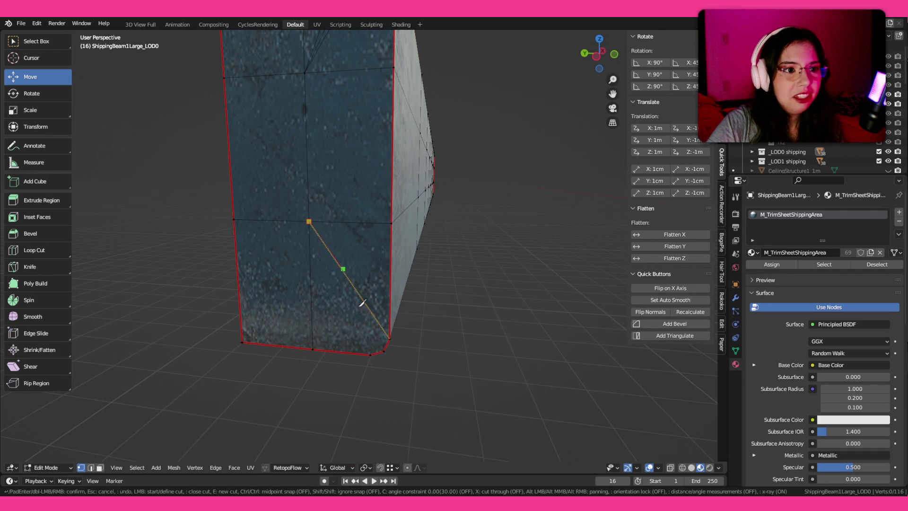
{"action": "left_click", "coordinate": [383, 351]}
{"action": "left_click", "coordinate": [371, 353]}
{"action": "key", "text": "Return"}
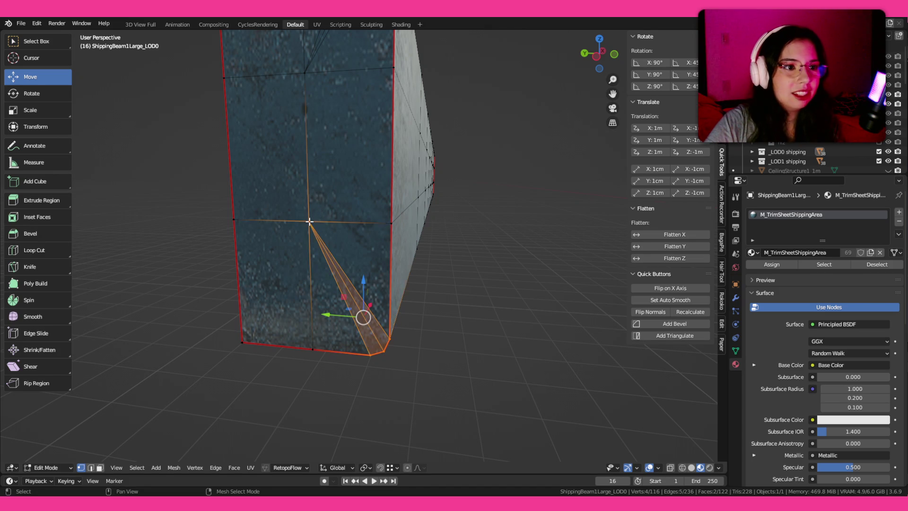
Return to Object Mode, exit local view, and select both the LOD1 and LOD0 beams.
{"action": "key", "text": "Tab"}
{"action": "scroll", "coordinate": [393, 189], "scroll_direction": "down", "scroll_amount": 2}
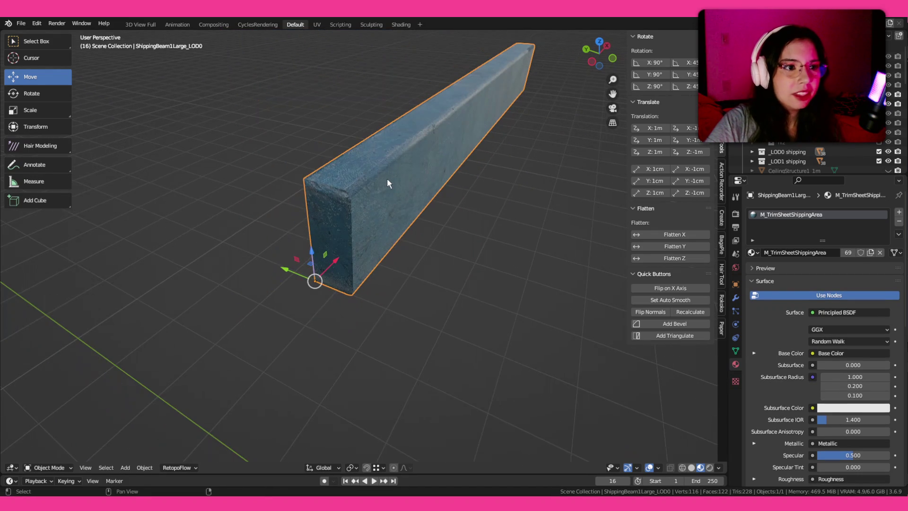
{"action": "key", "text": "KP_Divide"}
{"action": "left_click", "coordinate": [373, 222]}
{"action": "left_click", "coordinate": [362, 209], "text": "shift"}
Save ModularPieces1, try an F3 search for 'selected', then switch to Unity.
{"action": "key", "text": "ctrl+s"}
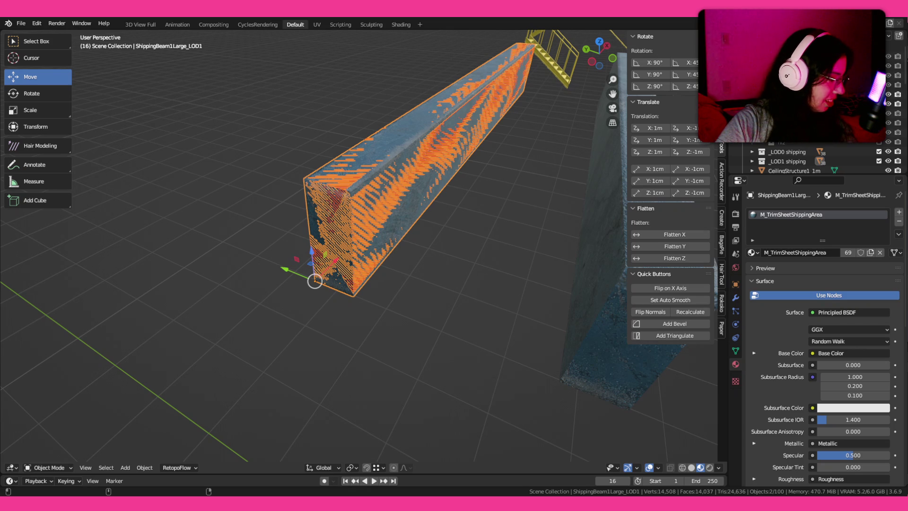
{"action": "left_click_drag", "start_coordinate": [487, 170], "coordinate": [453, 220]}
{"action": "key", "text": "F3"}
{"action": "type", "text": "selected"}
{"action": "key", "text": "Escape"}
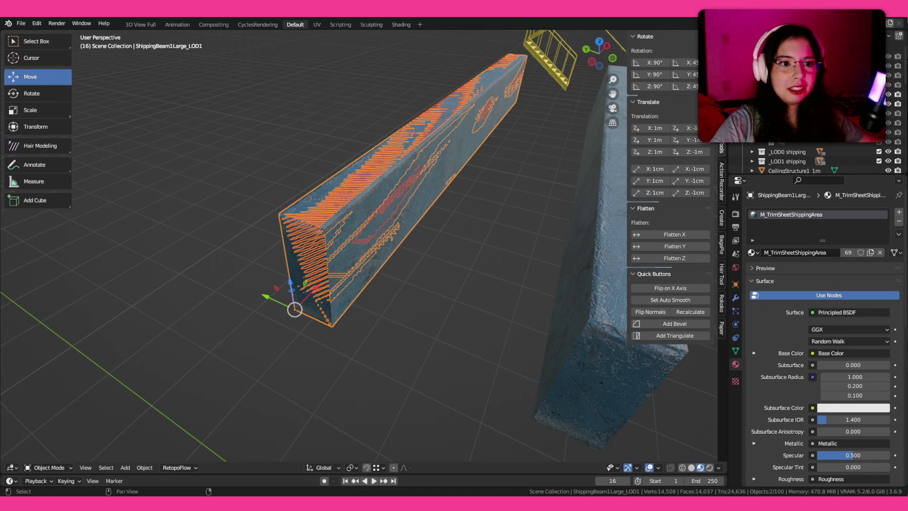
{"action": "key", "text": "alt+Tab"}
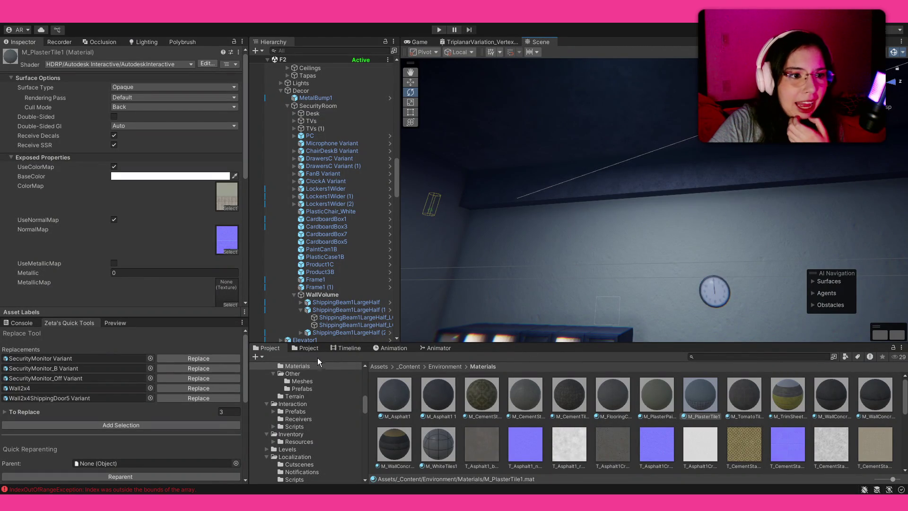
Select the shipping beam in the scene and reveal its prefab in the Project window.
{"action": "left_click", "coordinate": [297, 347]}
{"action": "left_click", "coordinate": [615, 200]}
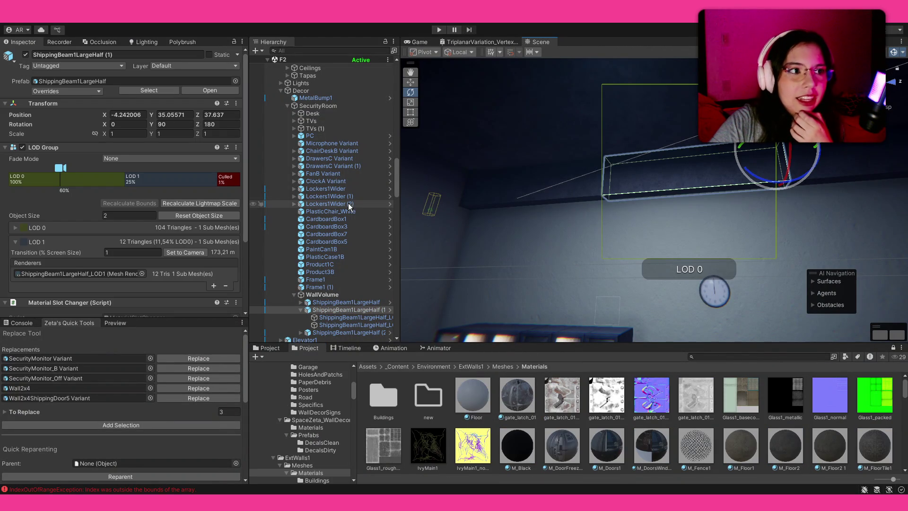
{"action": "left_click", "coordinate": [117, 83]}
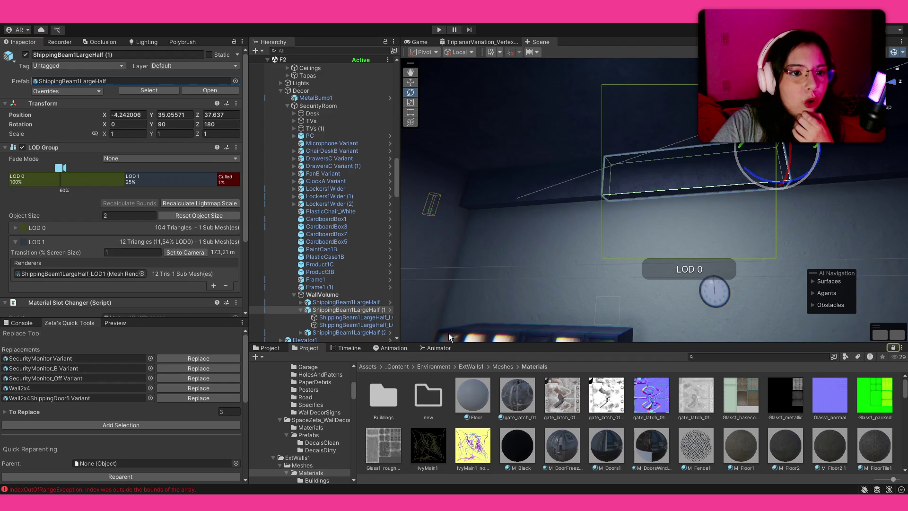
{"action": "left_click", "coordinate": [270, 348]}
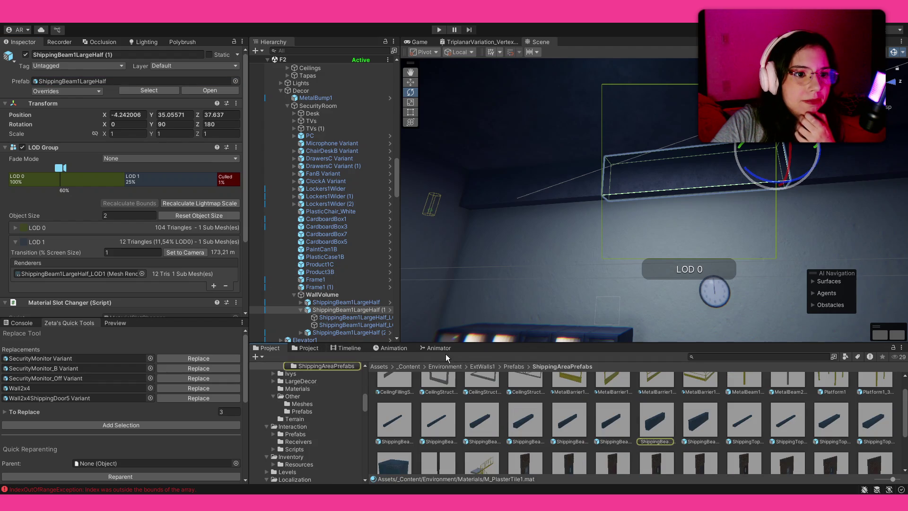
Browse to ExtWalls1/Meshes/ShippingArea, inspect CeilingStructure1_4m, then select ShippingBeam1LargeHalf (1).
{"action": "left_click", "coordinate": [503, 365]}
{"action": "scroll", "coordinate": [454, 388], "scroll_direction": "up", "scroll_amount": 2}
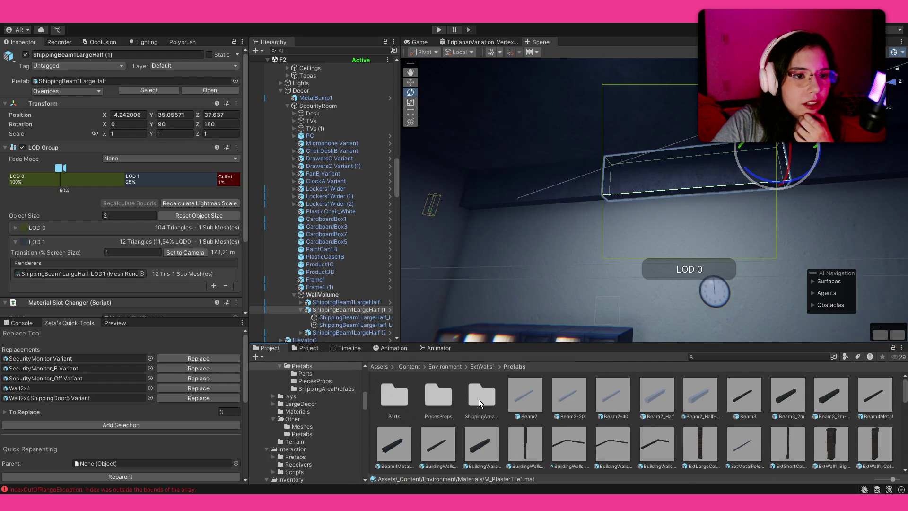
{"action": "double_click", "coordinate": [479, 399]}
{"action": "left_click", "coordinate": [495, 367]}
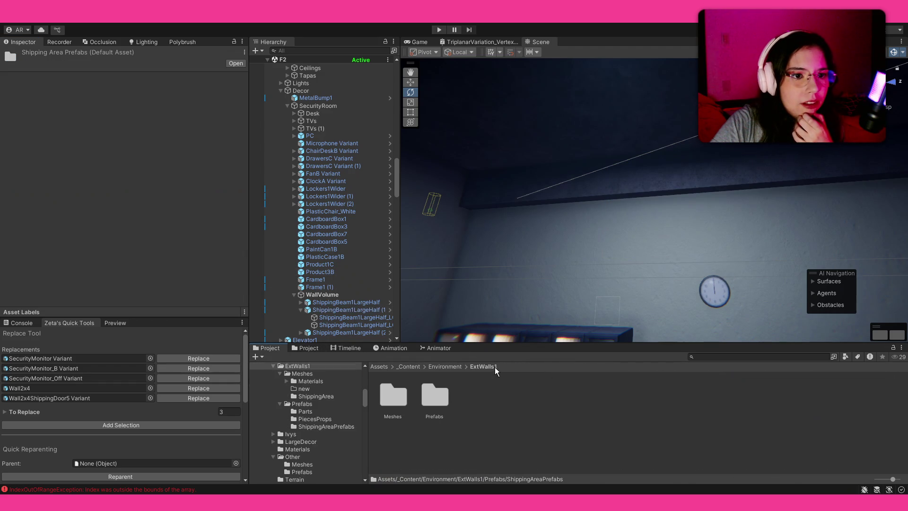
{"action": "double_click", "coordinate": [386, 396]}
{"action": "double_click", "coordinate": [483, 396]}
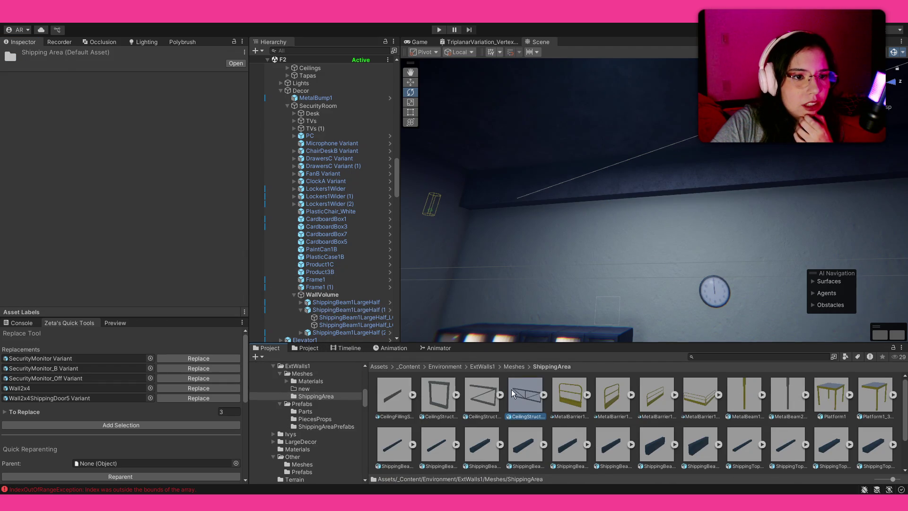
{"action": "left_click", "coordinate": [511, 390]}
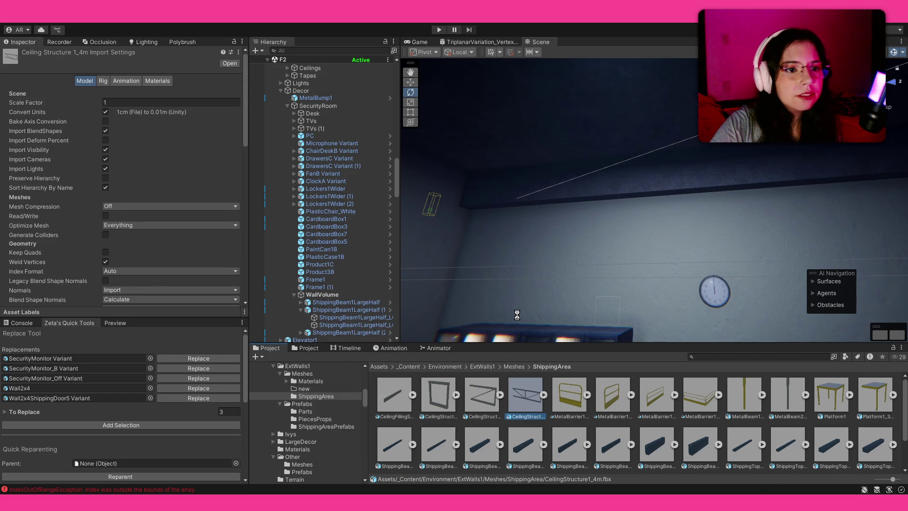
{"action": "mouse_move", "coordinate": [534, 248]}
{"action": "left_mouse_down"}
{"action": "mouse_move", "coordinate": [570, 242]}
{"action": "mouse_move", "coordinate": [391, 230]}
{"action": "mouse_move", "coordinate": [459, 195]}
{"action": "left_mouse_up"}
{"action": "left_click", "coordinate": [553, 152]}
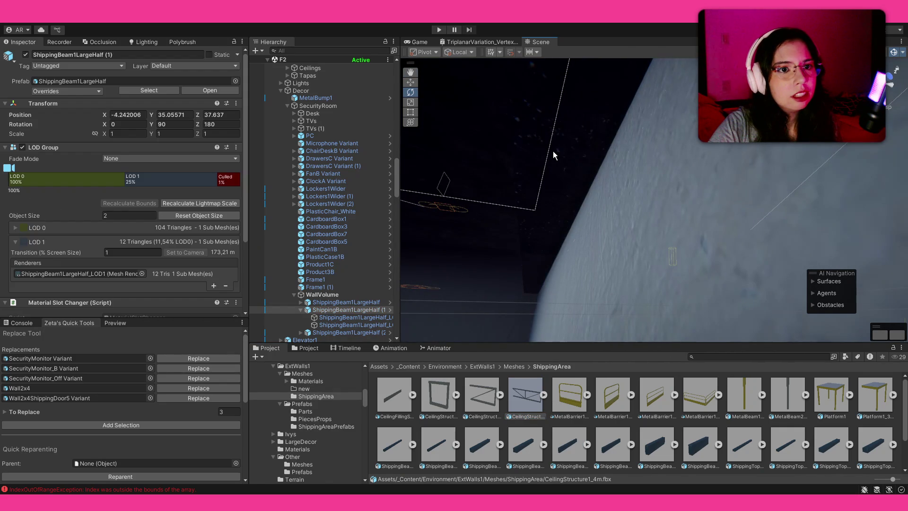
Select the three ShippingBeam1LargeHalf beams and move them to X -3.07, Y 33.453.
{"action": "mouse_move", "coordinate": [591, 185]}
{"action": "left_mouse_down"}
{"action": "mouse_move", "coordinate": [478, 476]}
{"action": "mouse_move", "coordinate": [520, 63]}
{"action": "mouse_move", "coordinate": [608, 142]}
{"action": "mouse_move", "coordinate": [618, 165]}
{"action": "left_mouse_up"}
{"action": "left_click", "coordinate": [299, 312]}
{"action": "left_click", "coordinate": [300, 311]}
{"action": "left_click", "coordinate": [340, 302]}
{"action": "left_click", "coordinate": [340, 317], "text": "shift"}
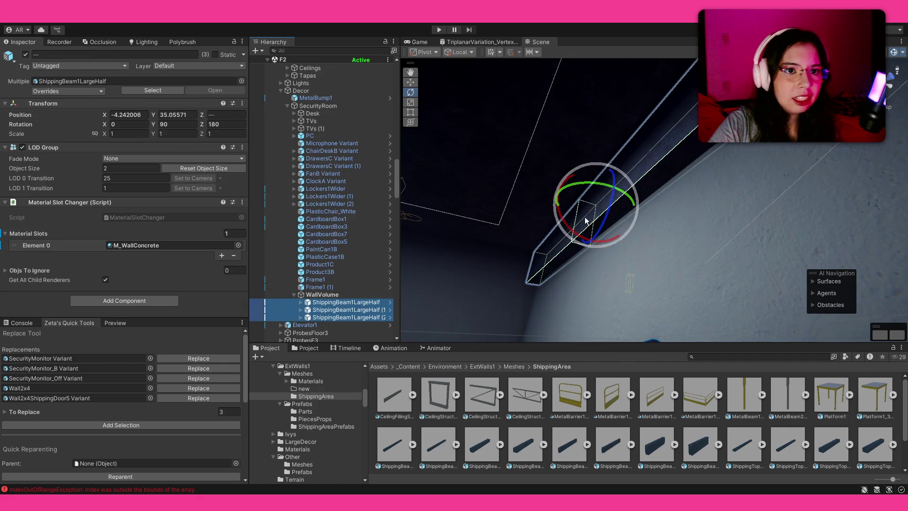
{"action": "key", "text": "w"}
{"action": "left_click_drag", "start_coordinate": [591, 229], "coordinate": [591, 234]}
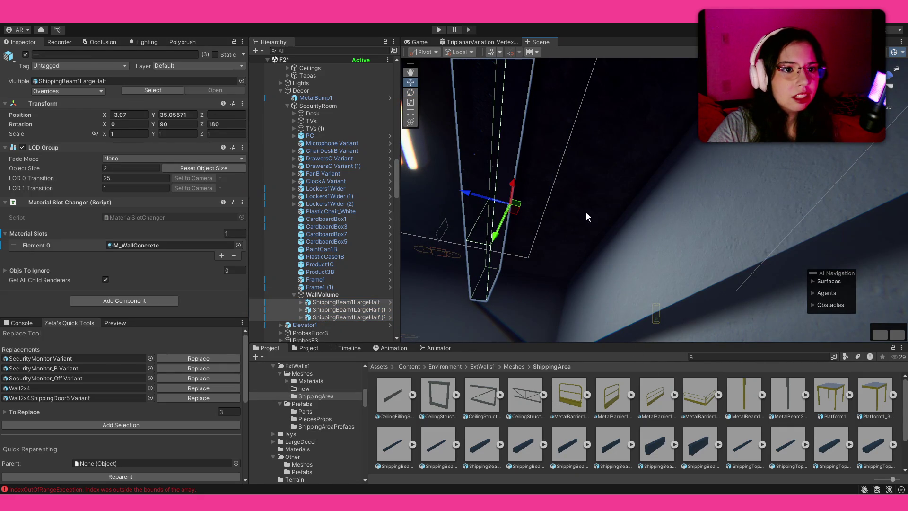
{"action": "left_click_drag", "start_coordinate": [507, 218], "coordinate": [472, 340]}
Check the beams' placement, select the Wall2x4 and Wall4x4 (2) walls, then switch to Blender.
{"action": "mouse_move", "coordinate": [636, 217]}
{"action": "left_mouse_down"}
{"action": "mouse_move", "coordinate": [535, 341]}
{"action": "mouse_move", "coordinate": [530, 370]}
{"action": "mouse_move", "coordinate": [557, 406]}
{"action": "left_mouse_up"}
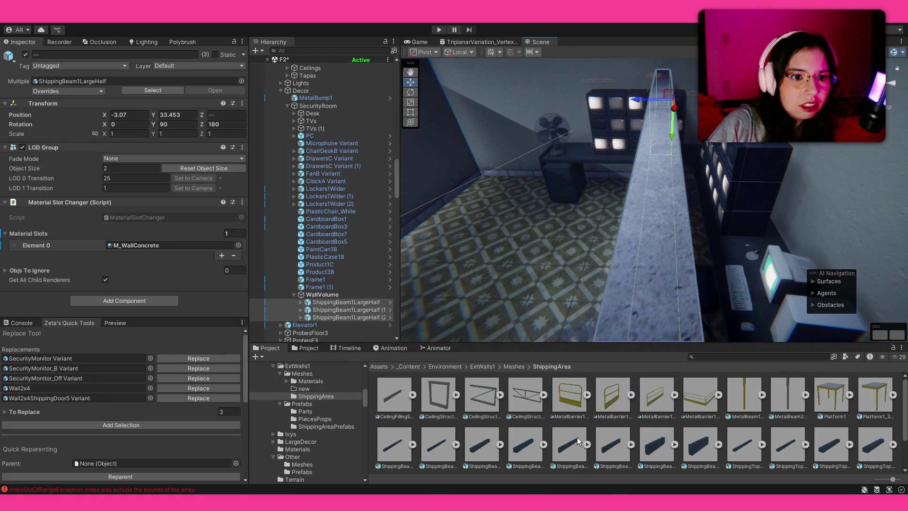
{"action": "left_click_drag", "start_coordinate": [586, 249], "coordinate": [628, 234]}
{"action": "key", "text": "f"}
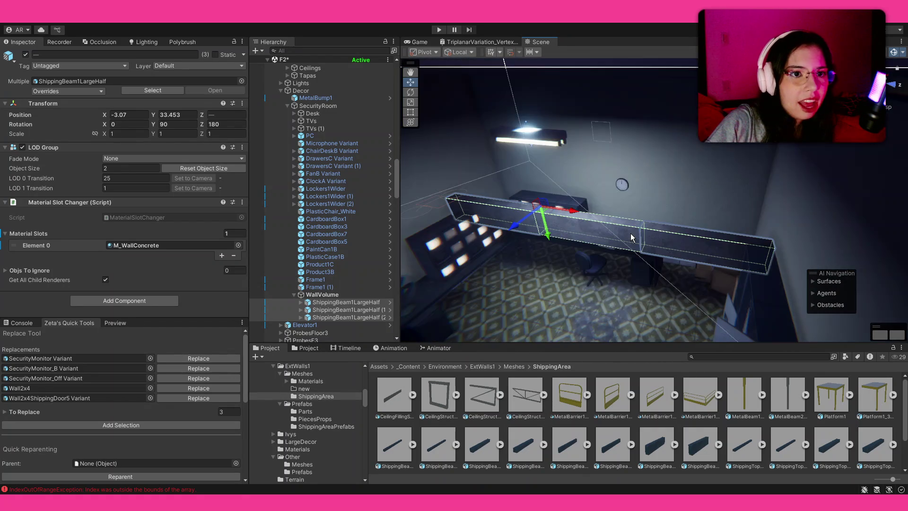
{"action": "left_click", "coordinate": [688, 184]}
{"action": "left_click", "coordinate": [608, 190]}
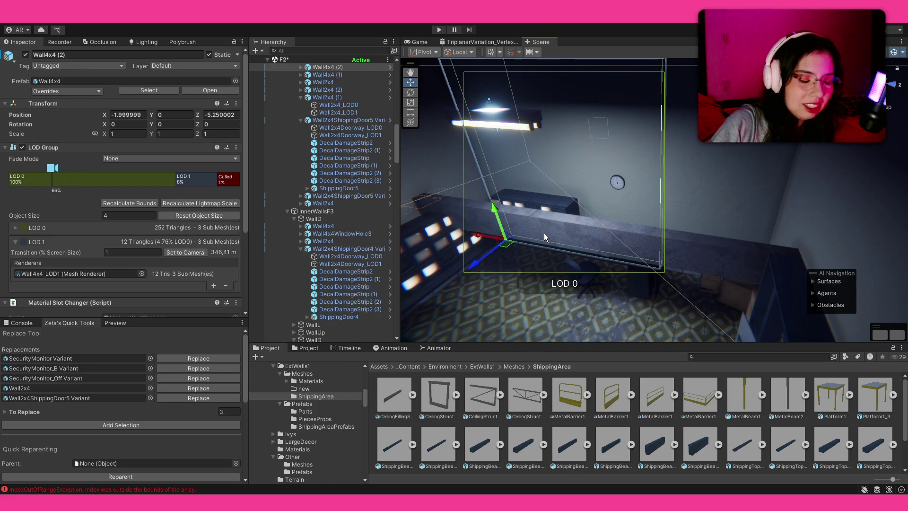
{"action": "key", "text": "alt+Tab"}
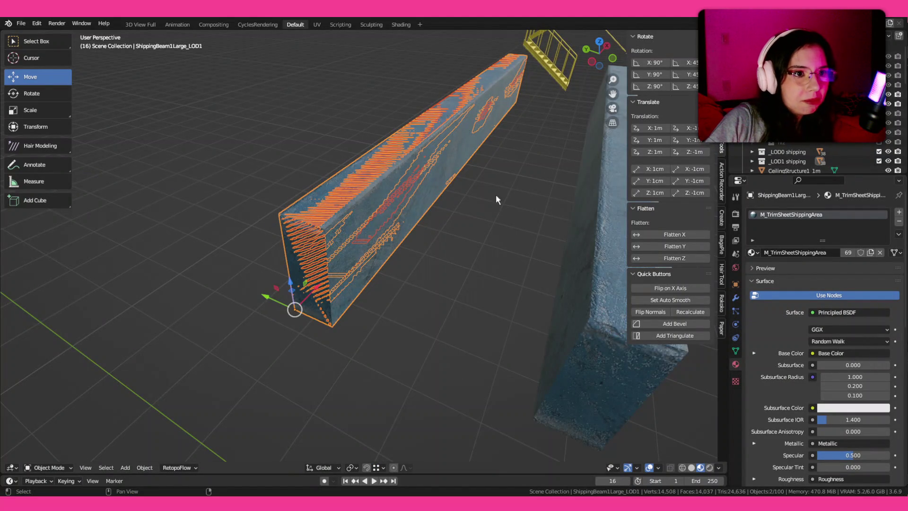
Inspect the beams by the brick wall and select only ShippingBeam1Large_LOD1.
{"action": "scroll", "coordinate": [495, 199], "scroll_direction": "down", "scroll_amount": 3}
{"action": "left_click_drag", "start_coordinate": [484, 217], "coordinate": [409, 196]}
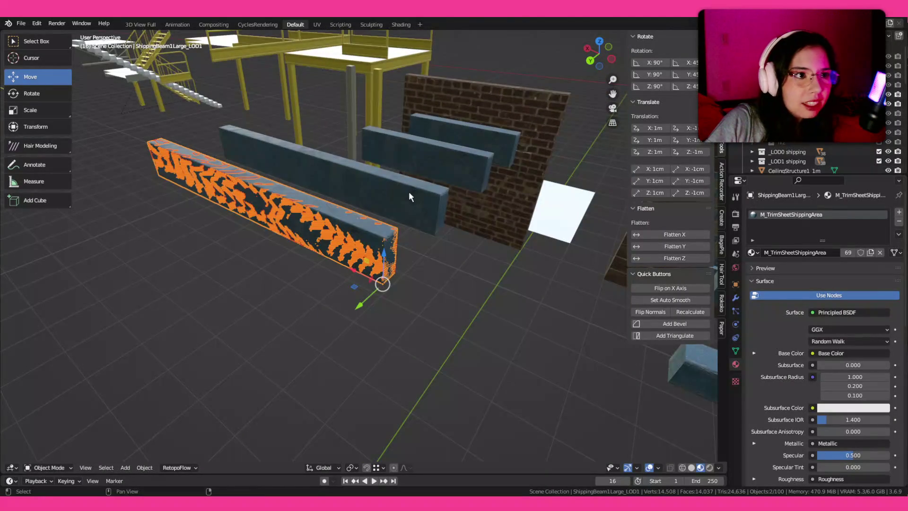
{"action": "left_click", "coordinate": [410, 195]}
{"action": "left_click", "coordinate": [506, 135]}
{"action": "left_click", "coordinate": [467, 161]}
{"action": "key", "text": "KP_Decimal"}
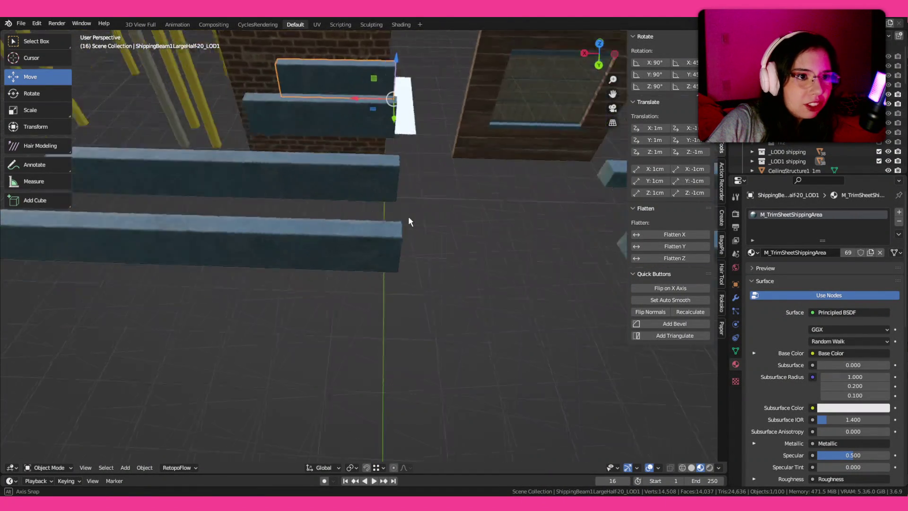
{"action": "left_click", "coordinate": [259, 222], "text": "shift"}
{"action": "mouse_move", "coordinate": [463, 199]}
{"action": "left_mouse_down"}
{"action": "mouse_move", "coordinate": [389, 175]}
{"action": "mouse_move", "coordinate": [345, 221]}
{"action": "left_mouse_up"}
{"action": "scroll", "coordinate": [437, 313], "scroll_direction": "down", "scroll_amount": 4}
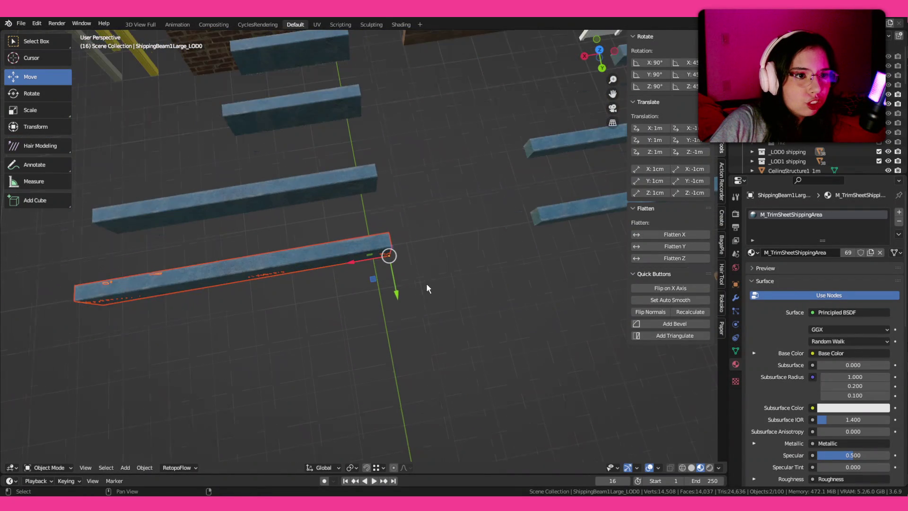
{"action": "left_click", "coordinate": [356, 245]}
{"action": "scroll", "coordinate": [357, 245], "scroll_direction": "up", "scroll_amount": 3}
Duplicate ShippingBeam1Large_LOD1 and offset the copy 1 m along Y.
{"action": "key", "text": "shift+d"}
{"action": "right_click", "coordinate": [399, 258]}
{"action": "right_click", "coordinate": [403, 259]}
{"action": "left_click", "coordinate": [400, 257]}
{"action": "key", "text": "y"}
{"action": "left_click", "coordinate": [381, 209]}
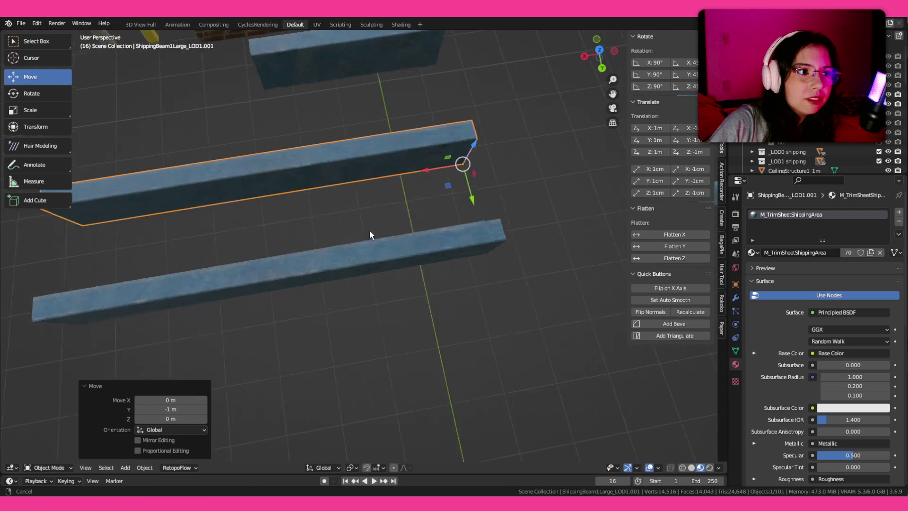
In wireframe, trial-shorten the copy's end face along X, then delete the copy.
{"action": "key", "text": "Tab"}
{"action": "key", "text": "shift+z"}
{"action": "key", "text": "ctrl+shift+Tab"}
{"action": "left_click", "coordinate": [175, 269]}
{"action": "key", "text": "g"}
{"action": "key", "text": "x"}
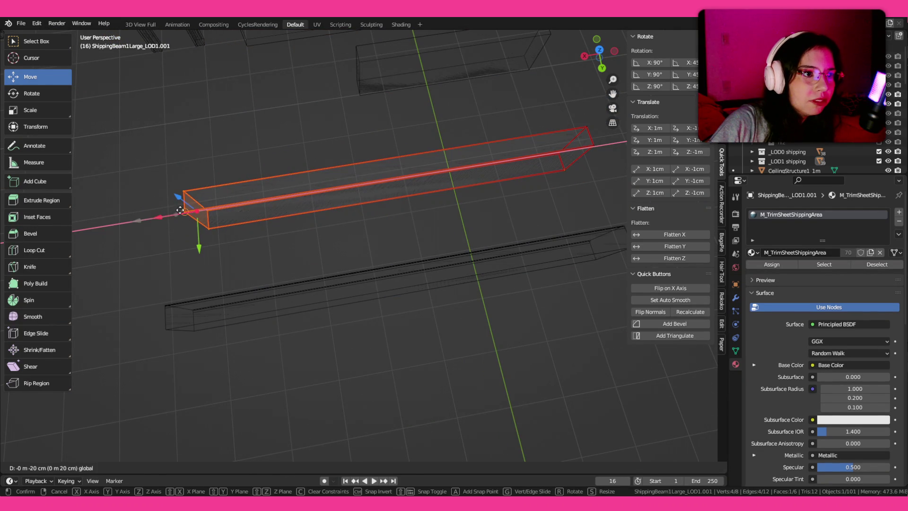
{"action": "left_click", "coordinate": [172, 213]}
{"action": "key", "text": "Tab"}
{"action": "key", "text": "Delete"}
{"action": "left_click", "coordinate": [368, 209]}
Toggle the _LOD0 and _LOD1 shipping collection checkboxes and test deleting the LOD0 beam, undoing it.
{"action": "left_click", "coordinate": [386, 212]}
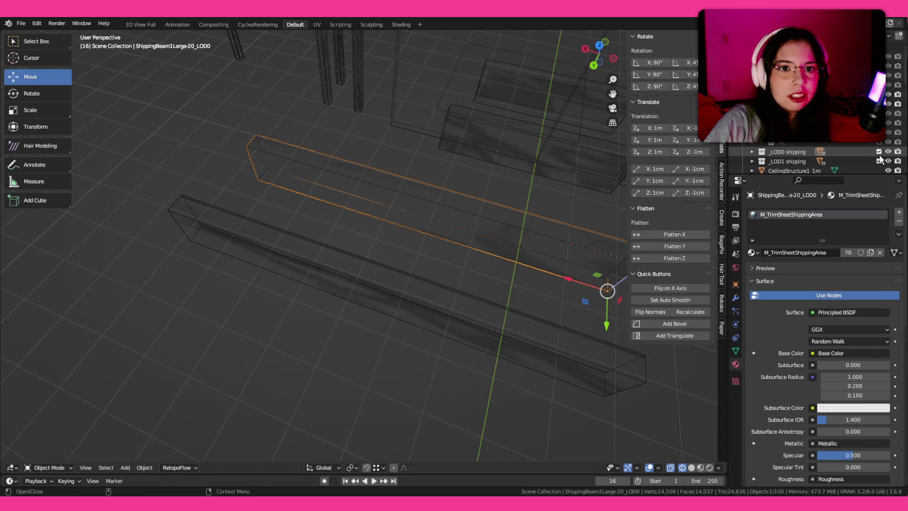
{"action": "left_click", "coordinate": [878, 151]}
{"action": "left_click", "coordinate": [879, 161]}
{"action": "left_click", "coordinate": [879, 152]}
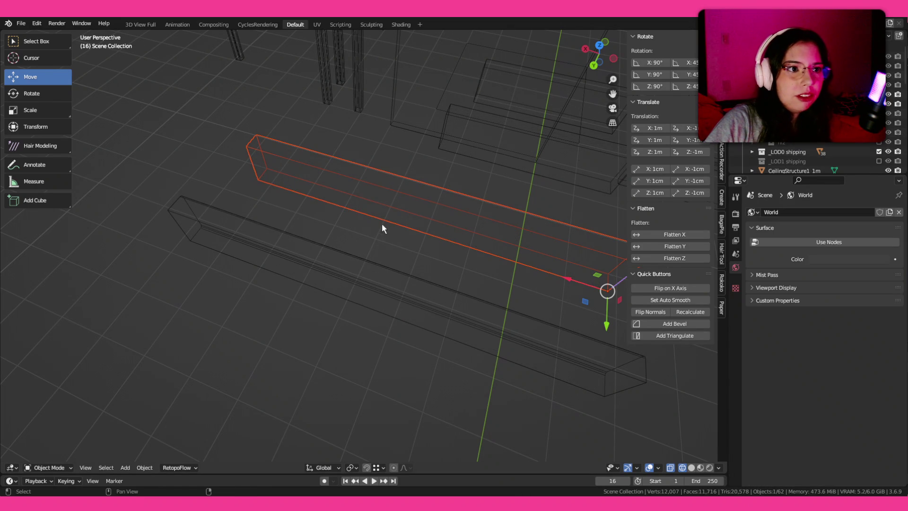
{"action": "left_click", "coordinate": [386, 212]}
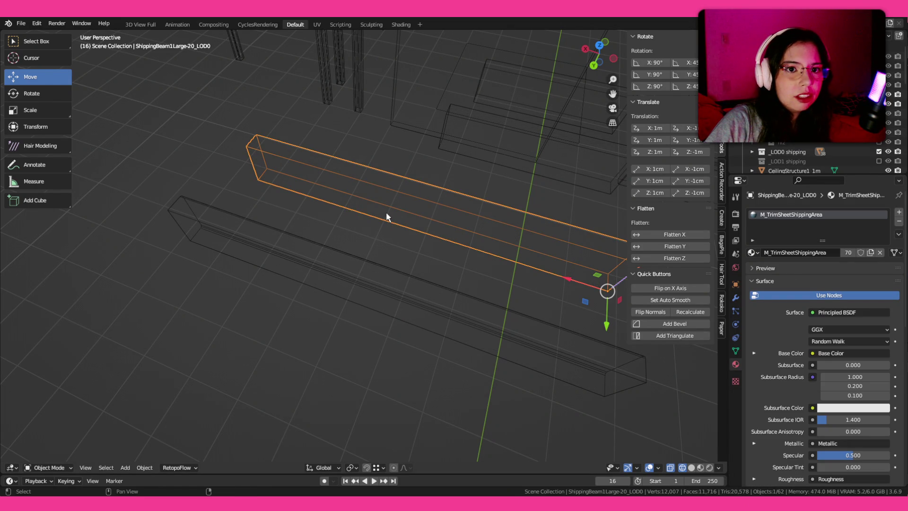
{"action": "key", "text": "F2"}
{"action": "key", "text": "Escape"}
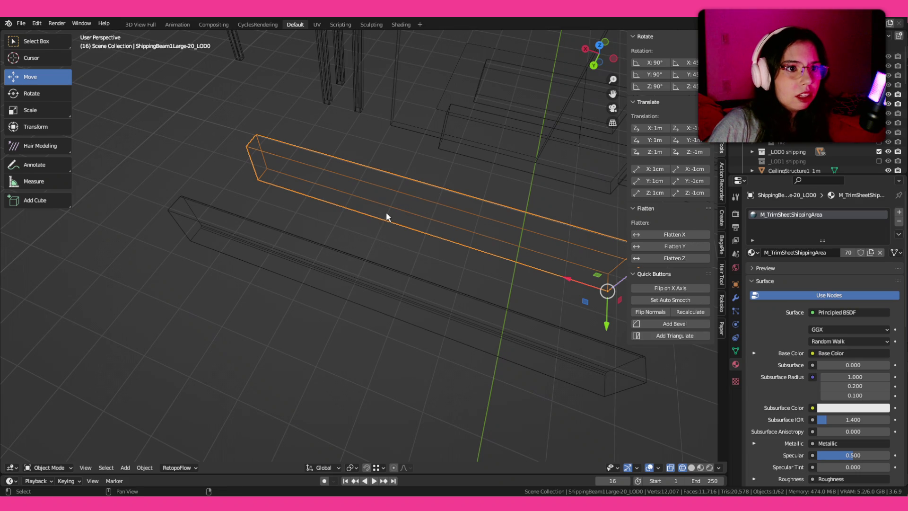
{"action": "key", "text": "Delete"}
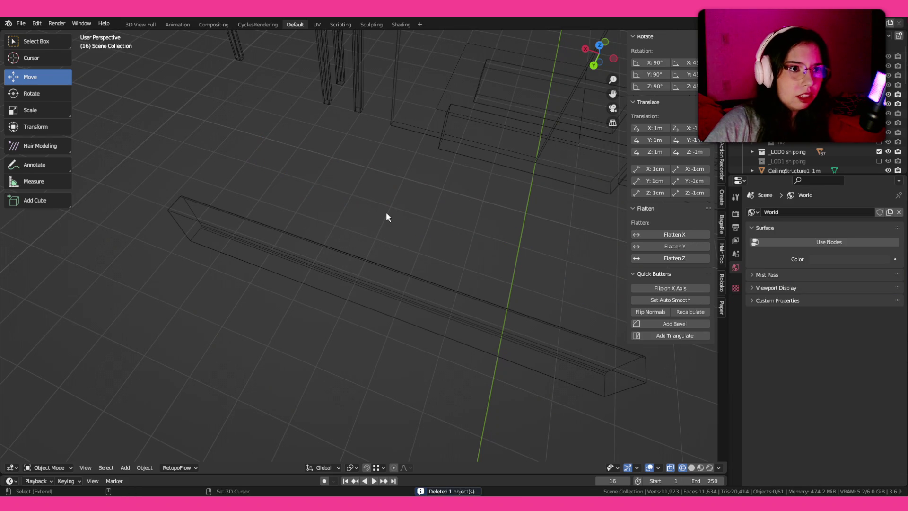
{"action": "key", "text": "ctrl+z"}
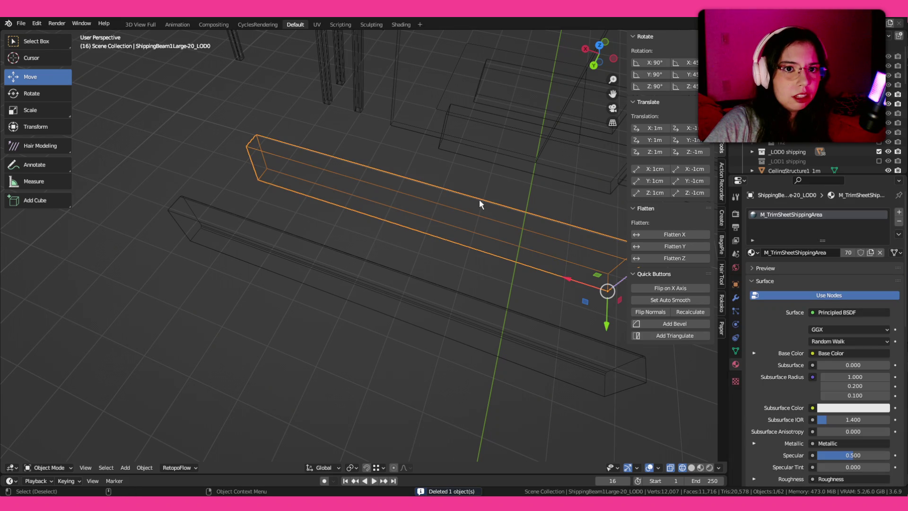
Undo away the leftover duplicate beam and exclude the _LOD1 shipping collection.
{"action": "left_click", "coordinate": [514, 310]}
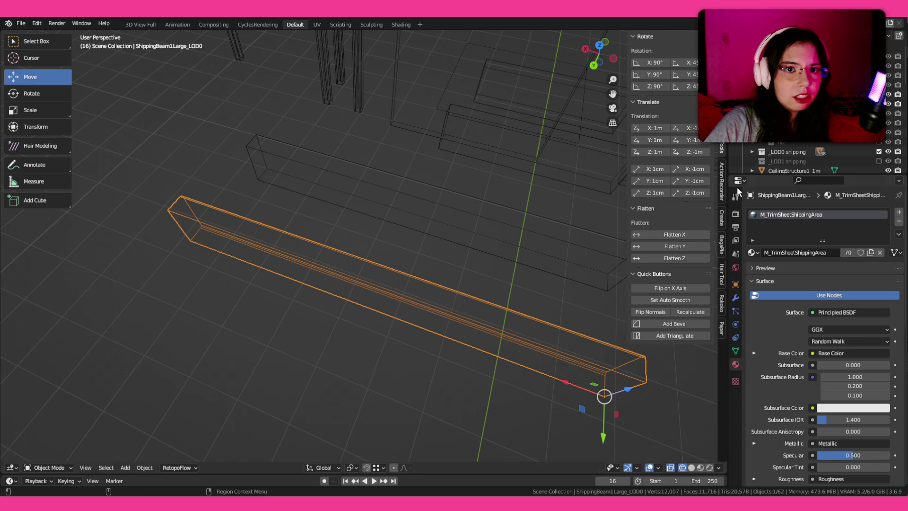
{"action": "left_click_drag", "start_coordinate": [773, 174], "coordinate": [772, 217]}
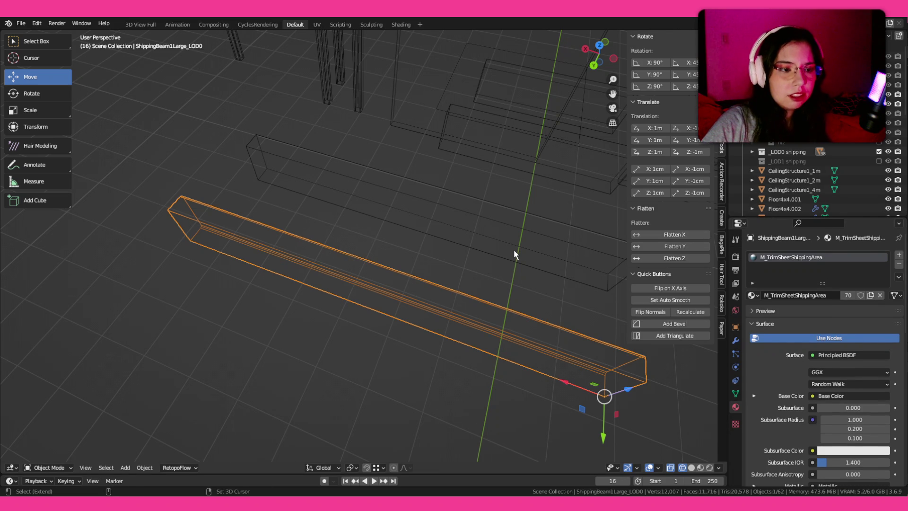
{"action": "key", "text": "ctrl+v"}
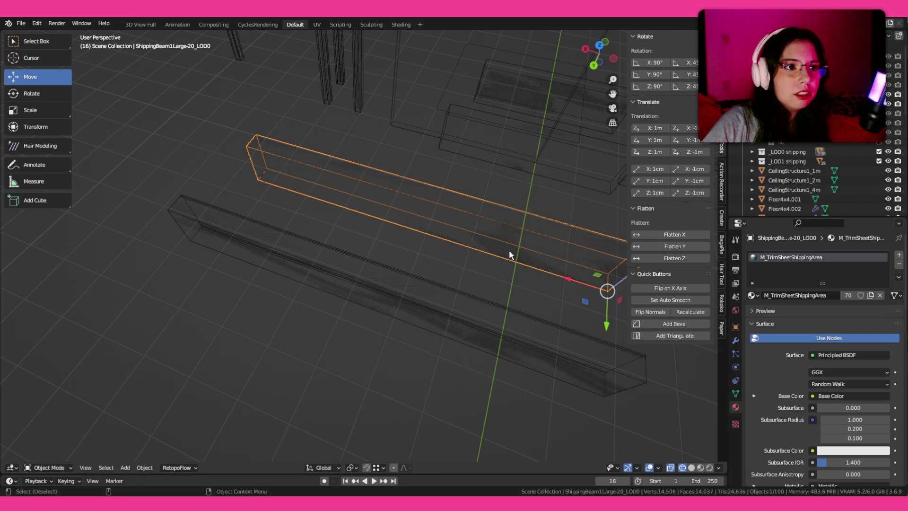
{"action": "key", "text": "ctrl+z"}
{"action": "key", "text": "ctrl+z"}
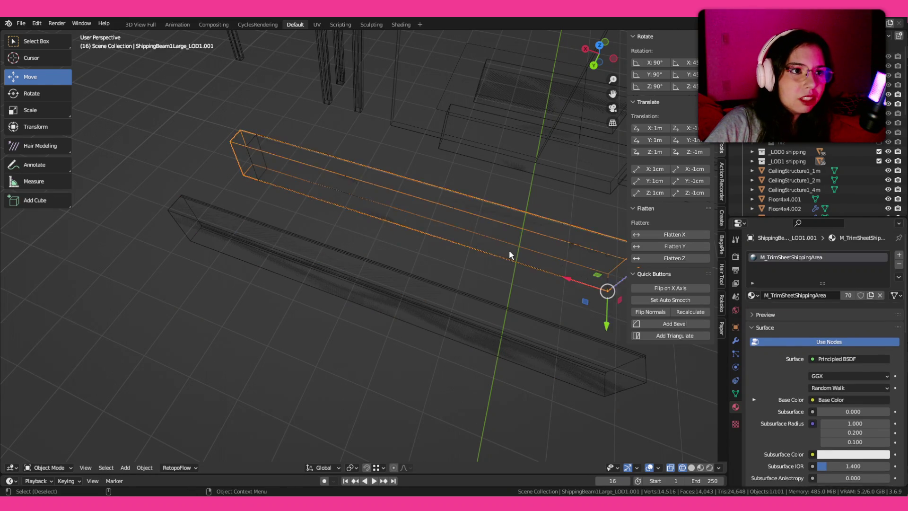
{"action": "key", "text": "ctrl+z"}
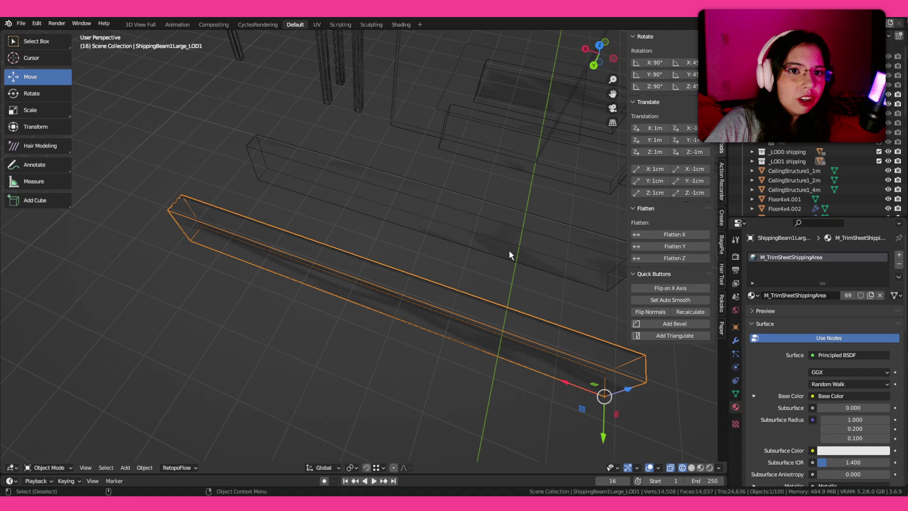
{"action": "left_click", "coordinate": [879, 161]}
{"action": "scroll", "coordinate": [189, 208], "scroll_direction": "up", "scroll_amount": 5}
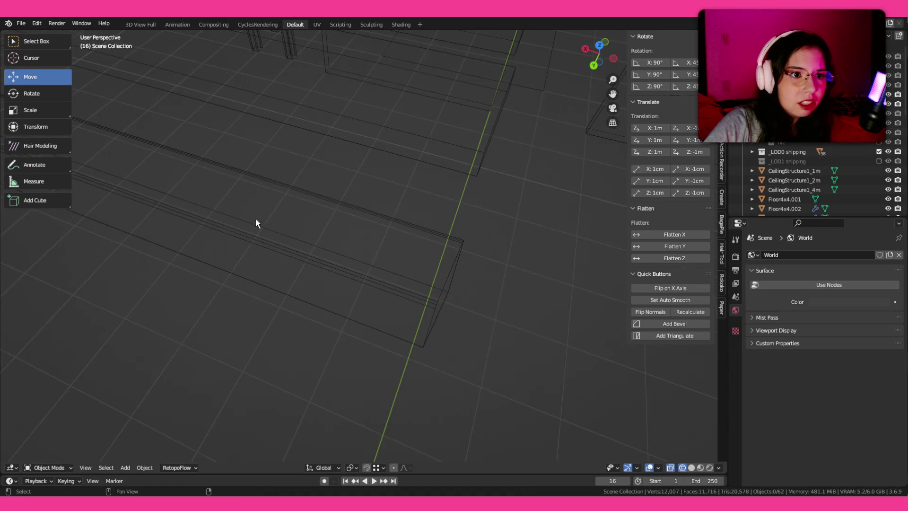
{"action": "left_click", "coordinate": [300, 207]}
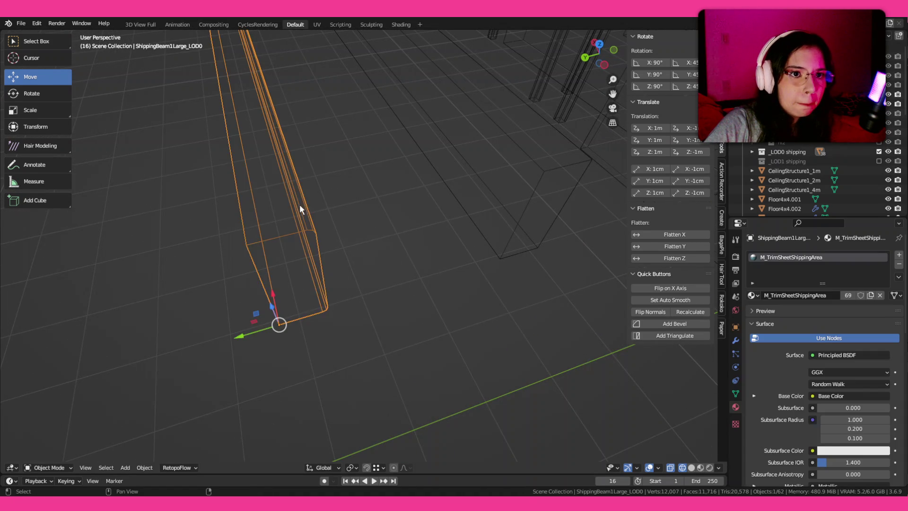
Duplicate the beam and move the copy about 54 cm along Y.
{"action": "left_click", "coordinate": [510, 190]}
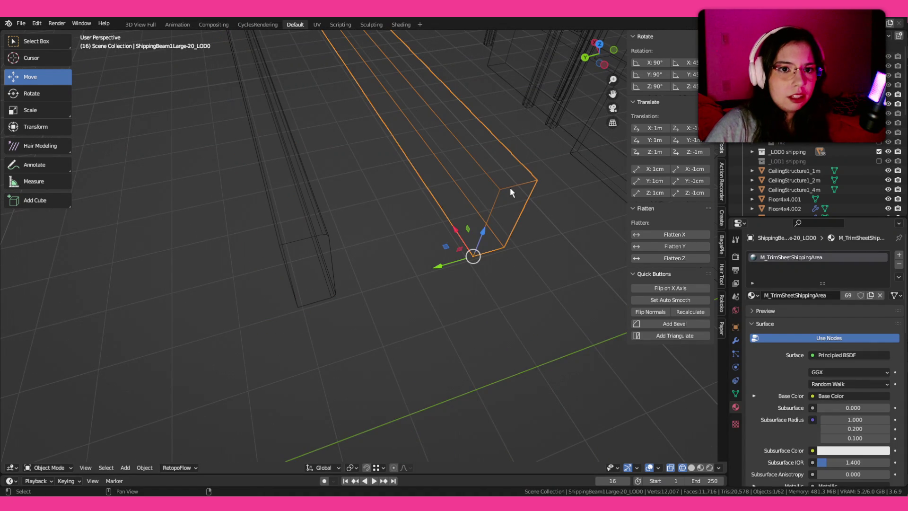
{"action": "key", "text": "F2"}
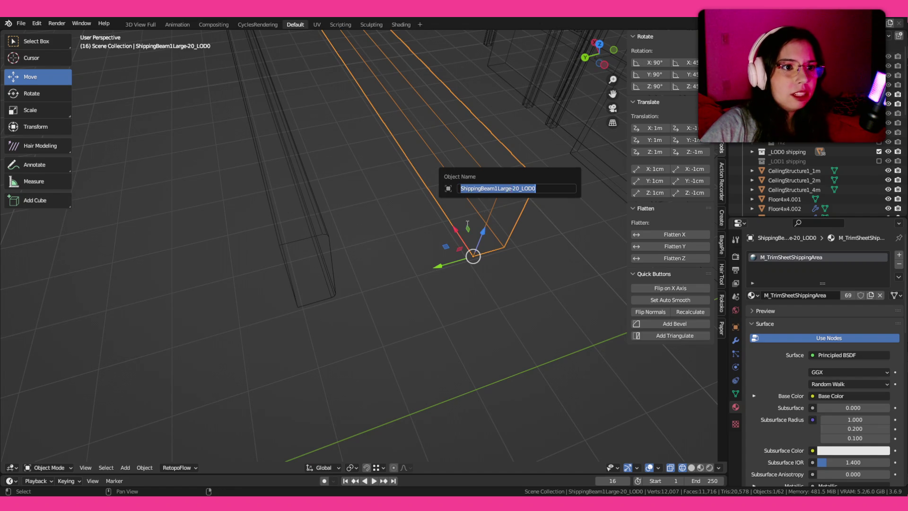
{"action": "left_click", "coordinate": [299, 268]}
{"action": "key", "text": "shift+d"}
{"action": "key", "text": "Escape"}
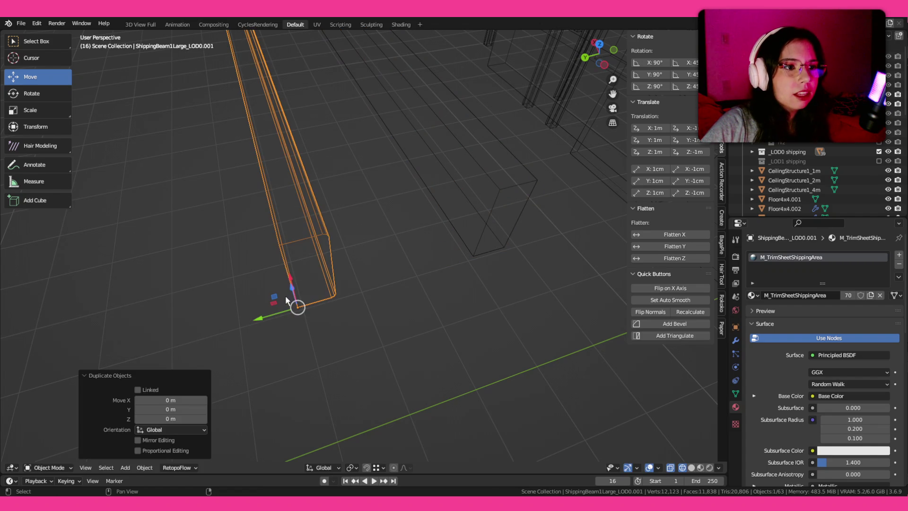
{"action": "key", "text": "g"}
{"action": "key", "text": "y"}
{"action": "left_click", "coordinate": [469, 266]}
{"action": "mouse_move", "coordinate": [470, 267]}
{"action": "left_mouse_down"}
{"action": "mouse_move", "coordinate": [490, 226]}
{"action": "mouse_move", "coordinate": [356, 253]}
{"action": "mouse_move", "coordinate": [335, 247]}
{"action": "left_mouse_up"}
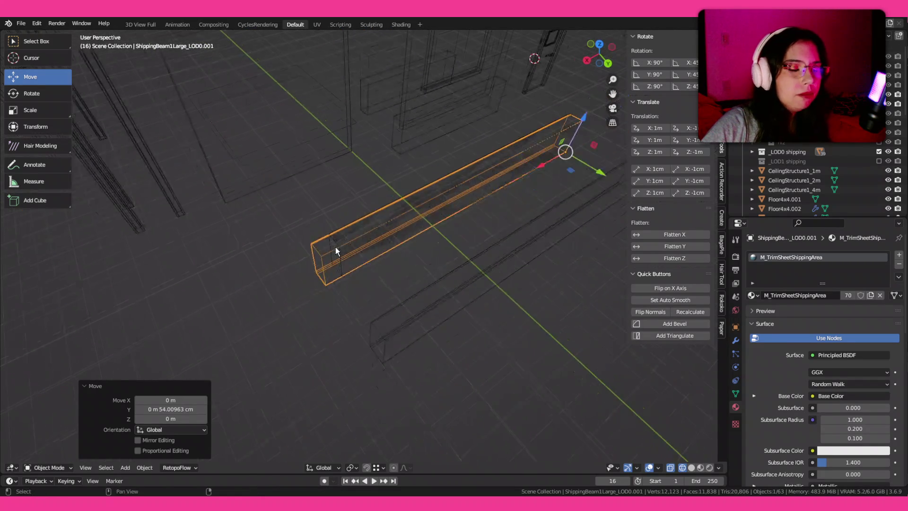
Shorten the copy by moving its end-cap faces in 20 cm.
{"action": "key", "text": "Tab"}
{"action": "left_click_drag", "start_coordinate": [243, 215], "coordinate": [340, 315]}
{"action": "key", "text": "KP_Decimal"}
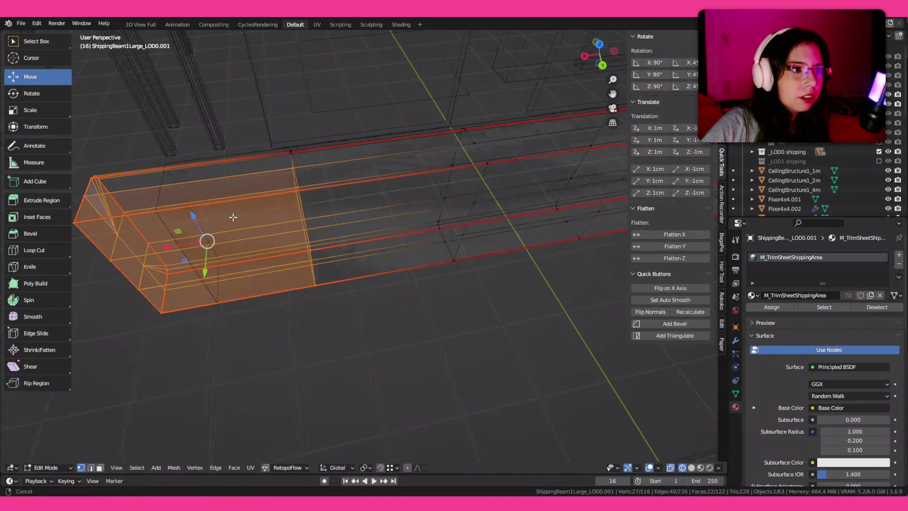
{"action": "left_click_drag", "start_coordinate": [125, 157], "coordinate": [277, 354]}
{"action": "mouse_move", "coordinate": [151, 262]}
{"action": "left_mouse_down"}
{"action": "mouse_move", "coordinate": [450, 262]}
{"action": "mouse_move", "coordinate": [438, 273]}
{"action": "mouse_move", "coordinate": [404, 175]}
{"action": "left_mouse_up"}
{"action": "key", "text": "Tab"}
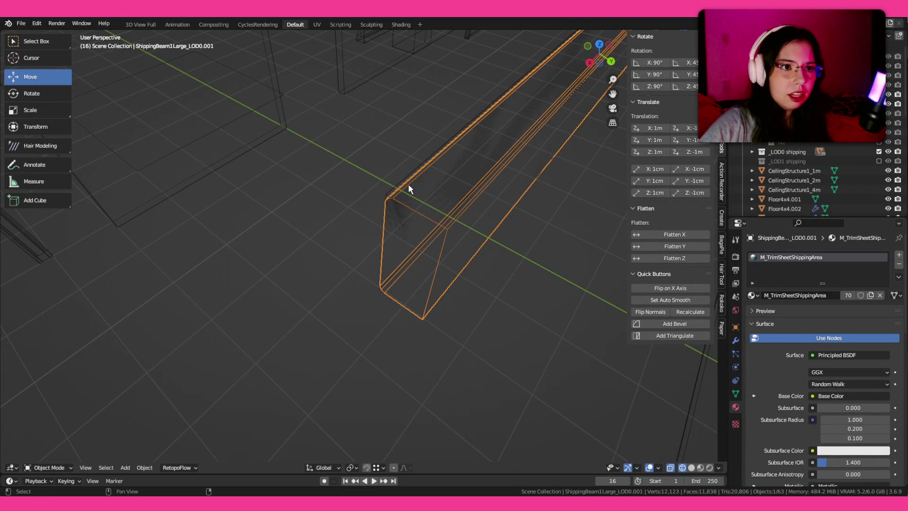
Delete the extra beam copy and rename the remaining one ShippingBeam1Large-20_LOD0.
{"action": "left_click", "coordinate": [397, 181]}
{"action": "key", "text": "Delete"}
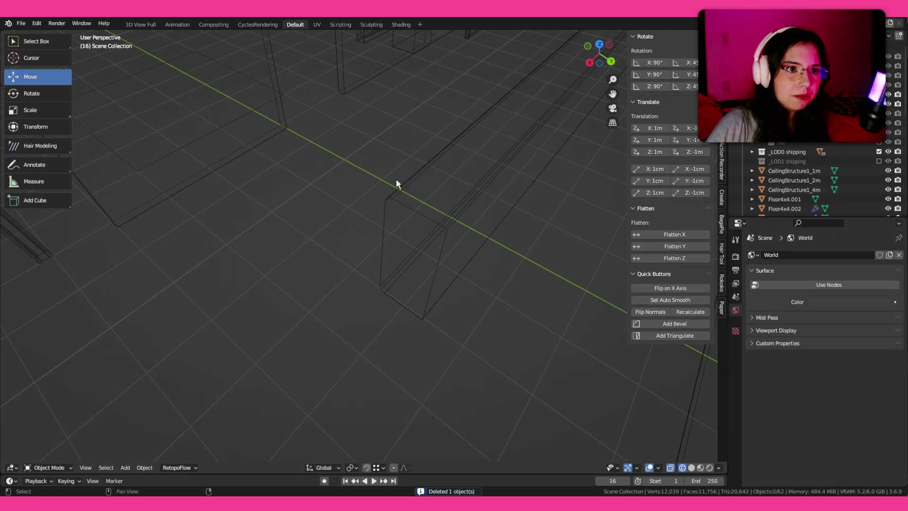
{"action": "left_click", "coordinate": [409, 192]}
{"action": "key", "text": "F2"}
{"action": "type", "text": "ShippingBeam1Large-20_LOD0"}
{"action": "key", "text": "Return"}
{"action": "scroll", "coordinate": [433, 151], "scroll_direction": "down", "scroll_amount": 5}
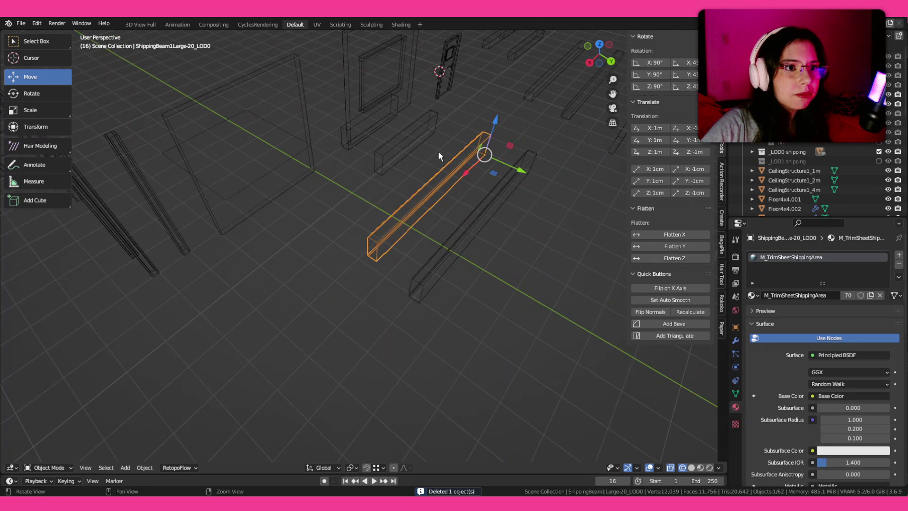
{"action": "mouse_move", "coordinate": [372, 189]}
{"action": "left_mouse_down"}
{"action": "mouse_move", "coordinate": [331, 203]}
{"action": "mouse_move", "coordinate": [400, 217]}
{"action": "mouse_move", "coordinate": [365, 197]}
{"action": "mouse_move", "coordinate": [432, 258]}
{"action": "mouse_move", "coordinate": [424, 219]}
{"action": "left_mouse_up"}
Duplicate the -20 beam and slide the copy along Y beside the others.
{"action": "left_click", "coordinate": [499, 226]}
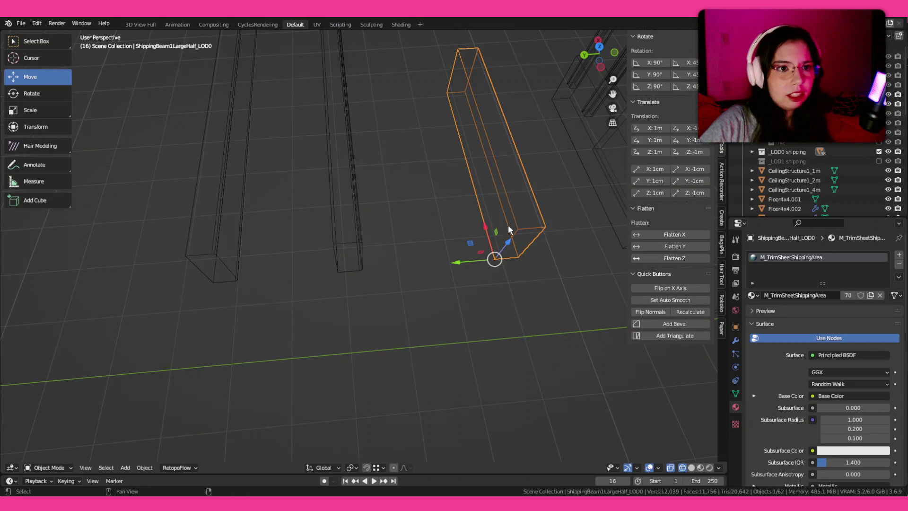
{"action": "key", "text": "F2"}
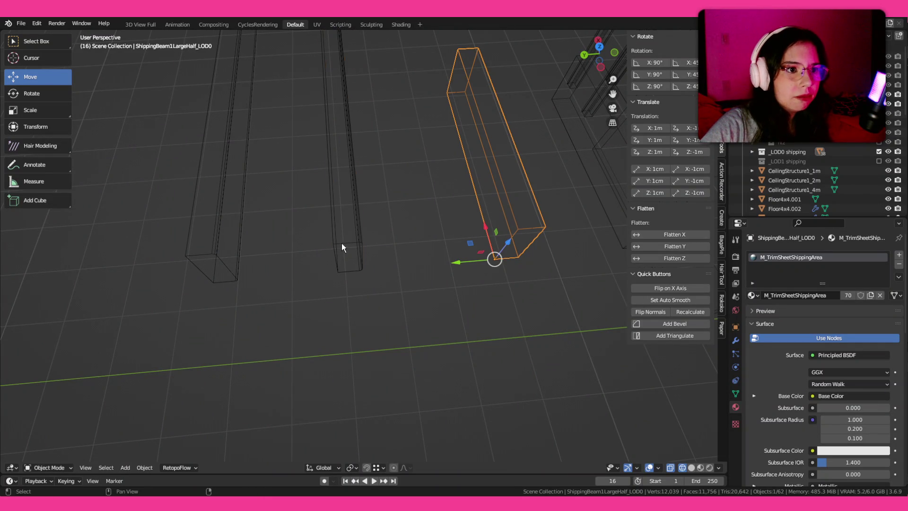
{"action": "left_click", "coordinate": [343, 248]}
{"action": "key", "text": "shift+d"}
{"action": "key", "text": "Escape"}
{"action": "mouse_move", "coordinate": [304, 278]}
{"action": "left_mouse_down"}
{"action": "mouse_move", "coordinate": [567, 253]}
{"action": "mouse_move", "coordinate": [494, 266]}
{"action": "mouse_move", "coordinate": [457, 209]}
{"action": "left_mouse_up"}
{"action": "key", "text": "KP_Decimal"}
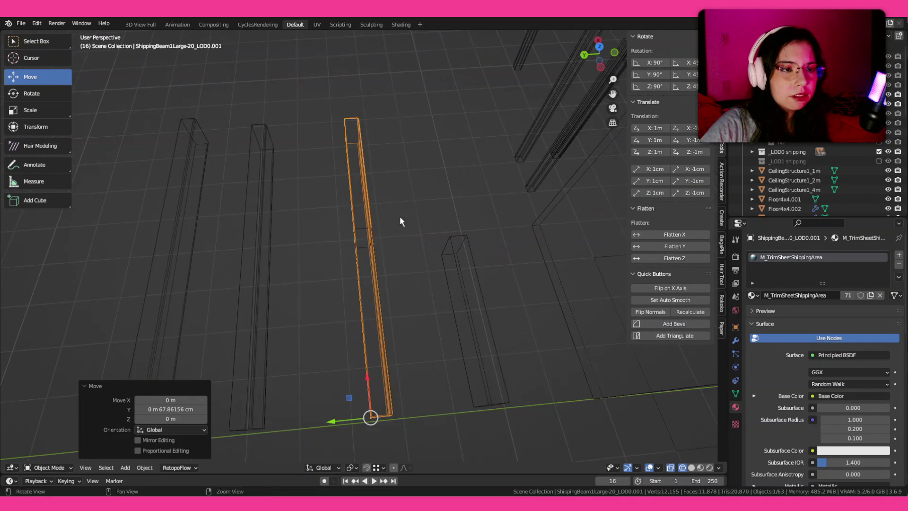
Delete the right half of the duplicate's faces, selected from top view with X-ray.
{"action": "key", "text": "Tab"}
{"action": "scroll", "coordinate": [330, 229], "scroll_direction": "up", "scroll_amount": 2}
{"action": "key", "text": "ctrl+Tab"}
{"action": "left_click", "coordinate": [252, 254]}
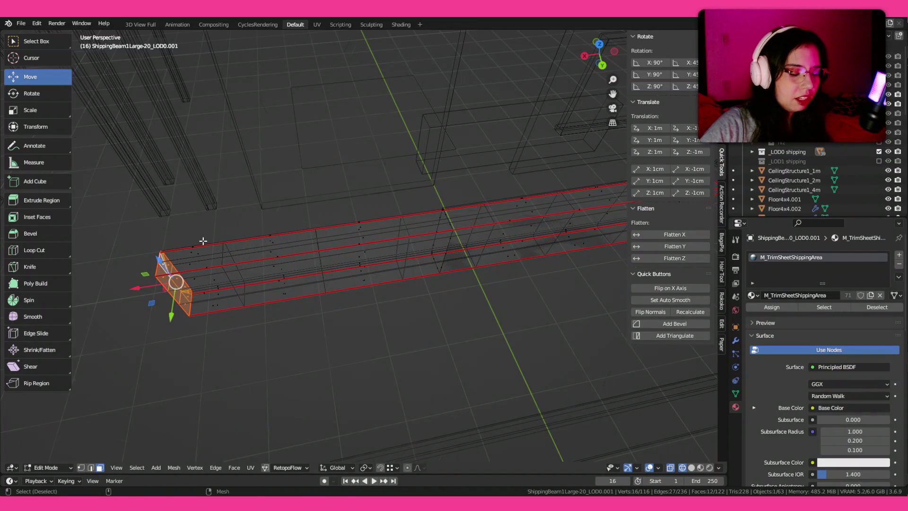
{"action": "key", "text": "KP_7"}
{"action": "mouse_move", "coordinate": [524, 215]}
{"action": "left_mouse_down"}
{"action": "mouse_move", "coordinate": [385, 286]}
{"action": "mouse_move", "coordinate": [346, 286]}
{"action": "left_mouse_up"}
{"action": "key", "text": "shift+z"}
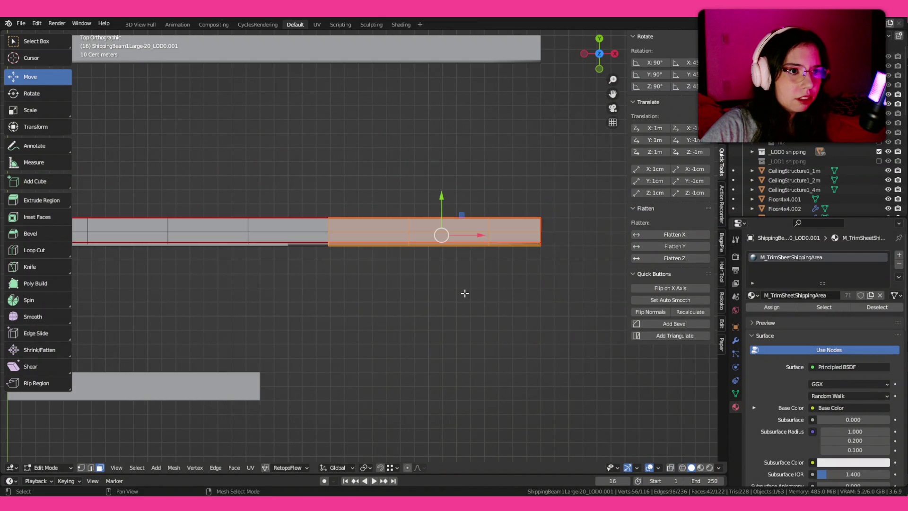
{"action": "key", "text": "alt+z"}
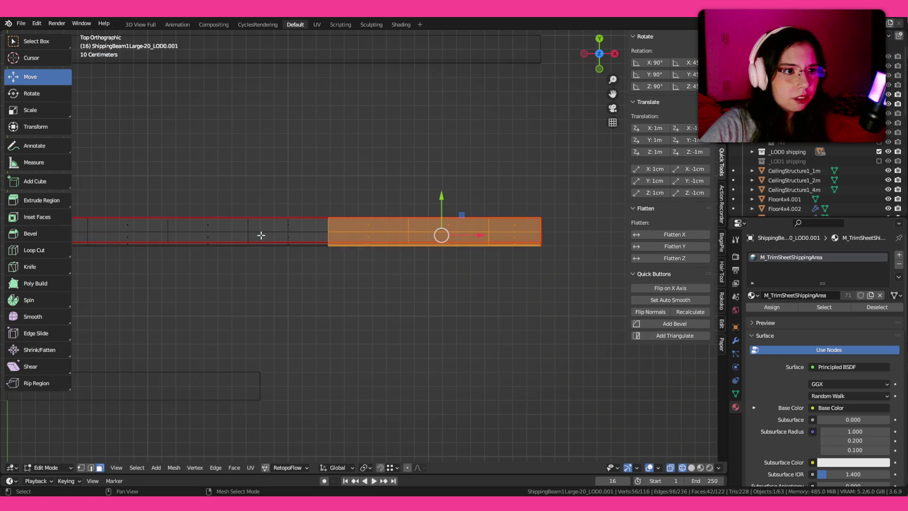
{"action": "left_click_drag", "start_coordinate": [266, 207], "coordinate": [343, 285]}
{"action": "key", "text": "x"}
{"action": "left_click", "coordinate": [314, 301]}
Move the beam's right-end vertices along X to the new length.
{"action": "left_click_drag", "start_coordinate": [464, 178], "coordinate": [584, 247]}
{"action": "key", "text": "g"}
{"action": "key", "text": "x"}
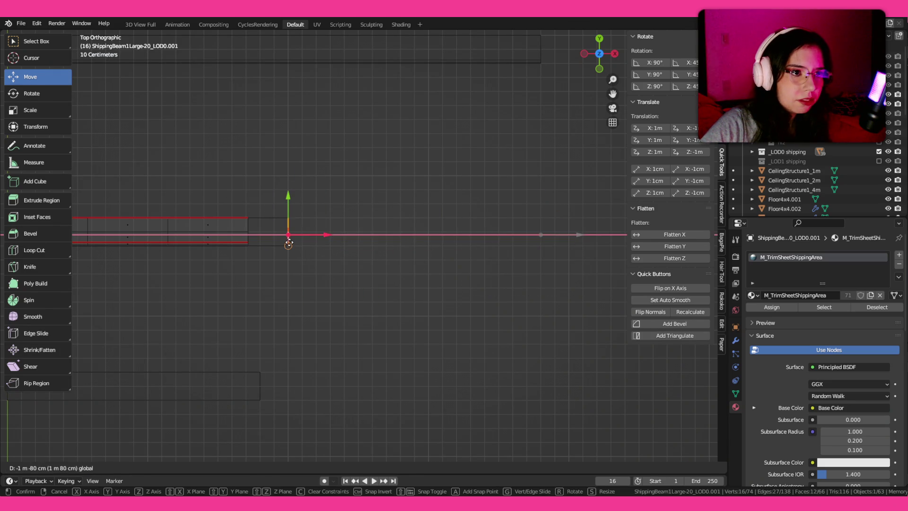
{"action": "left_click", "coordinate": [288, 244]}
{"action": "key", "text": "ctrl+Tab"}
{"action": "left_click", "coordinate": [249, 204]}
{"action": "key", "text": "g"}
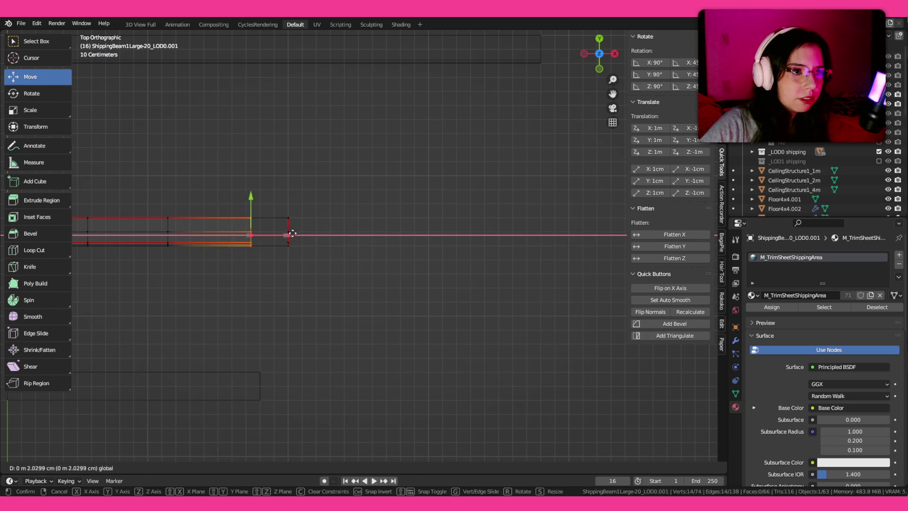
{"action": "left_click", "coordinate": [292, 233]}
Shift and widen the middle faces along X to fit the shorter beam.
{"action": "scroll", "coordinate": [293, 233], "scroll_direction": "left", "scroll_amount": 5}
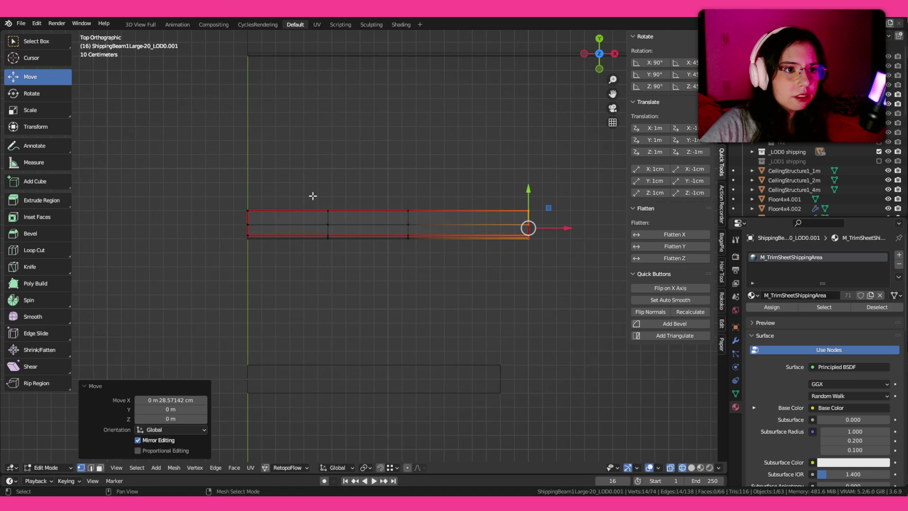
{"action": "left_click", "coordinate": [368, 224]}
{"action": "key", "text": "g"}
{"action": "key", "text": "x"}
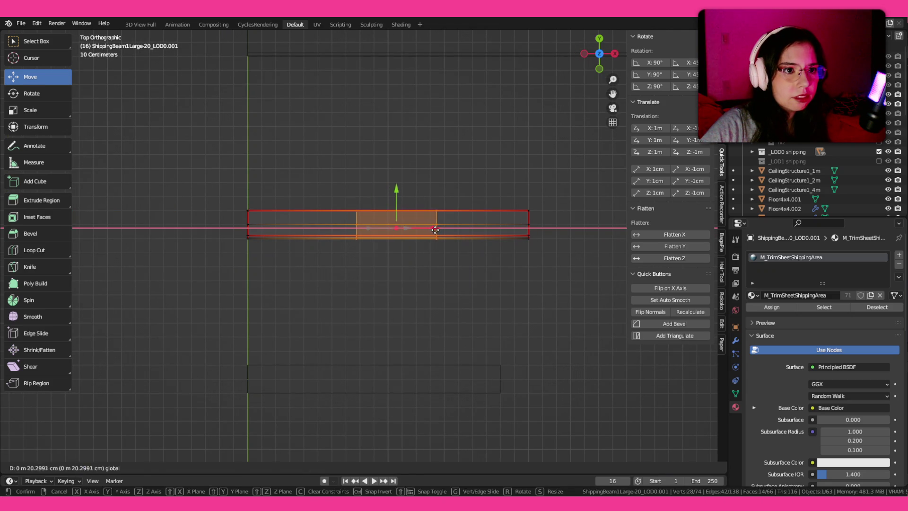
{"action": "left_click", "coordinate": [425, 228]}
{"action": "key", "text": "s"}
{"action": "key", "text": "x"}
{"action": "left_click", "coordinate": [440, 228]}
{"action": "key", "text": "g"}
{"action": "key", "text": "x"}
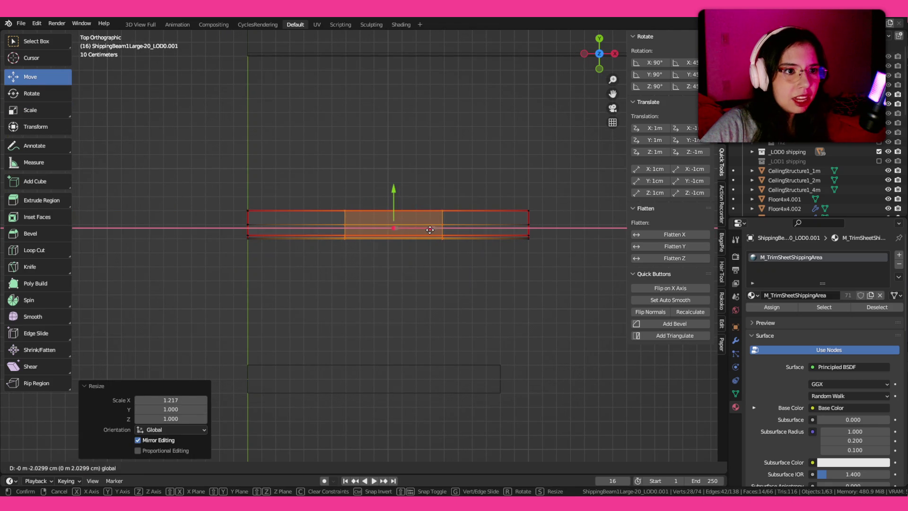
{"action": "left_click", "coordinate": [426, 230]}
Merge the overlapping vertices by distance across the whole mesh.
{"action": "key", "text": "Tab"}
{"action": "mouse_move", "coordinate": [473, 259]}
{"action": "left_mouse_down"}
{"action": "mouse_move", "coordinate": [452, 231]}
{"action": "mouse_move", "coordinate": [401, 209]}
{"action": "left_mouse_up"}
{"action": "key", "text": "Tab"}
{"action": "key", "text": "m"}
{"action": "left_click", "coordinate": [402, 218]}
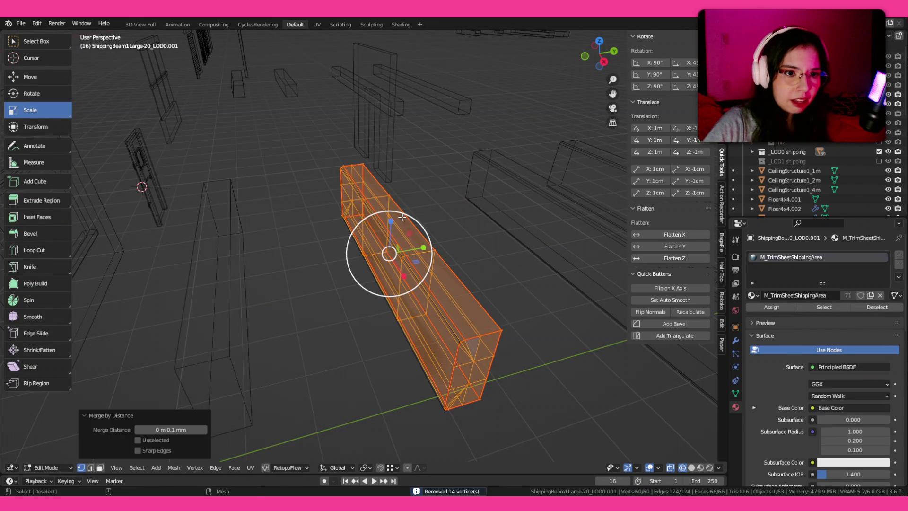
{"action": "key", "text": "Tab"}
Rename the beam ShippingBeam1LargeHalf_LOD0 and delete the outdated beam object.
{"action": "key", "text": "F2"}
{"action": "type", "text": "ShippingBeam1LargeHalf_LOD0"}
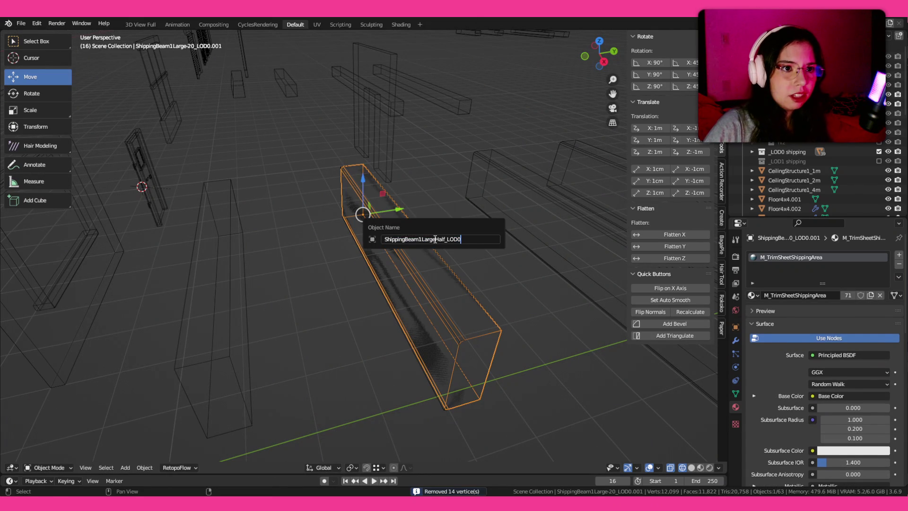
{"action": "key", "text": "Return"}
{"action": "key", "text": "Delete"}
{"action": "left_click", "coordinate": [441, 317]}
{"action": "key", "text": "F2"}
{"action": "key", "text": "Escape"}
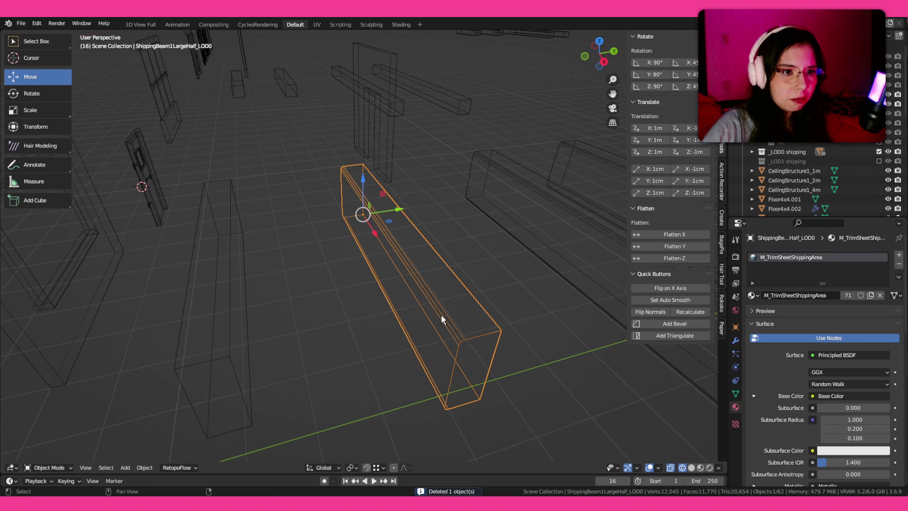
{"action": "mouse_move", "coordinate": [323, 298]}
{"action": "left_mouse_down"}
{"action": "mouse_move", "coordinate": [344, 308]}
{"action": "mouse_move", "coordinate": [248, 239]}
{"action": "left_mouse_up"}
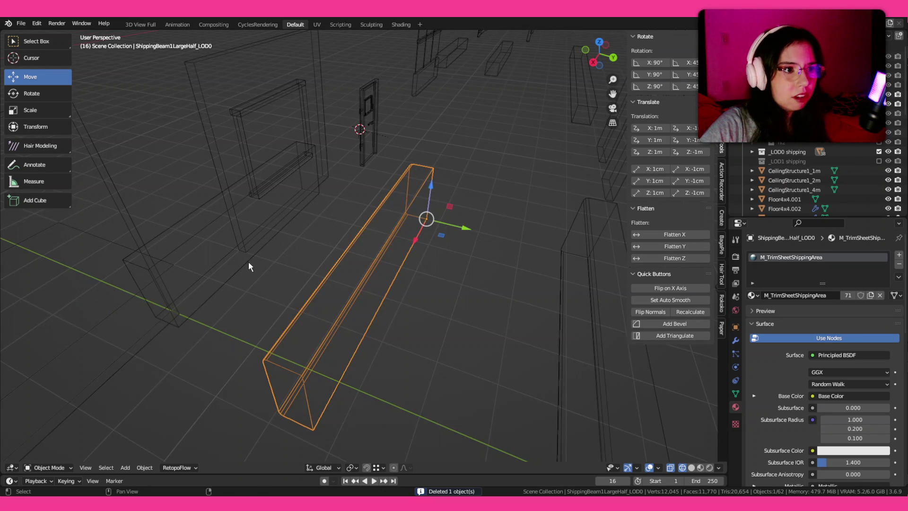
Undo the last deletion and re-apply the half beam's name.
{"action": "key", "text": "ctrl+z"}
{"action": "key", "text": "F2"}
{"action": "key", "text": "ctrl+v"}
{"action": "key", "text": "Return"}
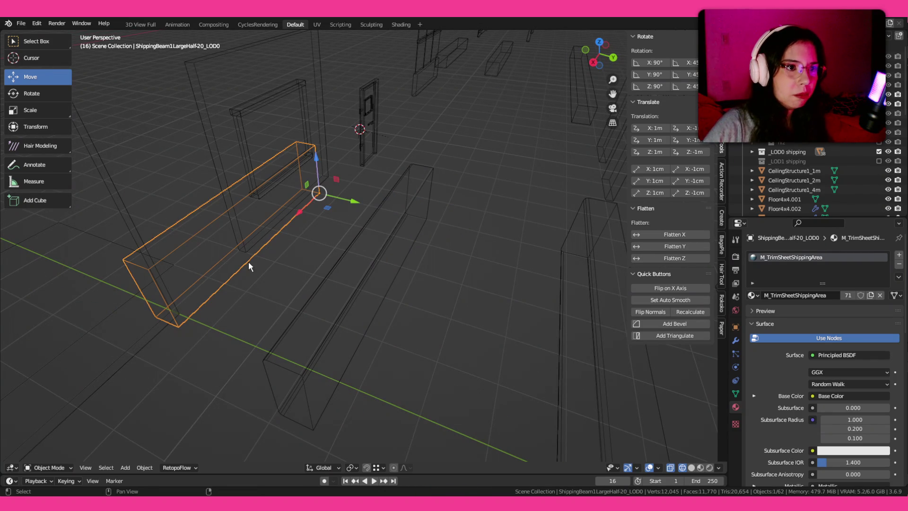
Duplicate the half-length beam and position the copy along Y.
{"action": "key", "text": "shift+d"}
{"action": "left_click", "coordinate": [445, 277]}
{"action": "key", "text": "g"}
{"action": "key", "text": "y"}
{"action": "left_click", "coordinate": [276, 198]}
{"action": "key", "text": "g"}
{"action": "key", "text": "y"}
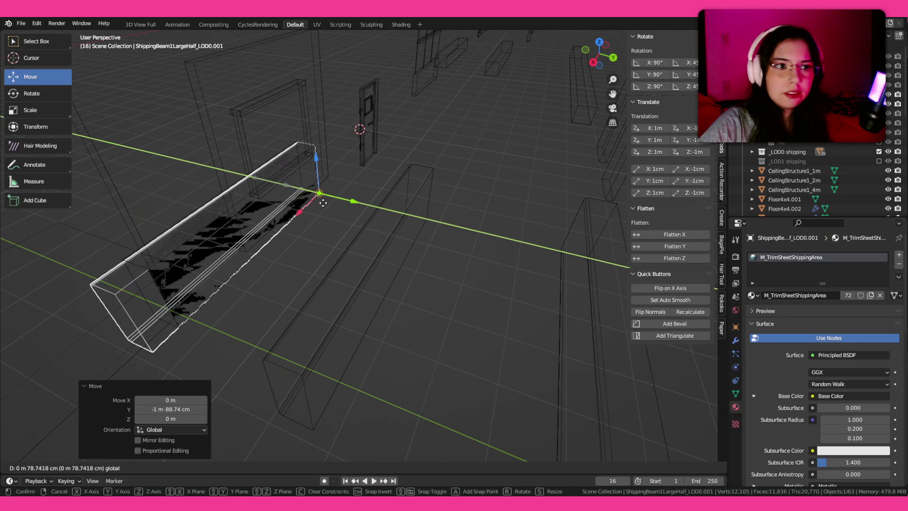
{"action": "left_click", "coordinate": [308, 239]}
{"action": "key", "text": "KP_Decimal"}
Shorten the copy by 20 cm on X by moving its left-end vertices.
{"action": "key", "text": "Tab"}
{"action": "key", "text": "ctrl+Tab"}
{"action": "mouse_move", "coordinate": [221, 234]}
{"action": "left_mouse_down"}
{"action": "mouse_move", "coordinate": [336, 387]}
{"action": "mouse_move", "coordinate": [282, 318]}
{"action": "left_mouse_up"}
{"action": "key", "text": "shift+space"}
{"action": "key", "text": "g"}
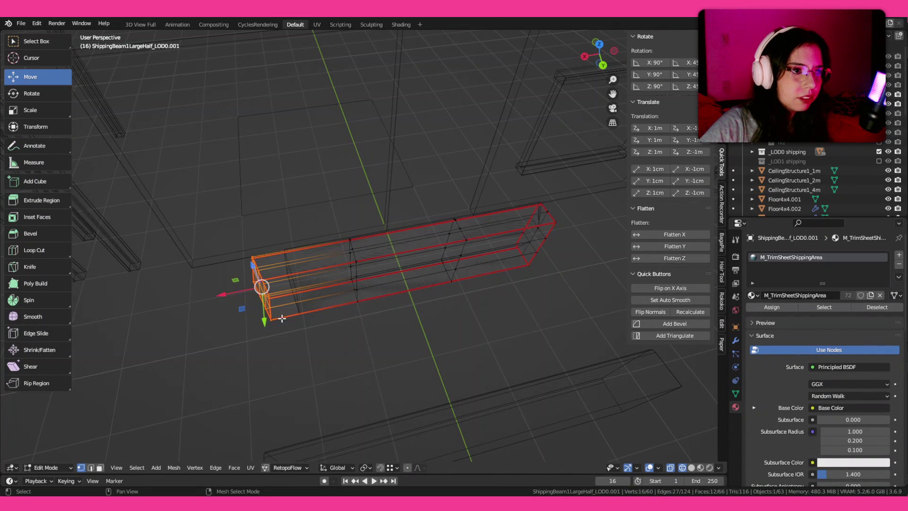
{"action": "mouse_move", "coordinate": [219, 293]}
{"action": "left_mouse_down"}
{"action": "mouse_move", "coordinate": [273, 289]}
{"action": "mouse_move", "coordinate": [249, 291]}
{"action": "left_mouse_up"}
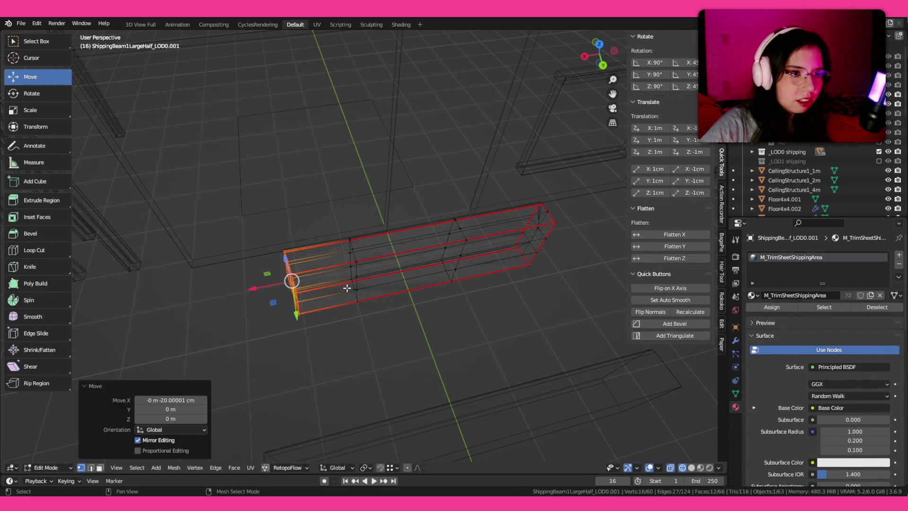
Delete the overlapping duplicate and name the shortened beam ShippingBeam1LargeHalf-20_LOD0.
{"action": "key", "text": "Tab"}
{"action": "key", "text": "Delete"}
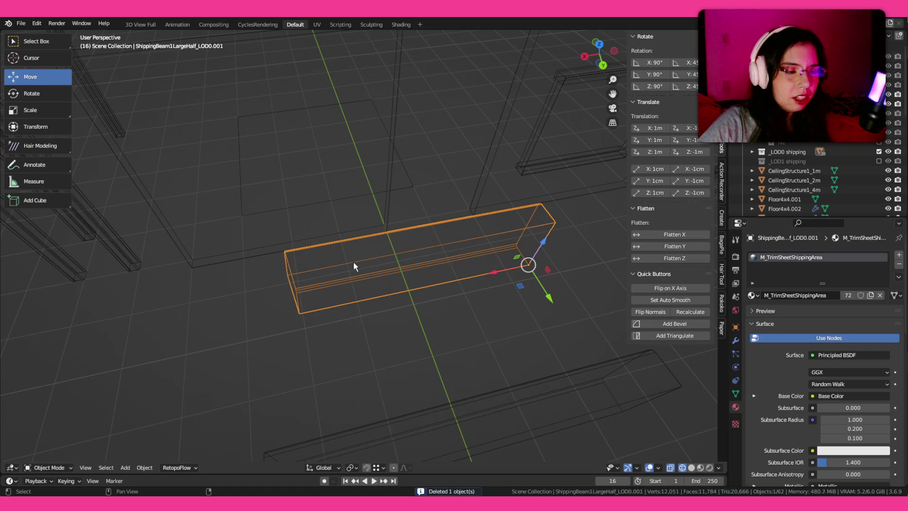
{"action": "key", "text": "F2"}
{"action": "key", "text": "ctrl+v"}
{"action": "key", "text": "Return"}
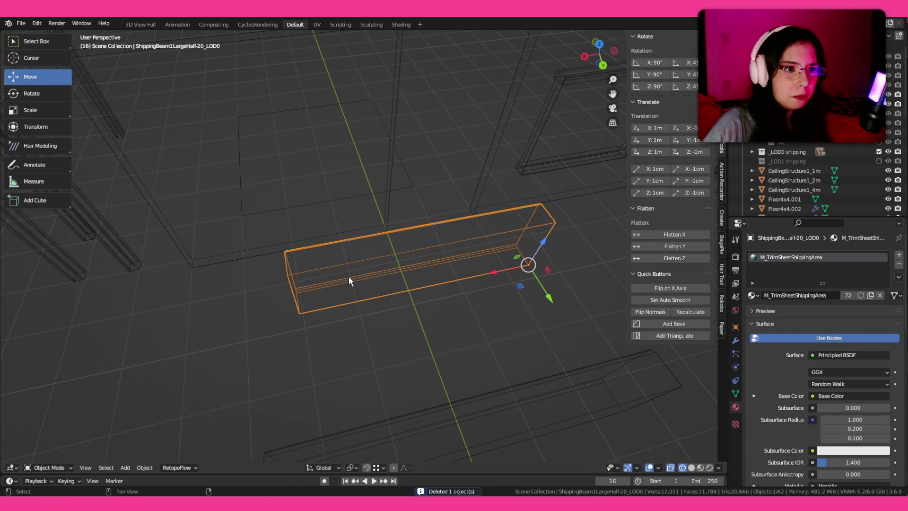
{"action": "scroll", "coordinate": [349, 277], "scroll_direction": "down", "scroll_amount": 5}
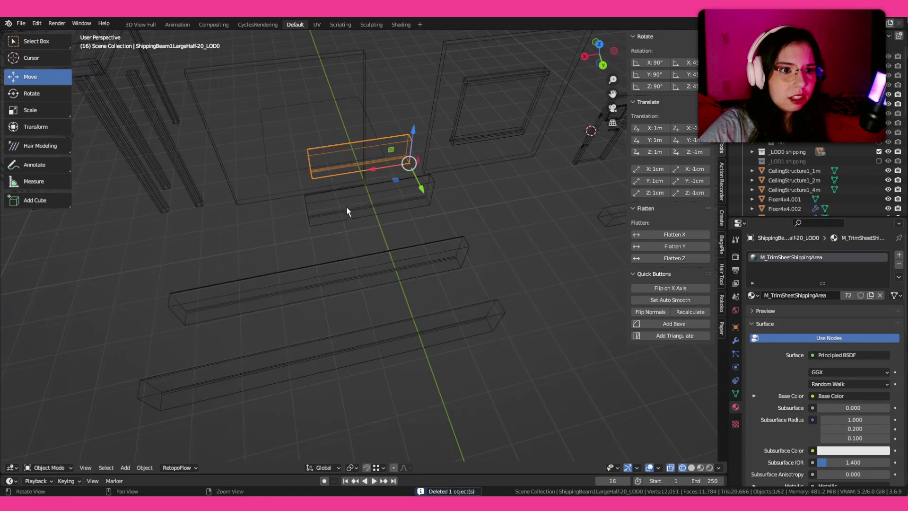
{"action": "left_click", "coordinate": [442, 313]}
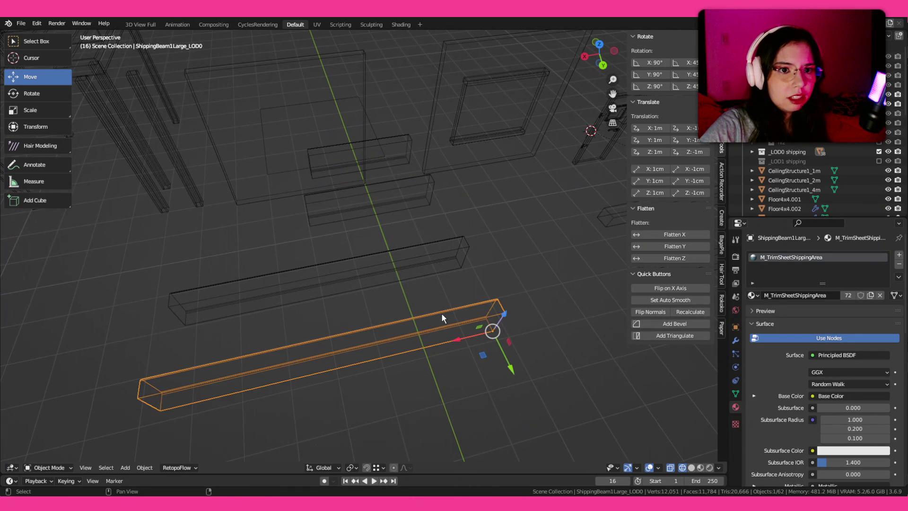
Select the -20 half beam, show the _LOD1 shipping collection, and save the blend file.
{"action": "left_click", "coordinate": [736, 327]}
{"action": "mouse_move", "coordinate": [610, 353]}
{"action": "left_mouse_down"}
{"action": "mouse_move", "coordinate": [435, 297]}
{"action": "mouse_move", "coordinate": [459, 262]}
{"action": "left_mouse_up"}
{"action": "scroll", "coordinate": [434, 296], "scroll_direction": "up", "scroll_amount": 2}
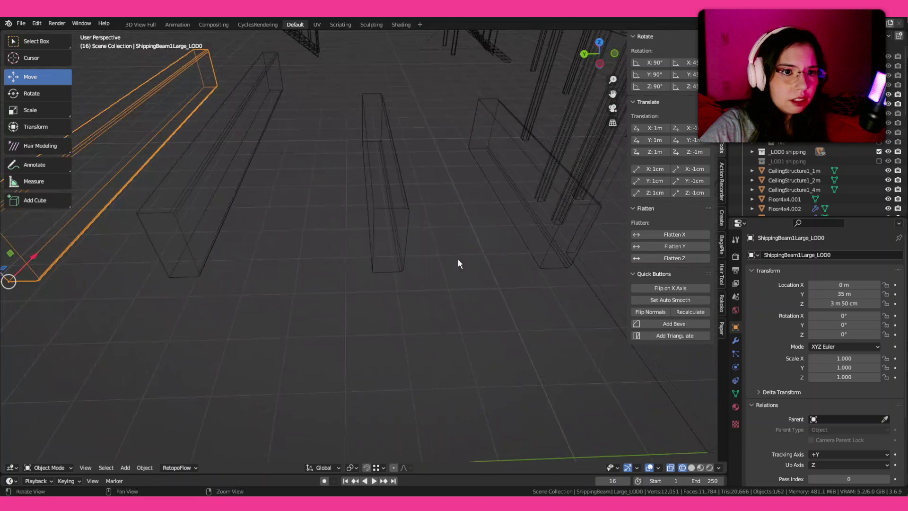
{"action": "left_click", "coordinate": [544, 260]}
{"action": "scroll", "coordinate": [386, 257], "scroll_direction": "down", "scroll_amount": 3}
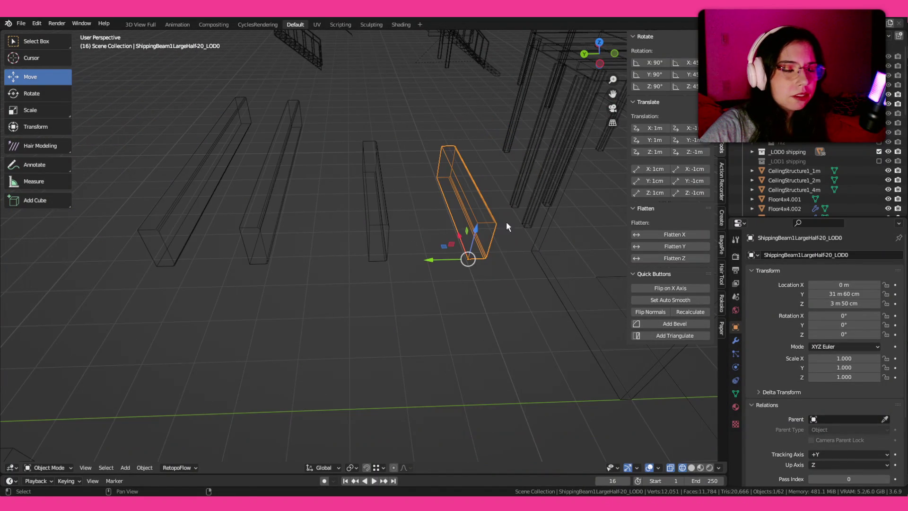
{"action": "left_click", "coordinate": [879, 161]}
{"action": "mouse_move", "coordinate": [588, 243]}
{"action": "left_mouse_down"}
{"action": "mouse_move", "coordinate": [470, 269]}
{"action": "mouse_move", "coordinate": [450, 265]}
{"action": "left_mouse_up"}
{"action": "key", "text": "ctrl+s"}
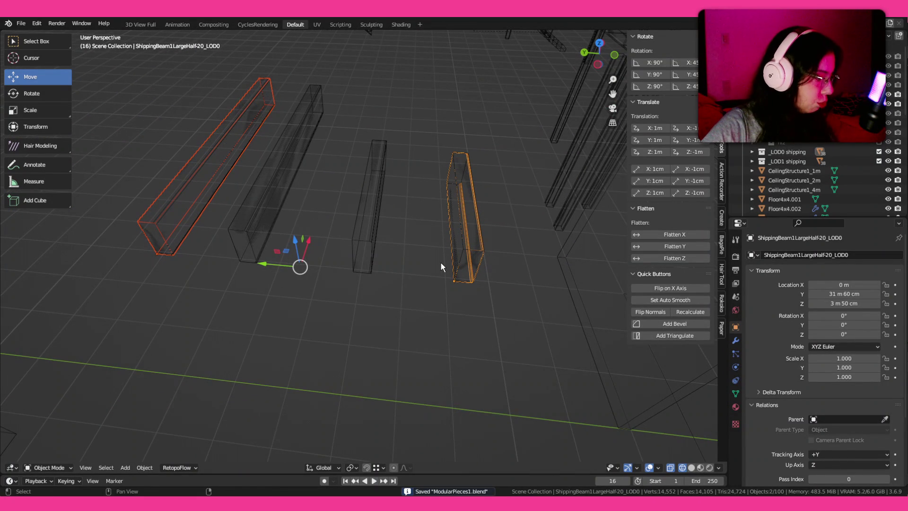
Frame the view on the shorter half beam, then switch to the Unity editor.
{"action": "mouse_move", "coordinate": [179, 144]}
{"action": "left_mouse_down"}
{"action": "mouse_move", "coordinate": [472, 309]}
{"action": "mouse_move", "coordinate": [505, 314]}
{"action": "left_mouse_up"}
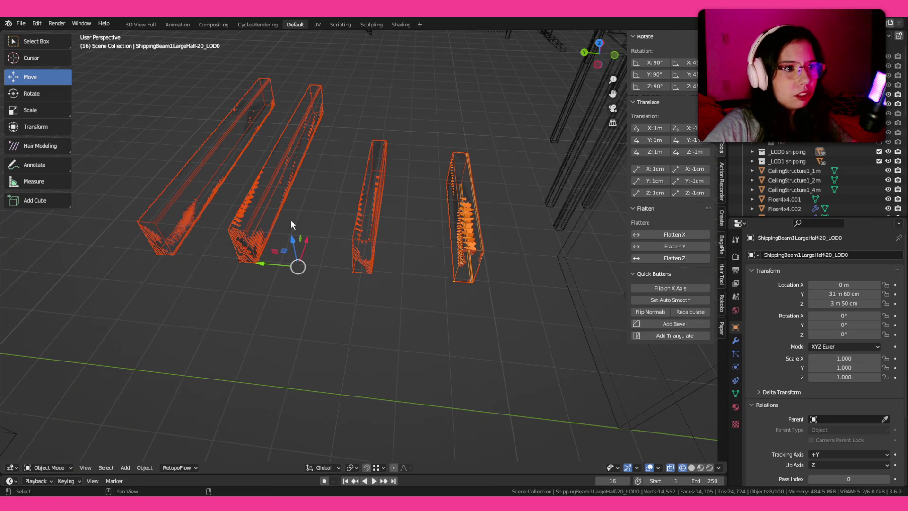
{"action": "left_click", "coordinate": [247, 187]}
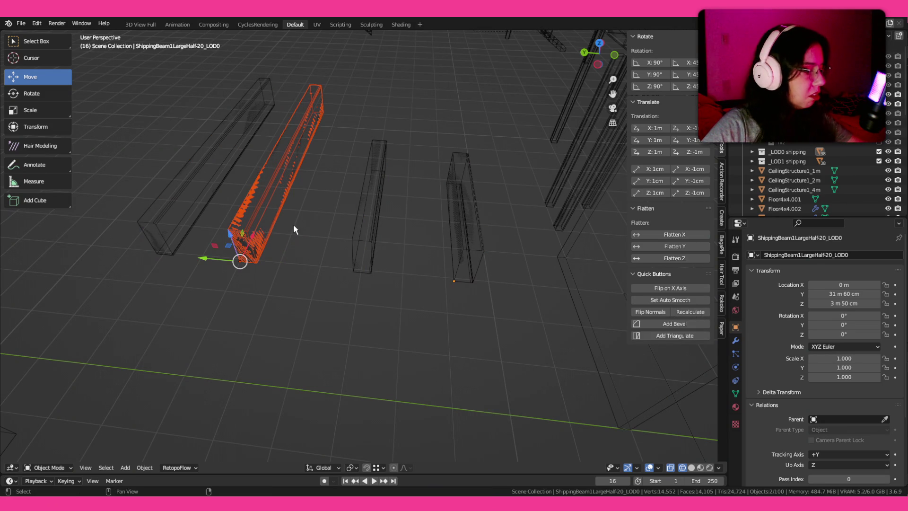
{"action": "key", "text": "F3"}
{"action": "key", "text": "Return"}
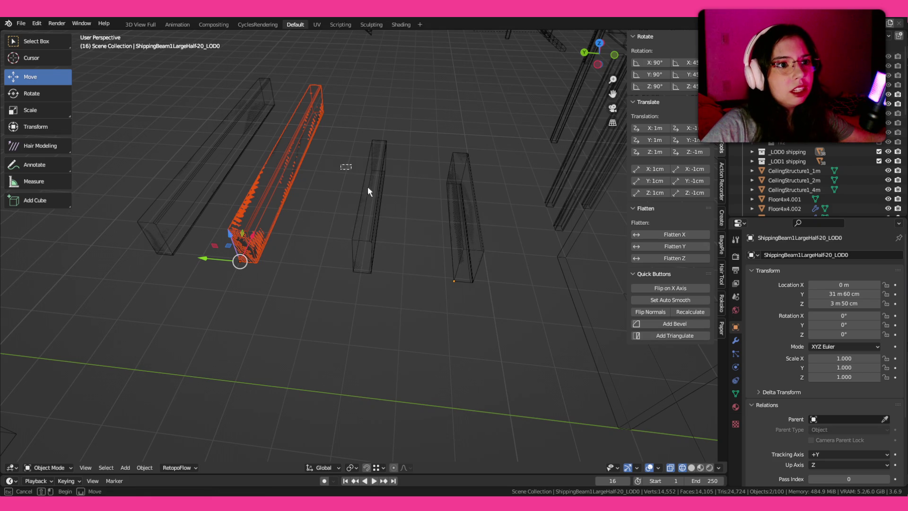
{"action": "key", "text": "F3"}
{"action": "type", "text": "selected"}
{"action": "key", "text": "Escape"}
{"action": "left_click", "coordinate": [462, 223]}
{"action": "key", "text": "F3"}
{"action": "key", "text": "Escape"}
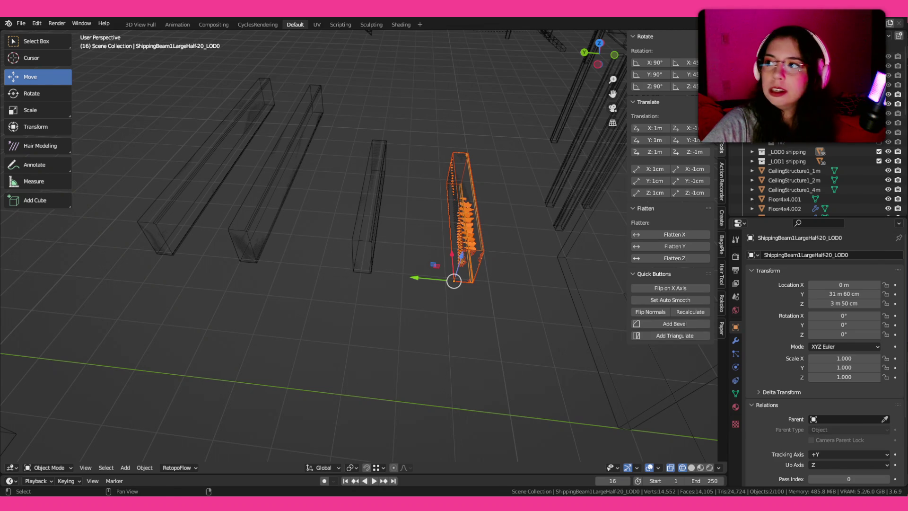
{"action": "key", "text": "alt+Tab"}
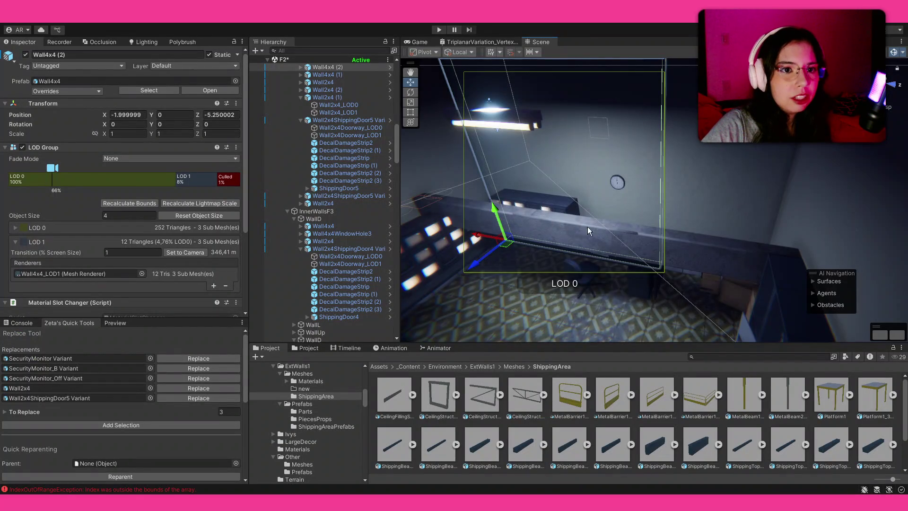
Zoom the Scene view in on the concrete wall ledge at Wall4x4 (2).
{"action": "scroll", "coordinate": [588, 226], "scroll_direction": "up", "scroll_amount": 5}
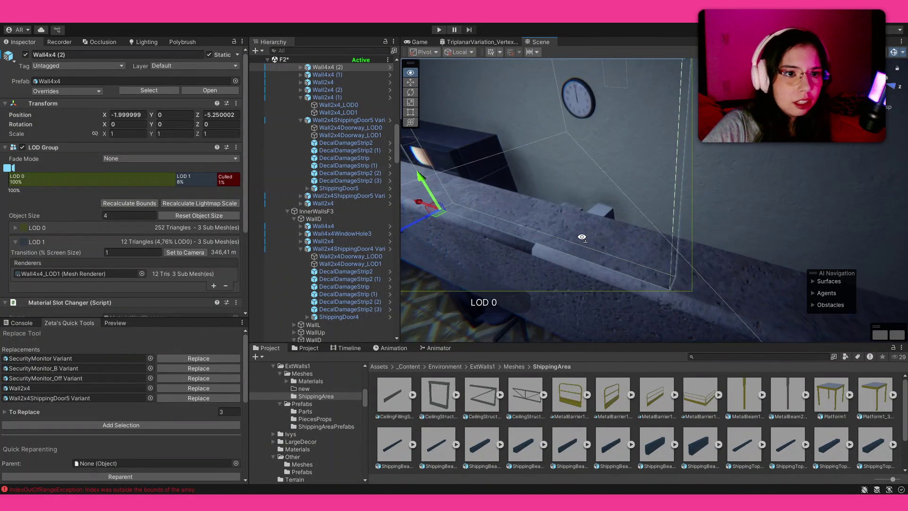
{"action": "scroll", "coordinate": [582, 237], "scroll_direction": "up", "scroll_amount": 5}
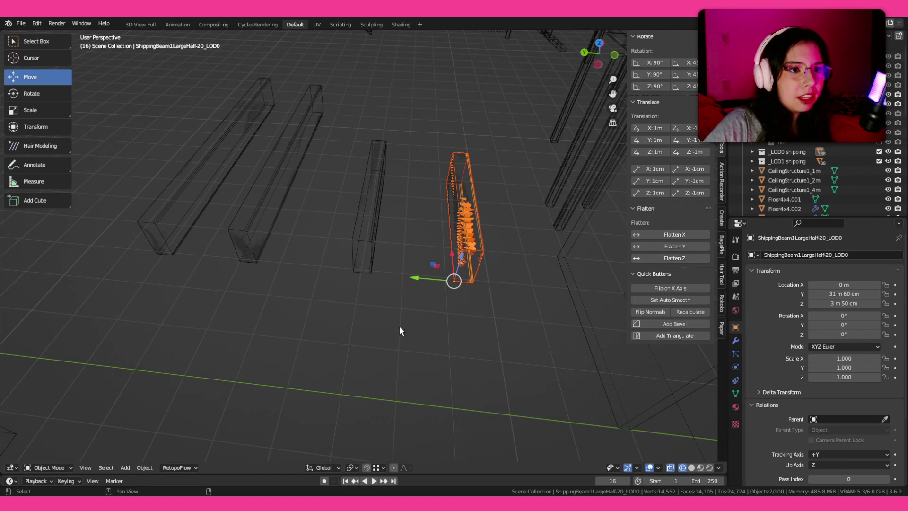
Hide the _LOD1 collection and mark the half beam's end edges as sharp.
{"action": "key", "text": "shift+z"}
{"action": "key", "text": "KP_Decimal"}
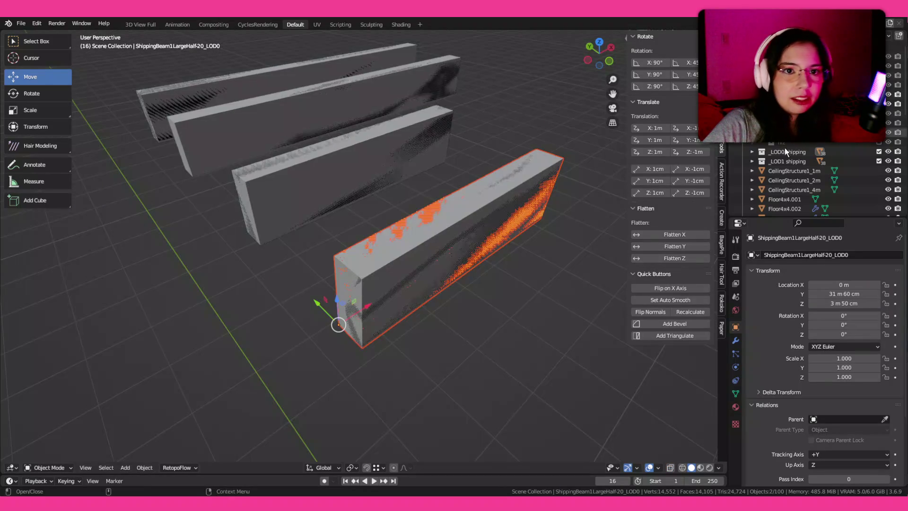
{"action": "left_click", "coordinate": [878, 162]}
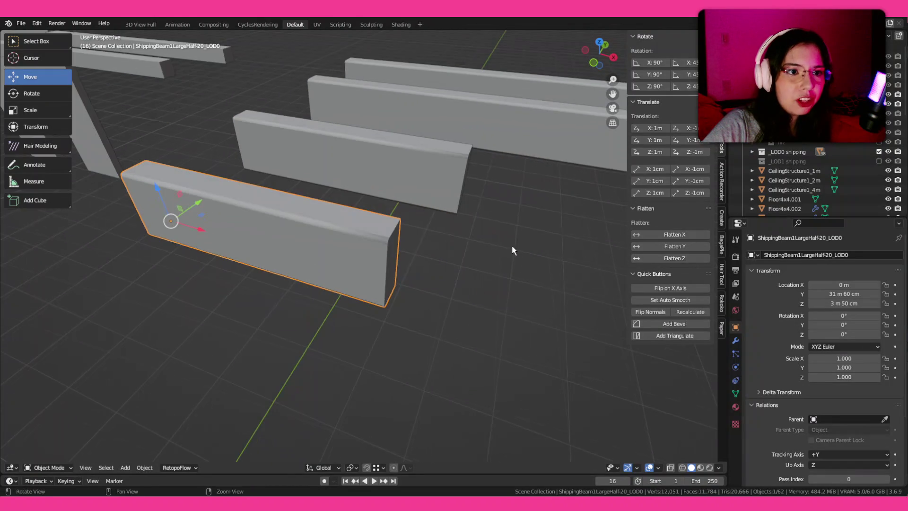
{"action": "key", "text": "Tab"}
{"action": "scroll", "coordinate": [388, 252], "scroll_direction": "up", "scroll_amount": 5}
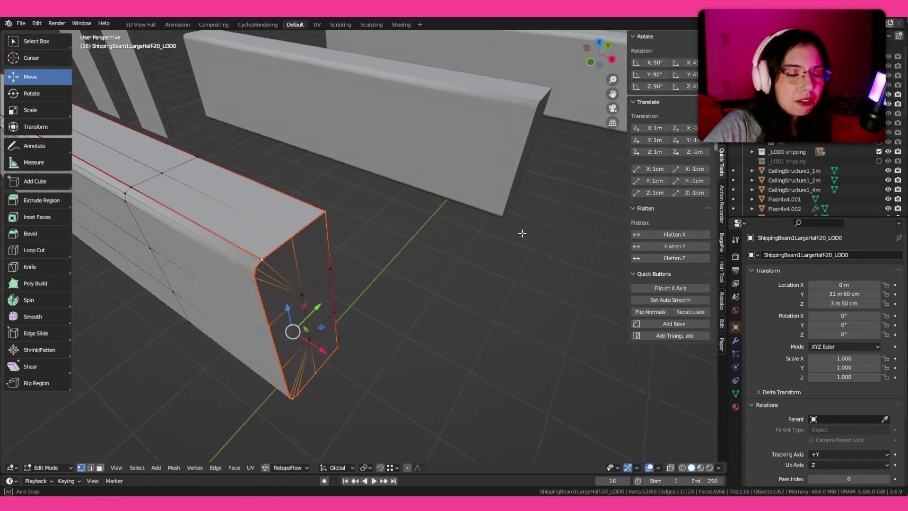
{"action": "key", "text": "ctrl+Tab"}
{"action": "left_click", "coordinate": [374, 377]}
{"action": "key", "text": "ctrl+e"}
{"action": "left_click", "coordinate": [416, 373]}
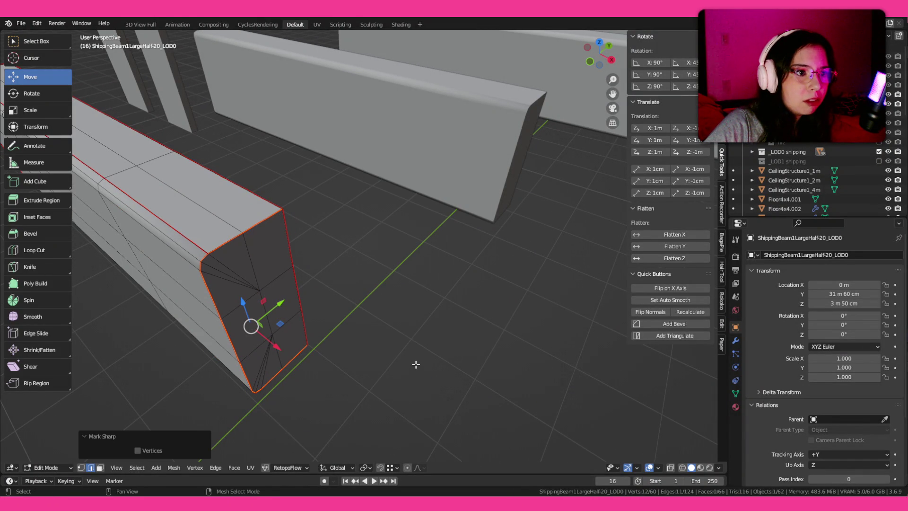
Merge the beam's vertices by distance and apply Auto Smooth in Object Mode.
{"action": "left_click_drag", "start_coordinate": [440, 331], "coordinate": [486, 339]}
{"action": "left_click", "coordinate": [486, 339]}
{"action": "key", "text": "ctrl+z"}
{"action": "key", "text": "a"}
{"action": "key", "text": "m"}
{"action": "key", "text": "b"}
{"action": "mouse_move", "coordinate": [474, 331]}
{"action": "left_mouse_down"}
{"action": "mouse_move", "coordinate": [450, 324]}
{"action": "mouse_move", "coordinate": [444, 304]}
{"action": "mouse_move", "coordinate": [422, 305]}
{"action": "mouse_move", "coordinate": [462, 235]}
{"action": "mouse_move", "coordinate": [434, 248]}
{"action": "mouse_move", "coordinate": [456, 213]}
{"action": "mouse_move", "coordinate": [492, 217]}
{"action": "mouse_move", "coordinate": [464, 220]}
{"action": "left_mouse_up"}
{"action": "key", "text": "Tab"}
{"action": "left_click", "coordinate": [696, 303]}
{"action": "left_click", "coordinate": [464, 221]}
{"action": "mouse_move", "coordinate": [529, 268]}
{"action": "left_mouse_down"}
{"action": "mouse_move", "coordinate": [502, 251]}
{"action": "mouse_move", "coordinate": [541, 208]}
{"action": "mouse_move", "coordinate": [497, 274]}
{"action": "mouse_move", "coordinate": [339, 294]}
{"action": "left_mouse_up"}
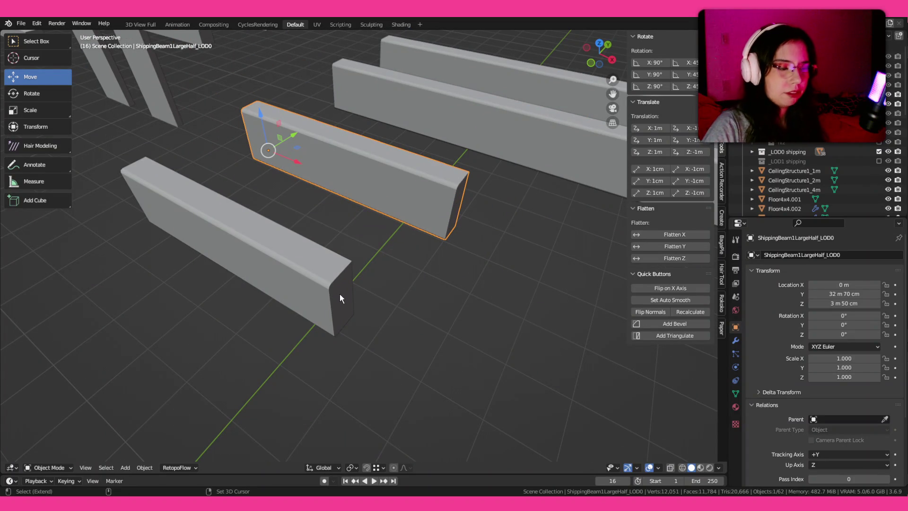
Re-show the _LOD1 collection, select the front beam's LOD0 and LOD1, and save ModularPieces1.blend.
{"action": "left_click", "coordinate": [879, 161]}
{"action": "left_click", "coordinate": [293, 310]}
{"action": "mouse_move", "coordinate": [308, 333]}
{"action": "left_mouse_down"}
{"action": "mouse_move", "coordinate": [378, 262]}
{"action": "mouse_move", "coordinate": [368, 279]}
{"action": "left_mouse_up"}
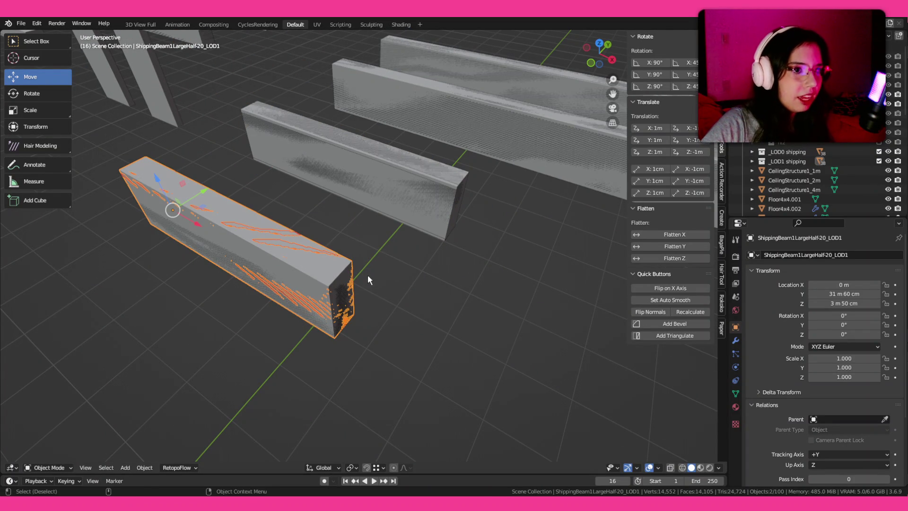
{"action": "key", "text": "ctrl+s"}
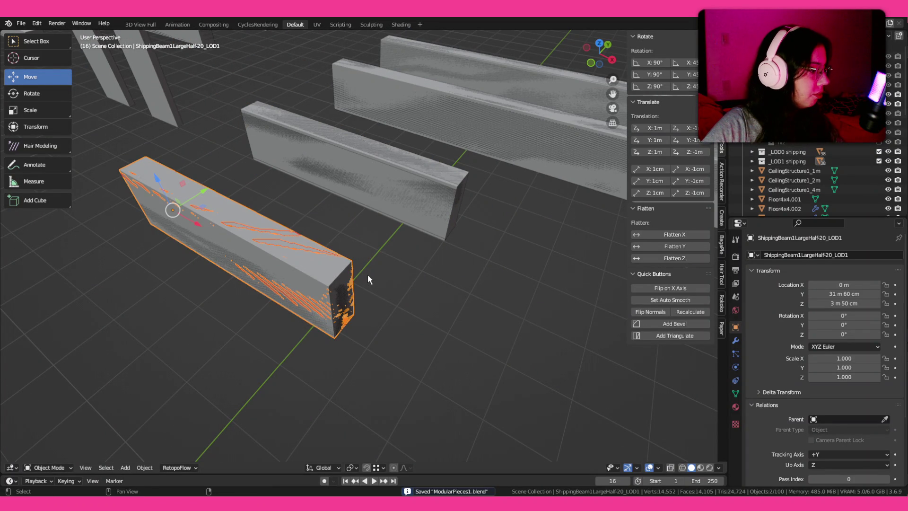
Frame the view on the middle beam, then switch back to Unity.
{"action": "key", "text": "F3"}
{"action": "key", "text": "Escape"}
{"action": "left_click", "coordinate": [439, 198]}
{"action": "key", "text": "F3"}
{"action": "key", "text": "Return"}
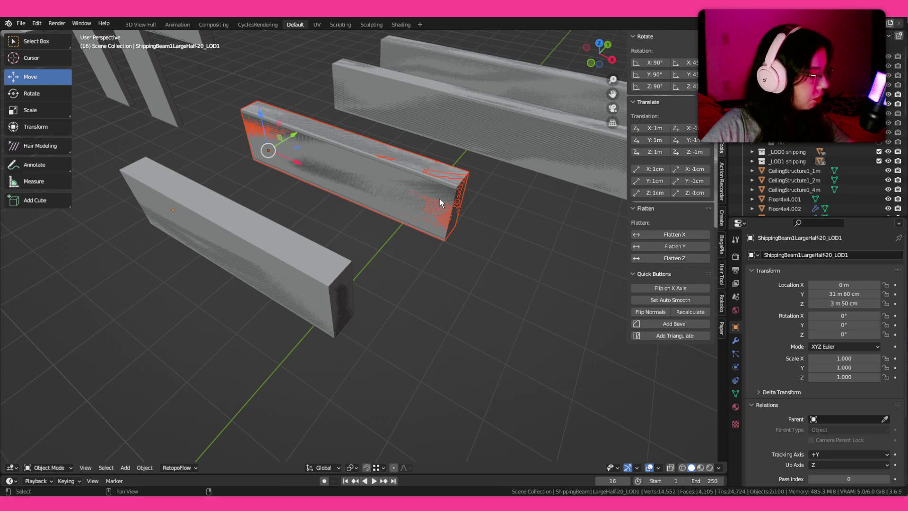
{"action": "key", "text": "alt+Tab"}
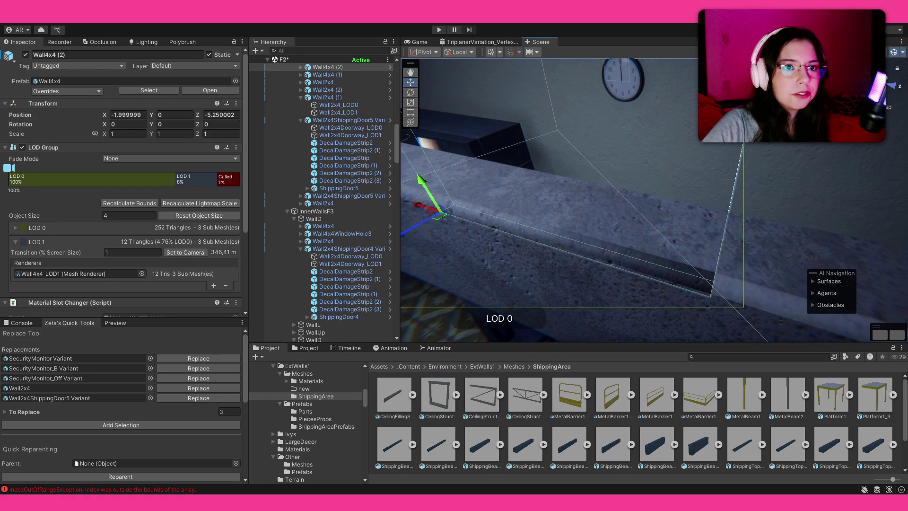
Select all three ShippingBeam1LargeHalf beams under WallVolume on the clock wall.
{"action": "mouse_move", "coordinate": [562, 231]}
{"action": "left_mouse_down"}
{"action": "mouse_move", "coordinate": [591, 174]}
{"action": "mouse_move", "coordinate": [404, 227]}
{"action": "left_mouse_up"}
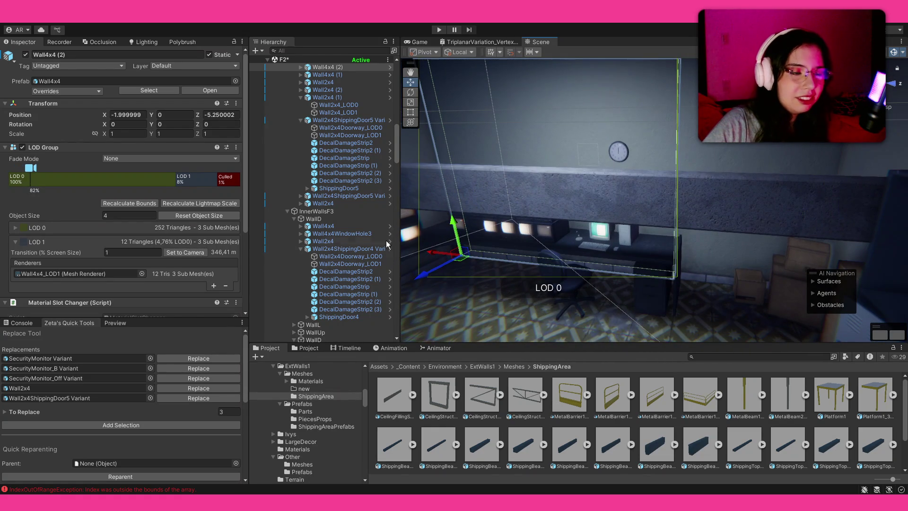
{"action": "left_click", "coordinate": [585, 194]}
{"action": "left_click", "coordinate": [352, 274]}
{"action": "left_click", "coordinate": [359, 287], "text": "shift"}
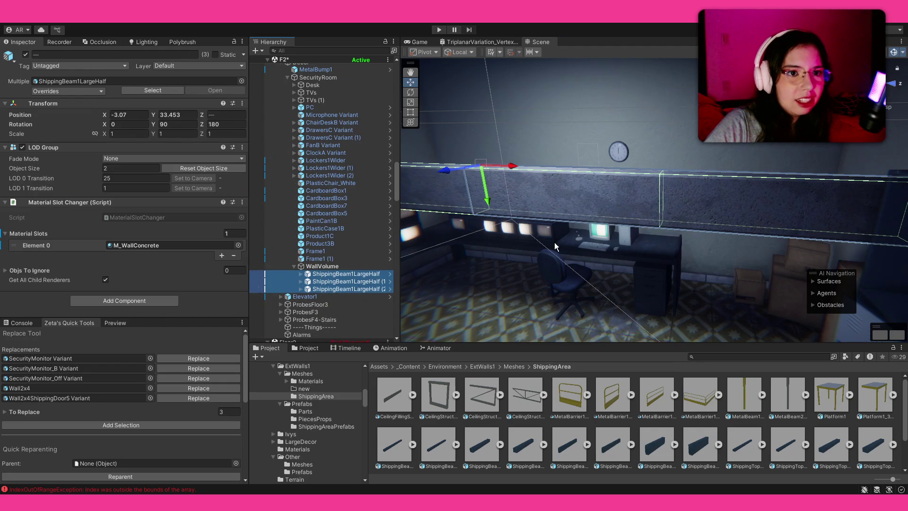
Raise the three beams from Y 33.453 to 34.964 and set X to -4.221.
{"action": "mouse_move", "coordinate": [484, 175]}
{"action": "left_mouse_down"}
{"action": "mouse_move", "coordinate": [507, 154]}
{"action": "mouse_move", "coordinate": [472, 179]}
{"action": "mouse_move", "coordinate": [458, 172]}
{"action": "mouse_move", "coordinate": [520, 156]}
{"action": "mouse_move", "coordinate": [369, 149]}
{"action": "mouse_move", "coordinate": [431, 219]}
{"action": "left_mouse_up"}
{"action": "left_click_drag", "start_coordinate": [522, 198], "coordinate": [538, 205]}
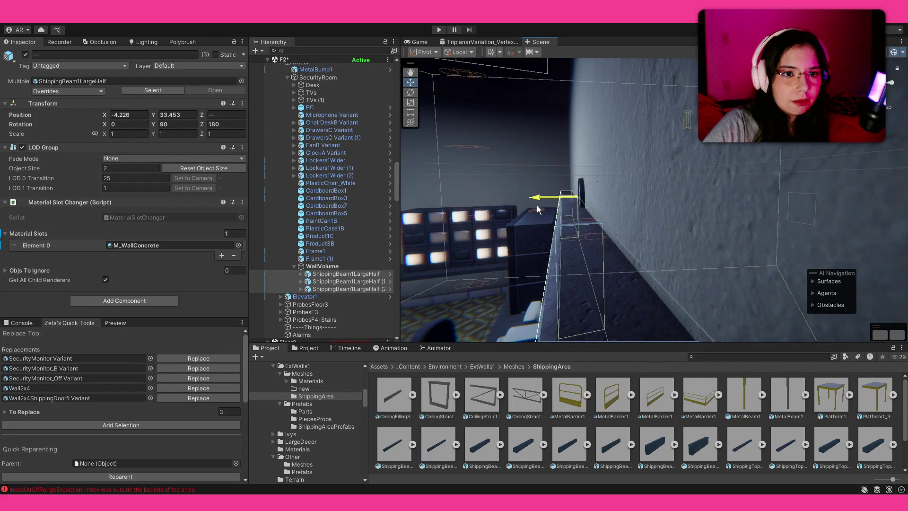
{"action": "left_click_drag", "start_coordinate": [577, 227], "coordinate": [578, 102]}
{"action": "mouse_move", "coordinate": [578, 102]}
{"action": "left_mouse_down"}
{"action": "mouse_move", "coordinate": [607, 93]}
{"action": "mouse_move", "coordinate": [550, 220]}
{"action": "left_mouse_up"}
{"action": "mouse_move", "coordinate": [553, 179]}
{"action": "left_mouse_down"}
{"action": "mouse_move", "coordinate": [575, 148]}
{"action": "mouse_move", "coordinate": [609, 140]}
{"action": "left_mouse_up"}
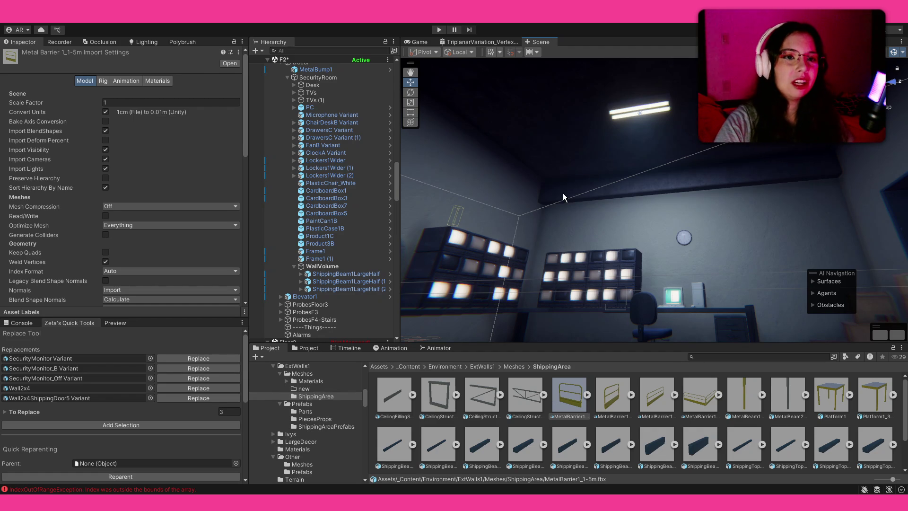
Duplicate the three wall beams, move the copies to X -2.221 and rotate them to Y -90.
{"action": "left_click", "coordinate": [370, 275]}
{"action": "left_click", "coordinate": [350, 289], "text": "shift"}
{"action": "key", "text": "ctrl+d"}
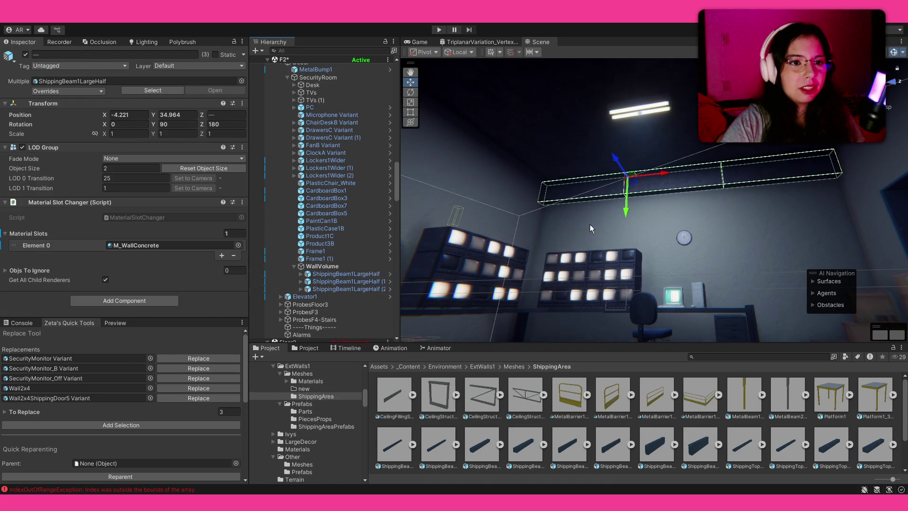
{"action": "mouse_move", "coordinate": [723, 152]}
{"action": "left_mouse_down"}
{"action": "mouse_move", "coordinate": [685, 82]}
{"action": "mouse_move", "coordinate": [653, 142]}
{"action": "left_mouse_up"}
{"action": "key", "text": "e"}
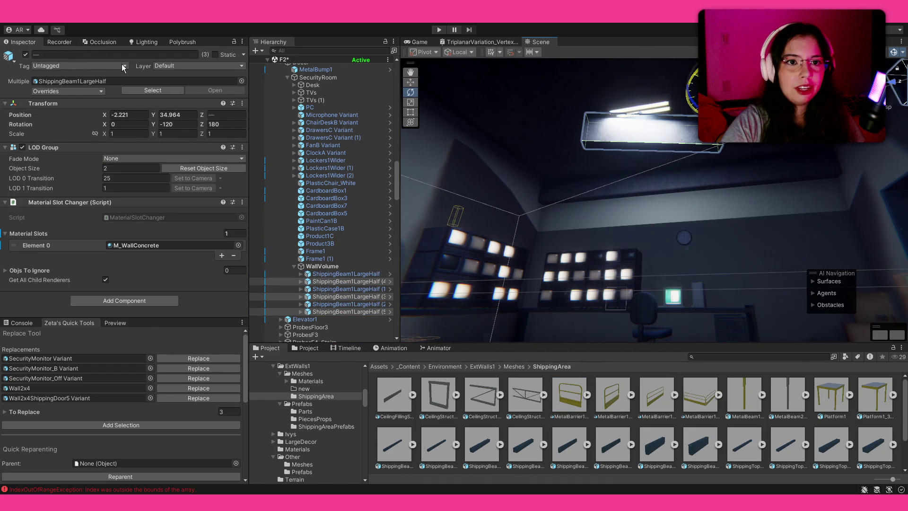
{"action": "left_click_drag", "start_coordinate": [105, 65], "coordinate": [124, 68]}
{"action": "key", "text": "f"}
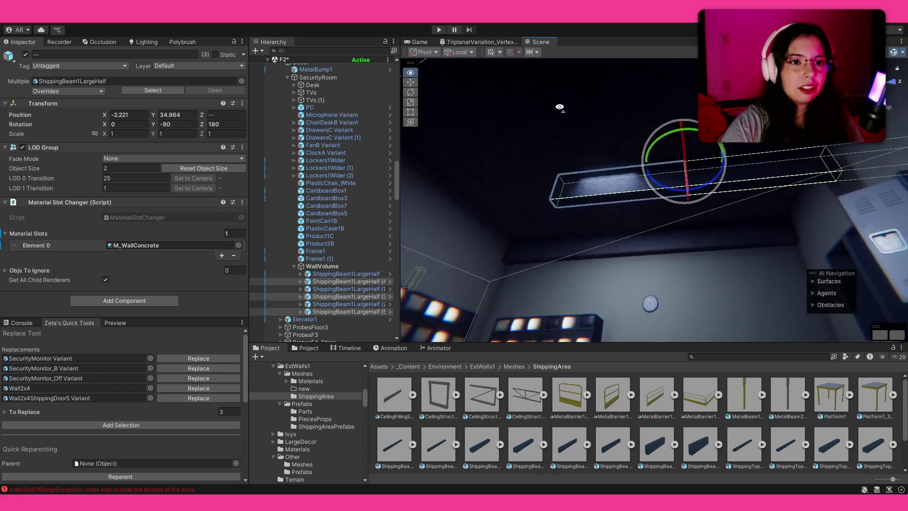
{"action": "key", "text": "w"}
Slide the rotated copies along the ceiling and check their placement from below.
{"action": "left_click_drag", "start_coordinate": [643, 135], "coordinate": [531, 146]}
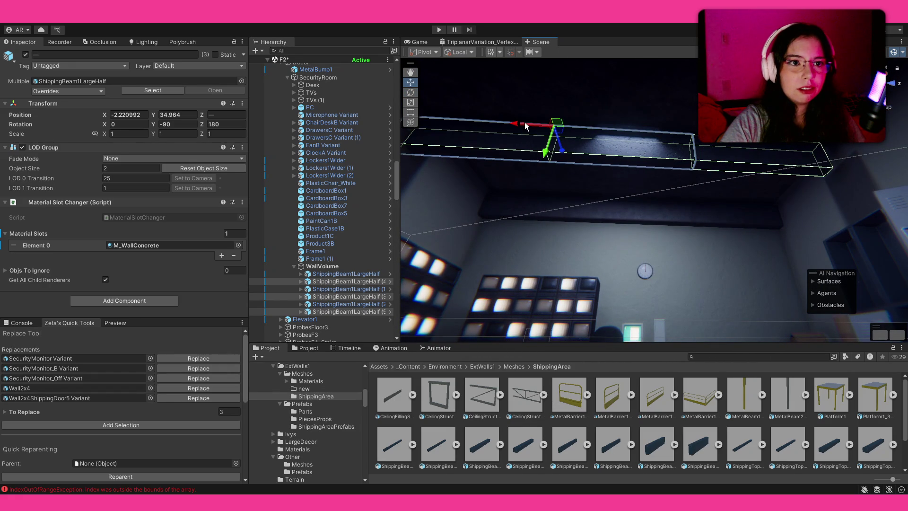
{"action": "mouse_move", "coordinate": [537, 127]}
{"action": "left_mouse_down"}
{"action": "mouse_move", "coordinate": [343, 168]}
{"action": "mouse_move", "coordinate": [673, 103]}
{"action": "mouse_move", "coordinate": [681, 114]}
{"action": "mouse_move", "coordinate": [641, 115]}
{"action": "left_mouse_up"}
{"action": "left_click_drag", "start_coordinate": [645, 182], "coordinate": [664, 147]}
{"action": "left_click_drag", "start_coordinate": [681, 234], "coordinate": [673, 237]}
{"action": "left_click", "coordinate": [741, 402]}
{"action": "mouse_move", "coordinate": [705, 204]}
{"action": "left_mouse_down"}
{"action": "mouse_move", "coordinate": [554, 220]}
{"action": "mouse_move", "coordinate": [501, 264]}
{"action": "mouse_move", "coordinate": [503, 280]}
{"action": "mouse_move", "coordinate": [574, 192]}
{"action": "mouse_move", "coordinate": [22, 197]}
{"action": "mouse_move", "coordinate": [5, 206]}
{"action": "mouse_move", "coordinate": [139, 213]}
{"action": "mouse_move", "coordinate": [125, 215]}
{"action": "mouse_move", "coordinate": [455, 259]}
{"action": "mouse_move", "coordinate": [673, 264]}
{"action": "mouse_move", "coordinate": [713, 205]}
{"action": "mouse_move", "coordinate": [339, 215]}
{"action": "mouse_move", "coordinate": [413, 225]}
{"action": "mouse_move", "coordinate": [505, 117]}
{"action": "mouse_move", "coordinate": [629, 195]}
{"action": "mouse_move", "coordinate": [658, 229]}
{"action": "mouse_move", "coordinate": [634, 246]}
{"action": "mouse_move", "coordinate": [634, 264]}
{"action": "mouse_move", "coordinate": [634, 248]}
{"action": "mouse_move", "coordinate": [396, 218]}
{"action": "mouse_move", "coordinate": [561, 193]}
{"action": "mouse_move", "coordinate": [570, 176]}
{"action": "mouse_move", "coordinate": [549, 169]}
{"action": "mouse_move", "coordinate": [529, 130]}
{"action": "mouse_move", "coordinate": [432, 148]}
{"action": "mouse_move", "coordinate": [420, 139]}
{"action": "mouse_move", "coordinate": [412, 101]}
{"action": "mouse_move", "coordinate": [490, 47]}
{"action": "mouse_move", "coordinate": [483, 71]}
{"action": "left_mouse_up"}
{"action": "mouse_move", "coordinate": [603, 160]}
{"action": "left_mouse_down"}
{"action": "mouse_move", "coordinate": [364, 240]}
{"action": "mouse_move", "coordinate": [163, 254]}
{"action": "mouse_move", "coordinate": [162, 199]}
{"action": "mouse_move", "coordinate": [260, 195]}
{"action": "mouse_move", "coordinate": [701, 224]}
{"action": "mouse_move", "coordinate": [614, 246]}
{"action": "mouse_move", "coordinate": [568, 175]}
{"action": "mouse_move", "coordinate": [500, 301]}
{"action": "mouse_move", "coordinate": [502, 284]}
{"action": "mouse_move", "coordinate": [483, 247]}
{"action": "mouse_move", "coordinate": [345, 265]}
{"action": "mouse_move", "coordinate": [387, 217]}
{"action": "mouse_move", "coordinate": [425, 222]}
{"action": "mouse_move", "coordinate": [510, 245]}
{"action": "mouse_move", "coordinate": [285, 264]}
{"action": "mouse_move", "coordinate": [134, 245]}
{"action": "mouse_move", "coordinate": [197, 264]}
{"action": "mouse_move", "coordinate": [367, 350]}
{"action": "left_mouse_up"}
{"action": "scroll", "coordinate": [700, 422], "scroll_direction": "down", "scroll_amount": 2}
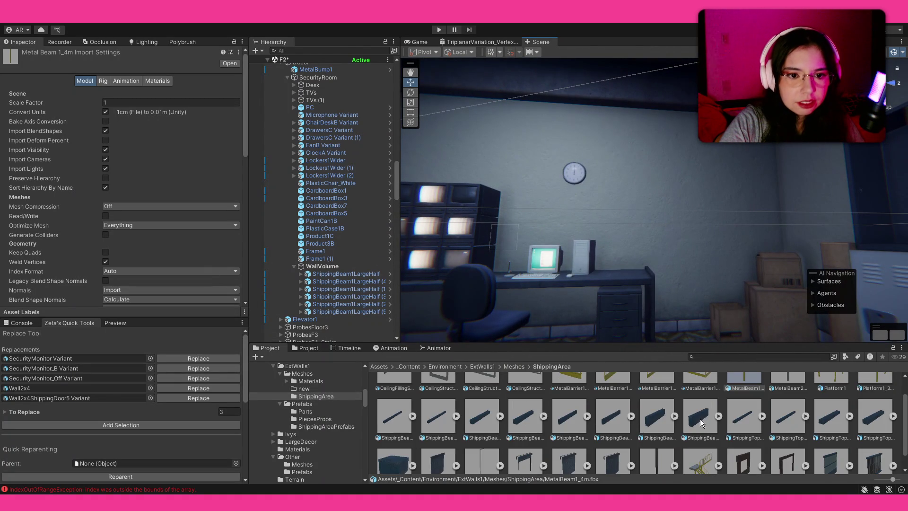
{"action": "left_click_drag", "start_coordinate": [685, 257], "coordinate": [509, 241]}
{"action": "mouse_move", "coordinate": [646, 430]}
{"action": "left_mouse_down"}
{"action": "mouse_move", "coordinate": [677, 308]}
{"action": "mouse_move", "coordinate": [694, 328]}
{"action": "mouse_move", "coordinate": [650, 361]}
{"action": "left_mouse_up"}
{"action": "mouse_move", "coordinate": [657, 416]}
{"action": "left_mouse_down"}
{"action": "mouse_move", "coordinate": [691, 325]}
{"action": "mouse_move", "coordinate": [681, 307]}
{"action": "mouse_move", "coordinate": [695, 309]}
{"action": "mouse_move", "coordinate": [714, 375]}
{"action": "mouse_move", "coordinate": [710, 357]}
{"action": "left_mouse_up"}
{"action": "key", "text": "Delete"}
{"action": "key", "text": "e"}
{"action": "key", "text": "f"}
{"action": "key", "text": "w"}
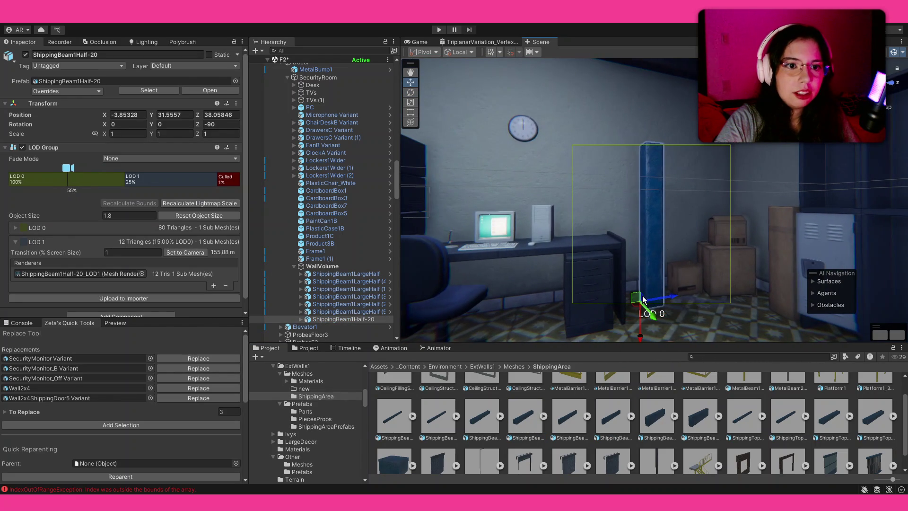
{"action": "mouse_move", "coordinate": [657, 297]}
{"action": "left_mouse_down"}
{"action": "mouse_move", "coordinate": [656, 281]}
{"action": "mouse_move", "coordinate": [649, 289]}
{"action": "mouse_move", "coordinate": [681, 331]}
{"action": "left_mouse_up"}
{"action": "key", "text": "e"}
{"action": "mouse_move", "coordinate": [763, 407]}
{"action": "left_mouse_down"}
{"action": "mouse_move", "coordinate": [737, 337]}
{"action": "mouse_move", "coordinate": [653, 284]}
{"action": "mouse_move", "coordinate": [600, 217]}
{"action": "left_mouse_up"}
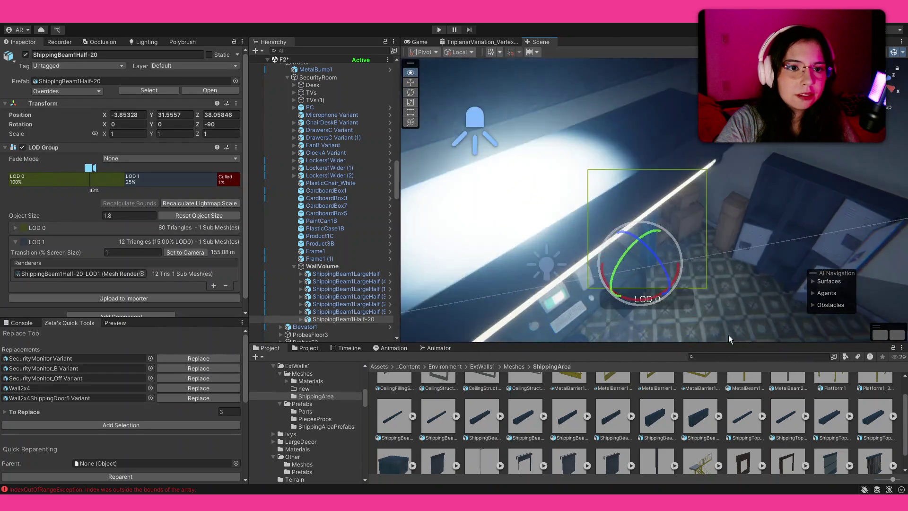
{"action": "key", "text": "w"}
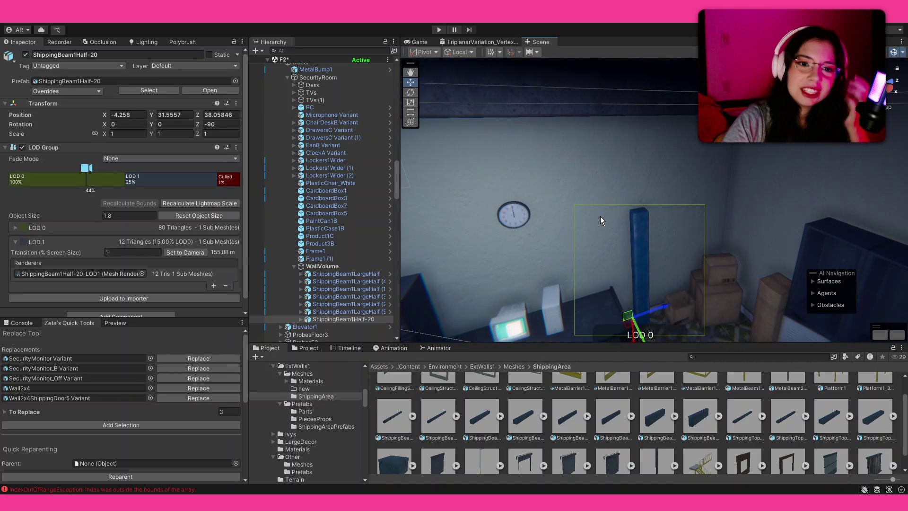
{"action": "key", "text": "Delete"}
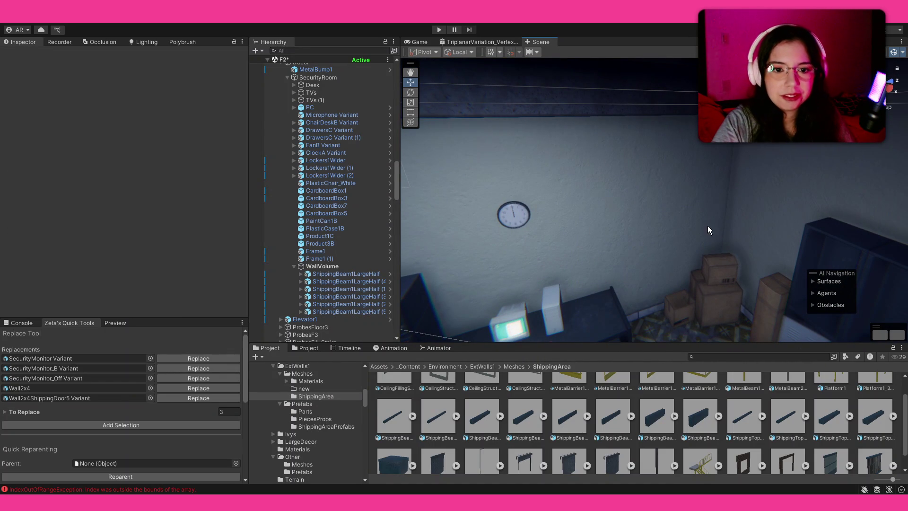
{"action": "left_click", "coordinate": [717, 359]}
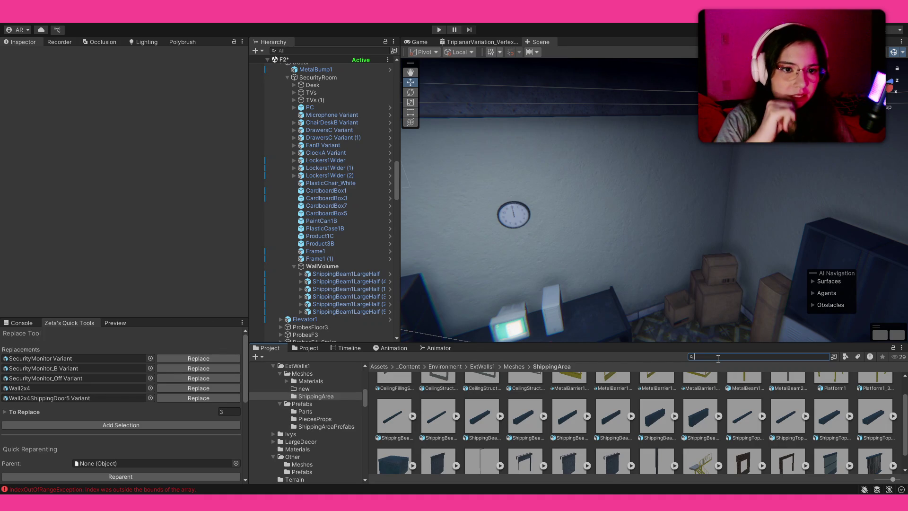
Drop a StepBeveledWood1-2m plank beside the boxes and rotate it to Z -90 as a pillar.
{"action": "type", "text": "bevel"}
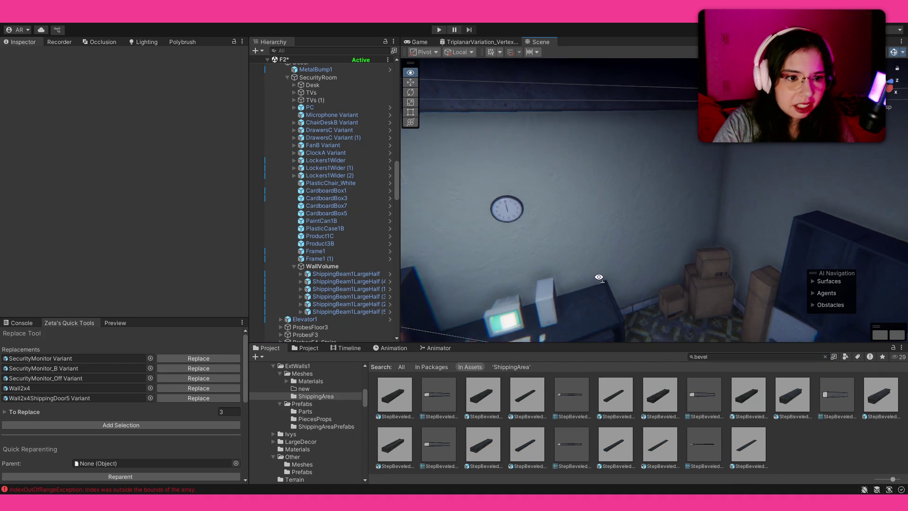
{"action": "mouse_move", "coordinate": [487, 441]}
{"action": "left_mouse_down"}
{"action": "mouse_move", "coordinate": [640, 286]}
{"action": "mouse_move", "coordinate": [618, 299]}
{"action": "mouse_move", "coordinate": [664, 377]}
{"action": "left_mouse_up"}
{"action": "key", "text": "e"}
{"action": "mouse_move", "coordinate": [651, 210]}
{"action": "left_mouse_down"}
{"action": "mouse_move", "coordinate": [707, 240]}
{"action": "mouse_move", "coordinate": [700, 246]}
{"action": "mouse_move", "coordinate": [671, 231]}
{"action": "mouse_move", "coordinate": [586, 154]}
{"action": "mouse_move", "coordinate": [760, 182]}
{"action": "mouse_move", "coordinate": [666, 249]}
{"action": "mouse_move", "coordinate": [635, 234]}
{"action": "left_mouse_up"}
{"action": "left_click", "coordinate": [695, 251]}
{"action": "left_click", "coordinate": [635, 234]}
{"action": "left_click", "coordinate": [593, 237]}
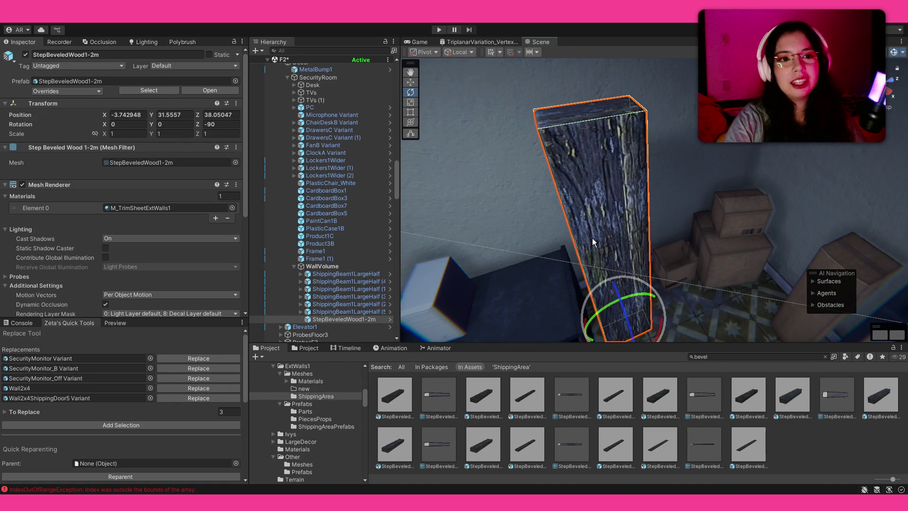
{"action": "mouse_move", "coordinate": [600, 232]}
{"action": "left_mouse_down"}
{"action": "mouse_move", "coordinate": [637, 317]}
{"action": "mouse_move", "coordinate": [610, 302]}
{"action": "left_mouse_up"}
{"action": "key", "text": "w"}
{"action": "mouse_move", "coordinate": [716, 296]}
{"action": "left_mouse_down"}
{"action": "mouse_move", "coordinate": [659, 129]}
{"action": "mouse_move", "coordinate": [660, 193]}
{"action": "mouse_move", "coordinate": [642, 260]}
{"action": "left_mouse_up"}
{"action": "left_click_drag", "start_coordinate": [609, 326], "coordinate": [614, 356]}
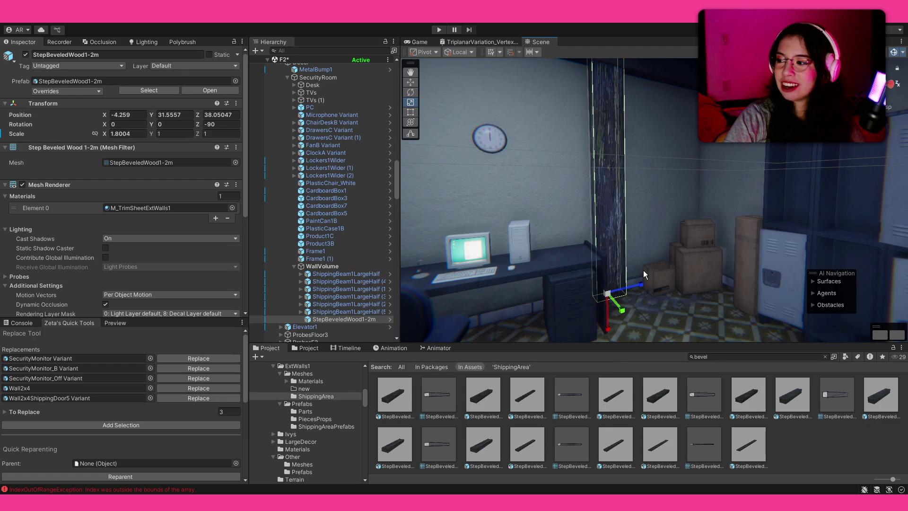
{"action": "mouse_move", "coordinate": [663, 237]}
{"action": "left_mouse_down"}
{"action": "mouse_move", "coordinate": [633, 161]}
{"action": "mouse_move", "coordinate": [650, 168]}
{"action": "left_mouse_up"}
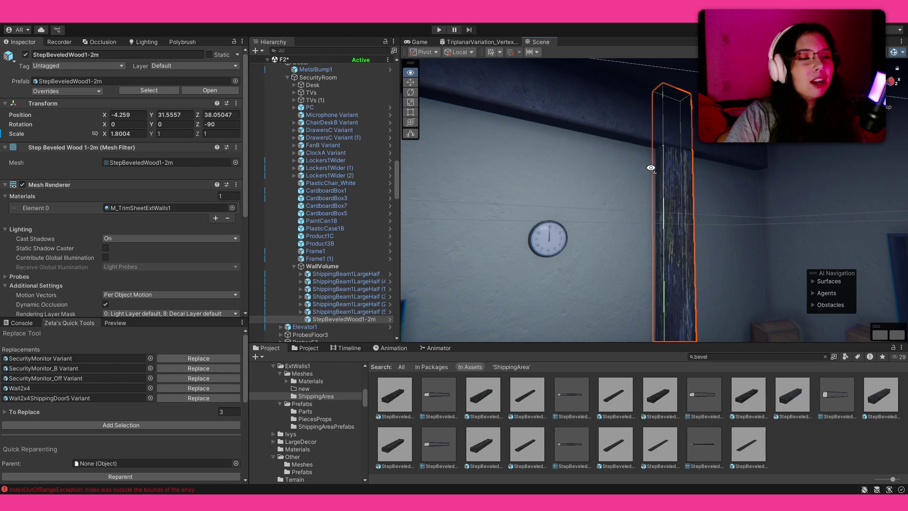
{"action": "key", "text": "s"}
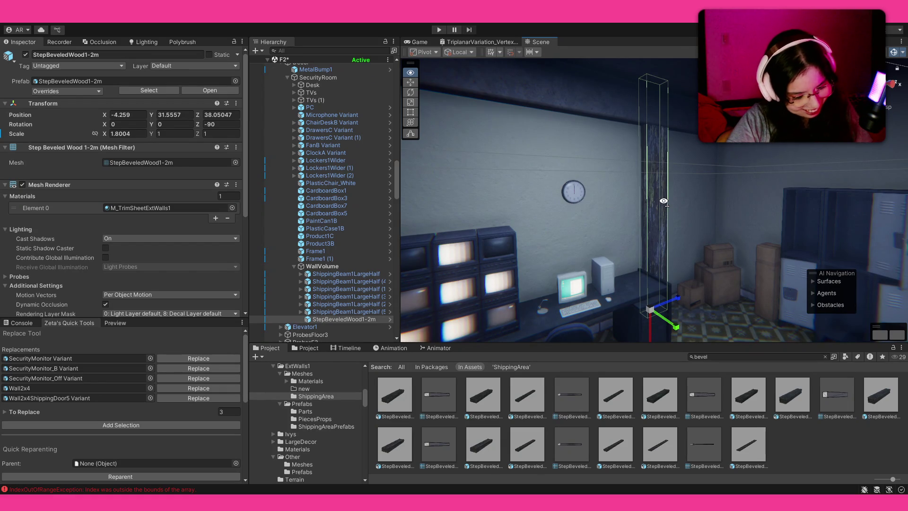
{"action": "key", "text": "w"}
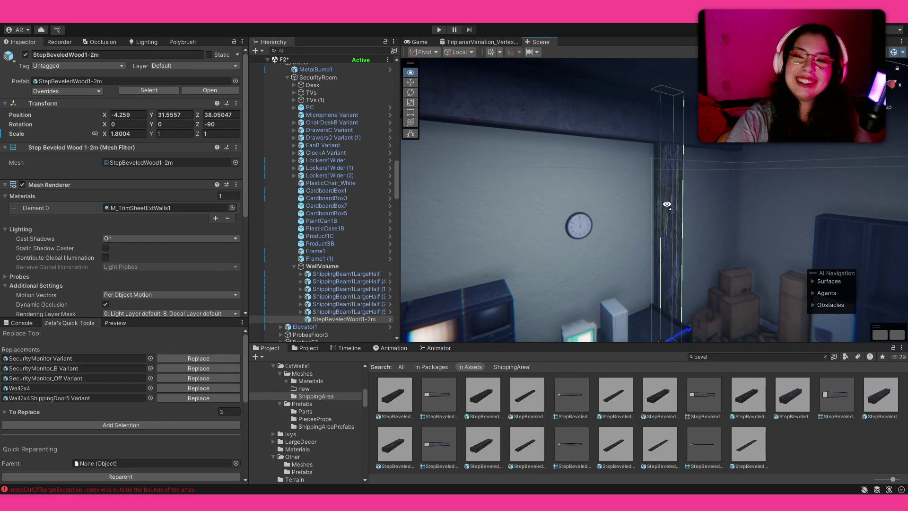
{"action": "key", "text": "w"}
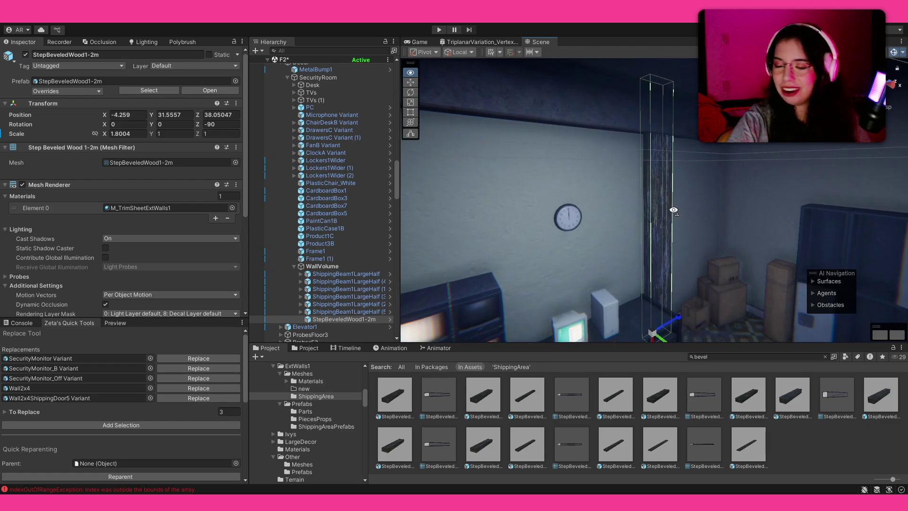
{"action": "key", "text": "s"}
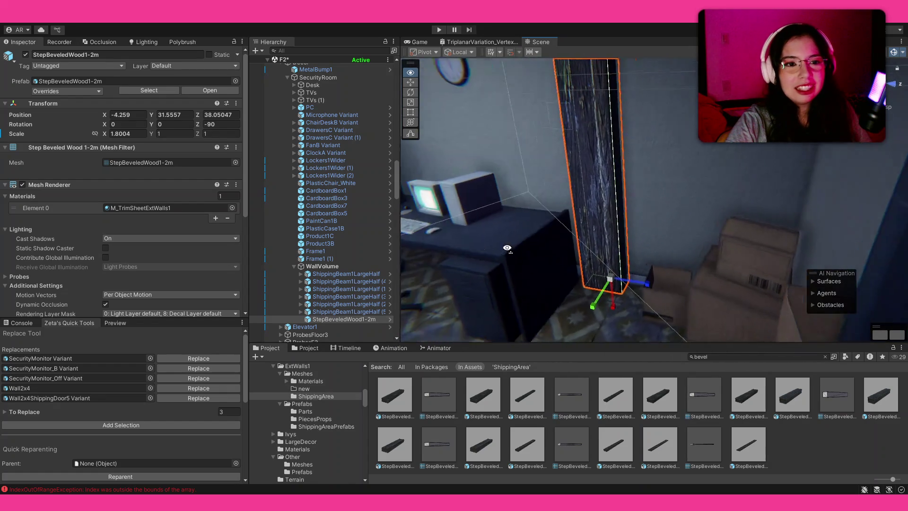
{"action": "key", "text": "w"}
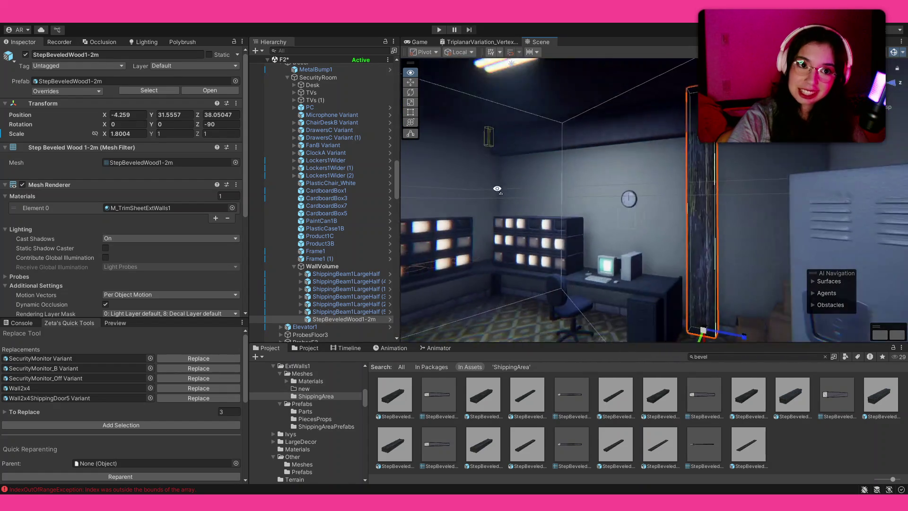
{"action": "right_click", "coordinate": [542, 178]}
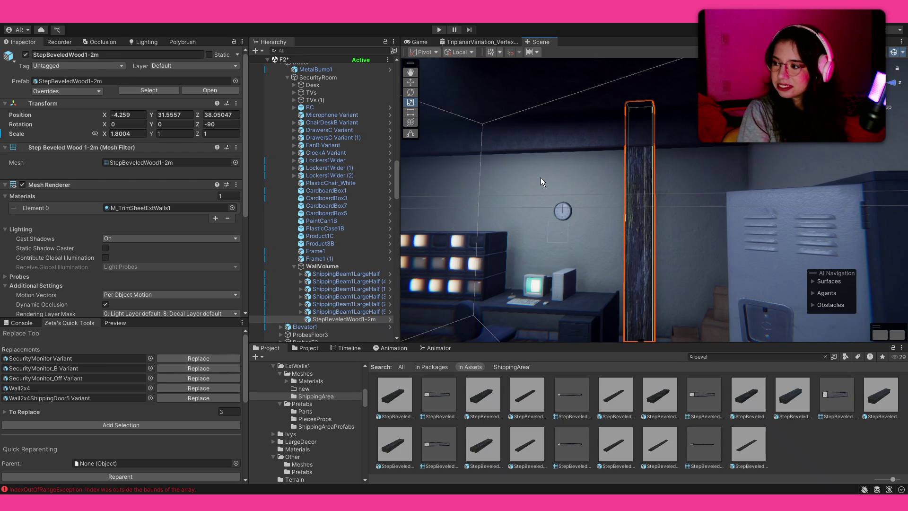
Set the StepBeveledWood1-2m pillar's Element 0 material to M_WallConcrete, then deselect it.
{"action": "mouse_move", "coordinate": [541, 177]}
{"action": "left_mouse_down"}
{"action": "mouse_move", "coordinate": [583, 175]}
{"action": "mouse_move", "coordinate": [674, 310]}
{"action": "mouse_move", "coordinate": [675, 168]}
{"action": "mouse_move", "coordinate": [685, 176]}
{"action": "left_mouse_up"}
{"action": "scroll", "coordinate": [685, 176], "scroll_direction": "down", "scroll_amount": 3}
{"action": "left_click", "coordinate": [771, 407]}
{"action": "mouse_move", "coordinate": [686, 293]}
{"action": "left_mouse_down"}
{"action": "mouse_move", "coordinate": [664, 264]}
{"action": "mouse_move", "coordinate": [670, 310]}
{"action": "mouse_move", "coordinate": [649, 308]}
{"action": "left_mouse_up"}
{"action": "key", "text": "ctrl+z"}
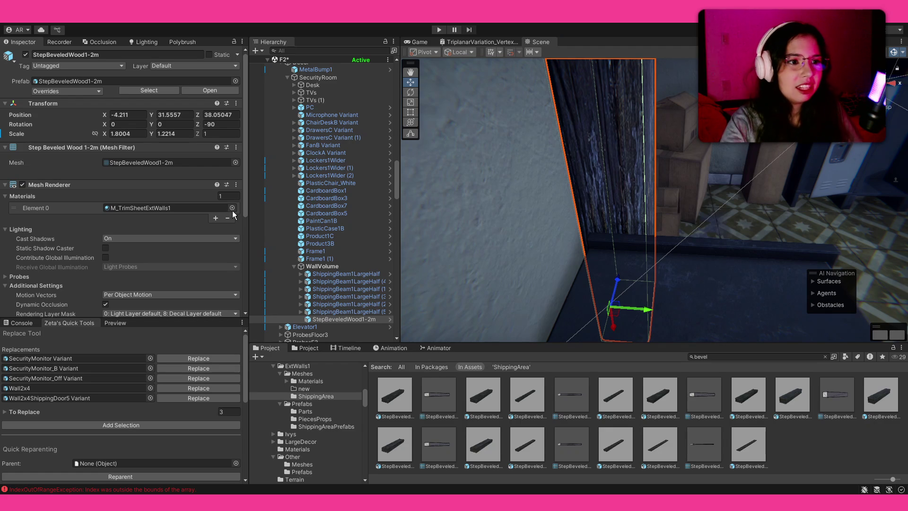
{"action": "key", "text": "ctrl+z"}
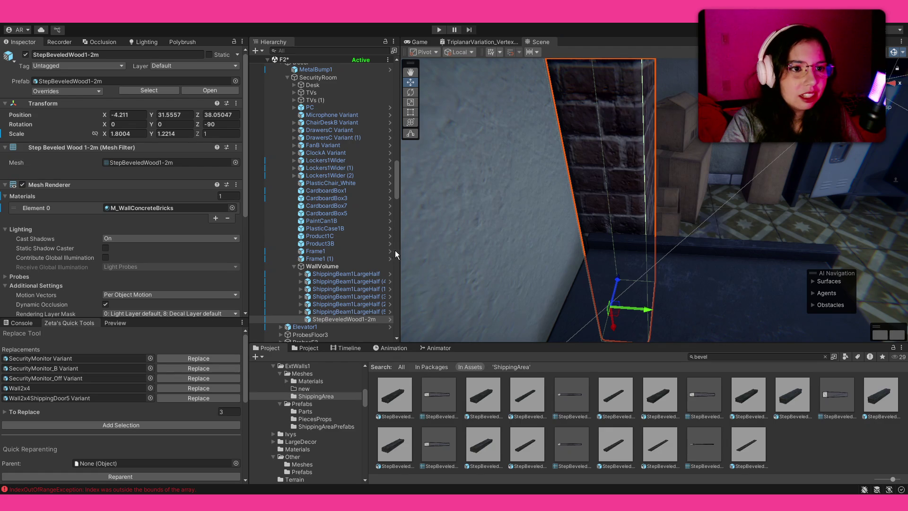
{"action": "left_click", "coordinate": [840, 470]}
{"action": "mouse_move", "coordinate": [658, 228]}
{"action": "left_mouse_down"}
{"action": "mouse_move", "coordinate": [489, 86]}
{"action": "mouse_move", "coordinate": [493, 95]}
{"action": "left_mouse_up"}
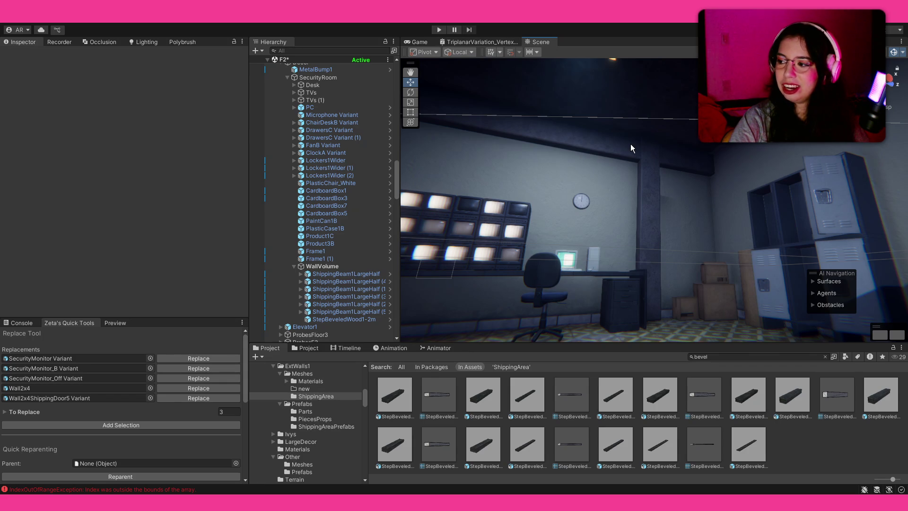
{"action": "mouse_move", "coordinate": [621, 144]}
{"action": "left_mouse_down"}
{"action": "mouse_move", "coordinate": [667, 200]}
{"action": "mouse_move", "coordinate": [653, 192]}
{"action": "mouse_move", "coordinate": [690, 204]}
{"action": "mouse_move", "coordinate": [688, 182]}
{"action": "left_mouse_up"}
Shorten the corner pillar slightly by dragging the scale gizmo's red handle, then frame it.
{"action": "left_click", "coordinate": [689, 202]}
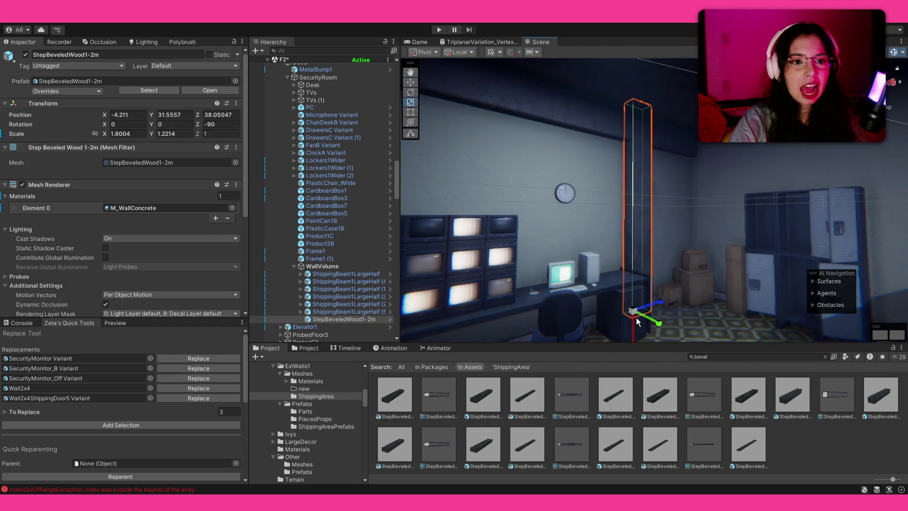
{"action": "left_click_drag", "start_coordinate": [631, 299], "coordinate": [632, 295]}
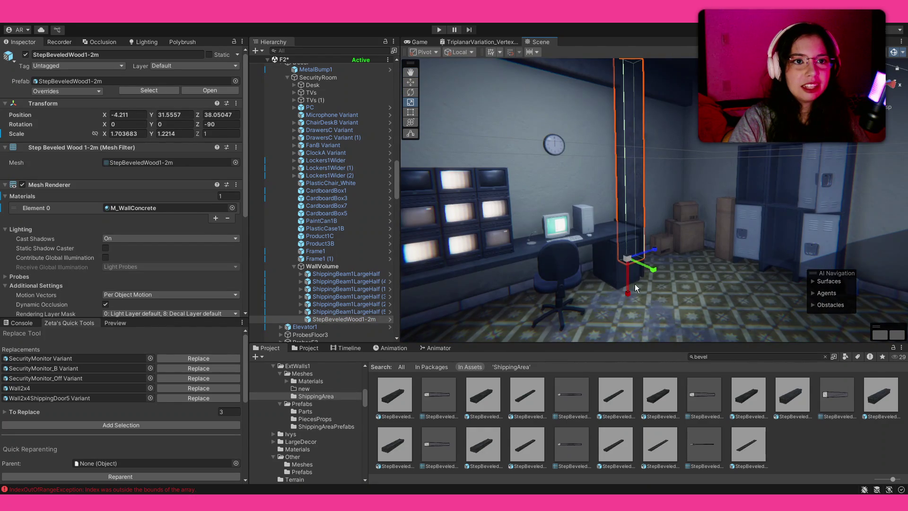
{"action": "key", "text": "f"}
Set the pillar's Transform Scale X to 1.78, then deselect and turn toward the desk.
{"action": "left_click", "coordinate": [126, 136]}
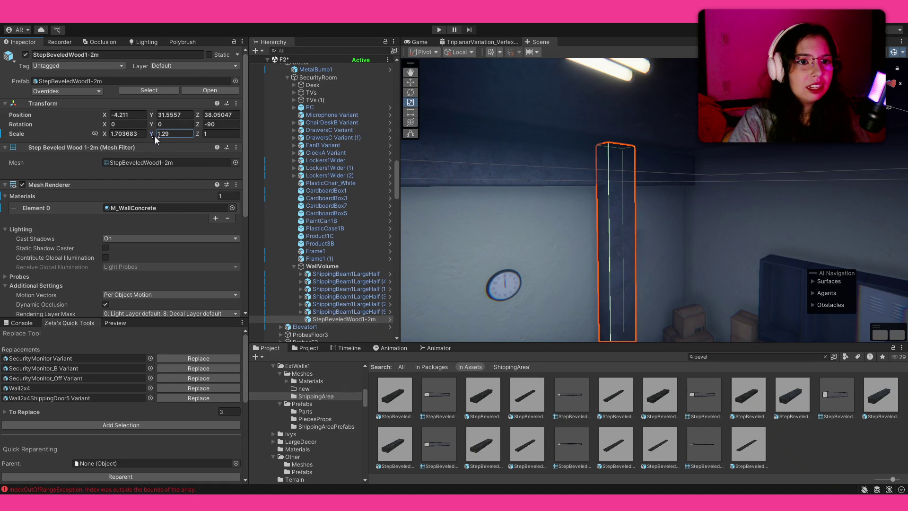
{"action": "left_click", "coordinate": [110, 134]}
{"action": "type", "text": "1.67"}
{"action": "key", "text": "BackSpace"}
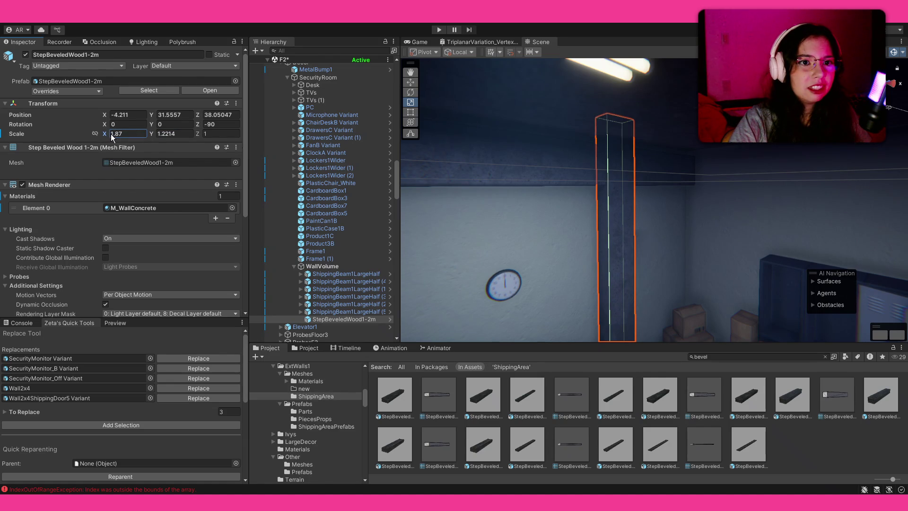
{"action": "type", "text": "4"}
{"action": "key", "text": "BackSpace"}
{"action": "key", "text": "BackSpace"}
{"action": "type", "text": "78"}
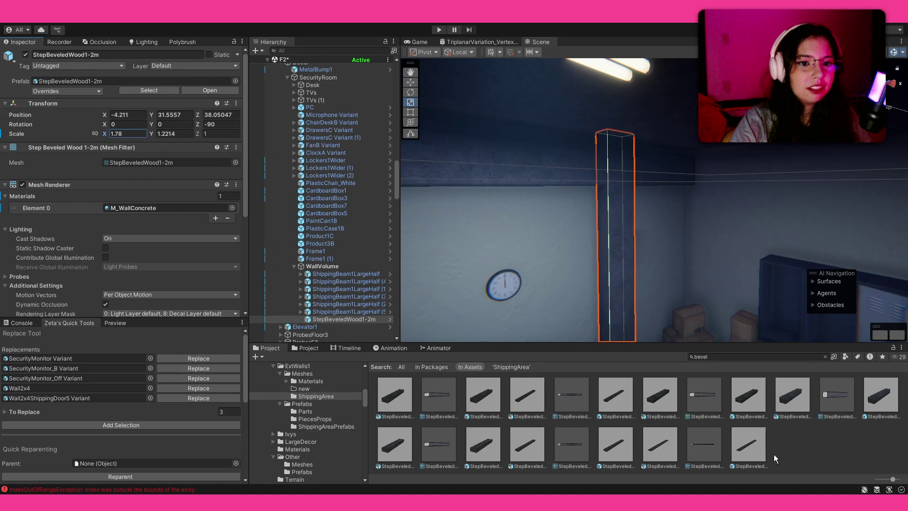
{"action": "left_click", "coordinate": [774, 454]}
{"action": "mouse_move", "coordinate": [698, 241]}
{"action": "left_mouse_down"}
{"action": "mouse_move", "coordinate": [608, 222]}
{"action": "mouse_move", "coordinate": [720, 188]}
{"action": "left_mouse_up"}
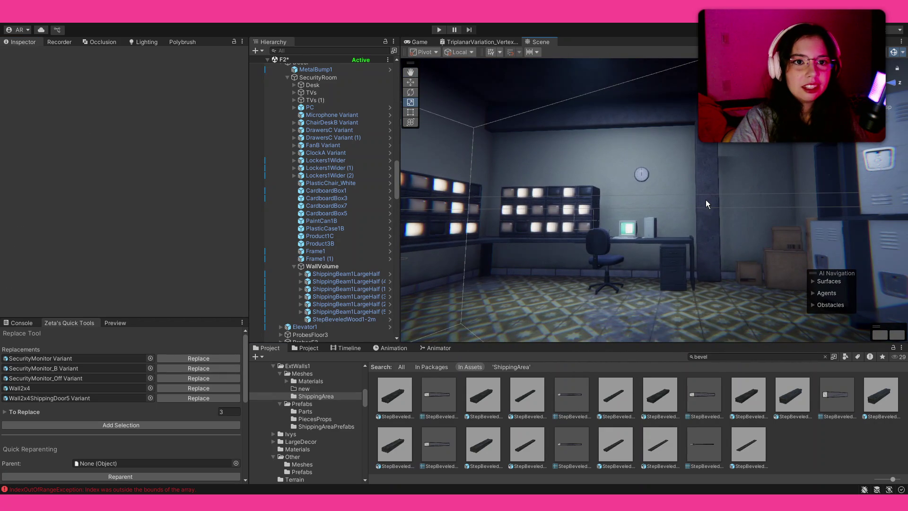
Slim the corner pillar to about 0.487 Z scale, then orbit around the room.
{"action": "left_click", "coordinate": [705, 200]}
{"action": "mouse_move", "coordinate": [749, 285]}
{"action": "left_mouse_down"}
{"action": "mouse_move", "coordinate": [736, 278]}
{"action": "mouse_move", "coordinate": [740, 286]}
{"action": "left_mouse_up"}
{"action": "key", "text": "w"}
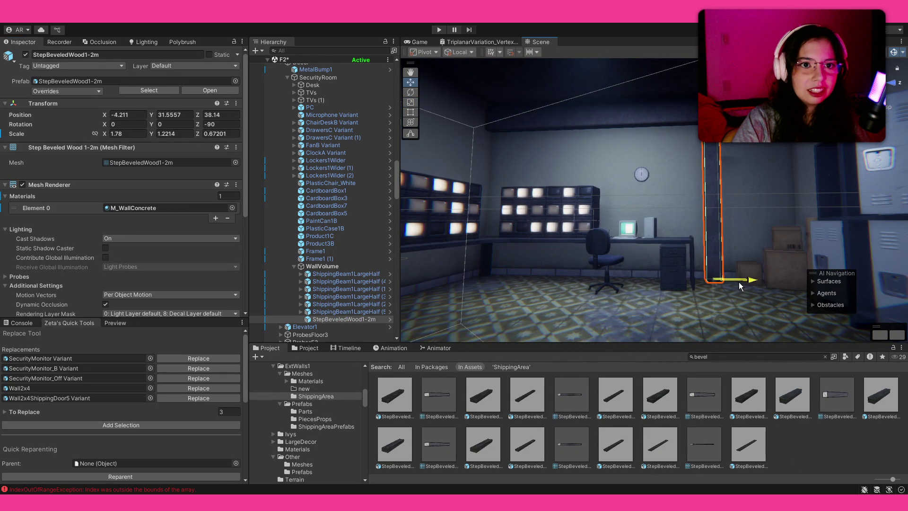
{"action": "left_click", "coordinate": [879, 320]}
{"action": "mouse_move", "coordinate": [879, 319]}
{"action": "left_mouse_down"}
{"action": "mouse_move", "coordinate": [535, 175]}
{"action": "mouse_move", "coordinate": [733, 176]}
{"action": "left_mouse_up"}
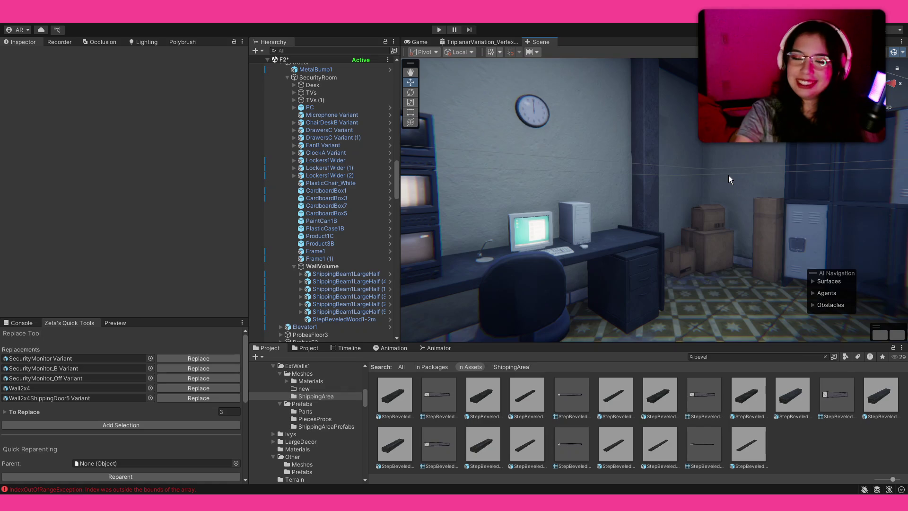
{"action": "mouse_move", "coordinate": [703, 155]}
{"action": "left_mouse_down", "text": "alt"}
{"action": "mouse_move", "coordinate": [670, 107]}
{"action": "mouse_move", "coordinate": [676, 115]}
{"action": "left_mouse_up", "text": "alt"}
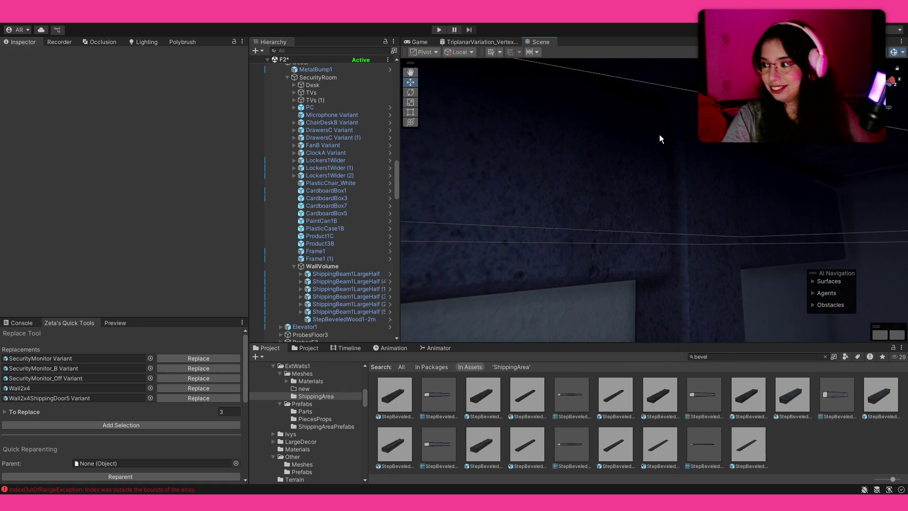
{"action": "mouse_move", "coordinate": [671, 133]}
{"action": "left_mouse_down", "text": "alt"}
{"action": "mouse_move", "coordinate": [699, 172]}
{"action": "mouse_move", "coordinate": [598, 158]}
{"action": "mouse_move", "coordinate": [625, 223]}
{"action": "left_mouse_up", "text": "alt"}
Reselect the corner pillar with the Scale tool, viewing the monitor wall and desk.
{"action": "left_click", "coordinate": [626, 224]}
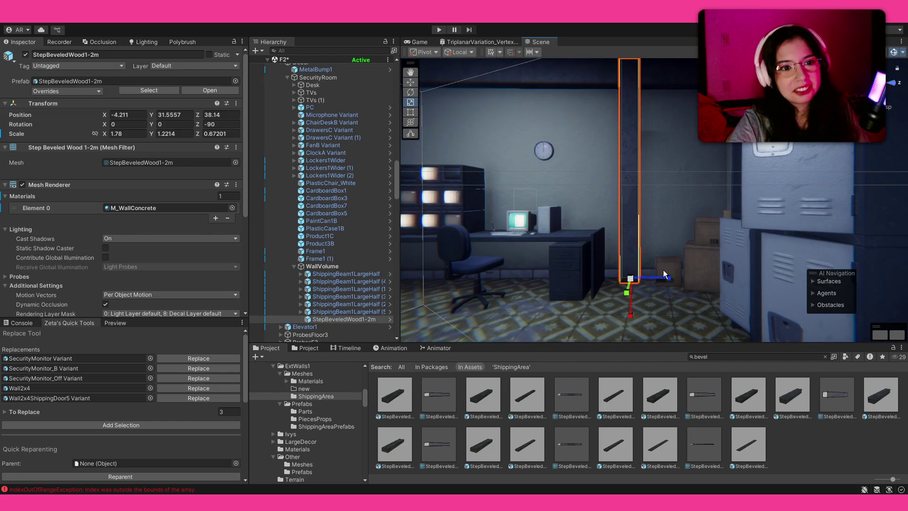
{"action": "key", "text": "r"}
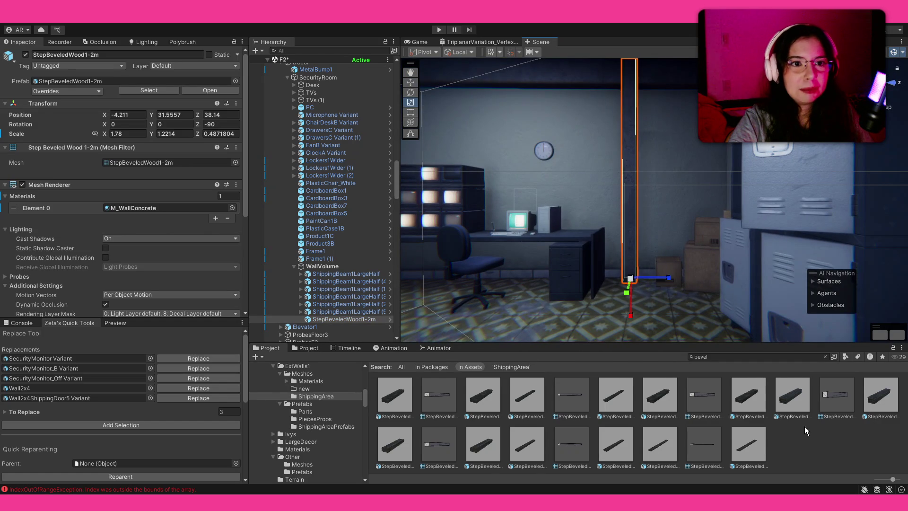
{"action": "left_click", "coordinate": [804, 426]}
{"action": "left_click_drag", "start_coordinate": [675, 223], "coordinate": [674, 216], "text": "alt"}
{"action": "mouse_move", "coordinate": [725, 227]}
{"action": "left_mouse_down", "text": "alt"}
{"action": "mouse_move", "coordinate": [643, 205]}
{"action": "mouse_move", "coordinate": [709, 214]}
{"action": "left_mouse_up", "text": "alt"}
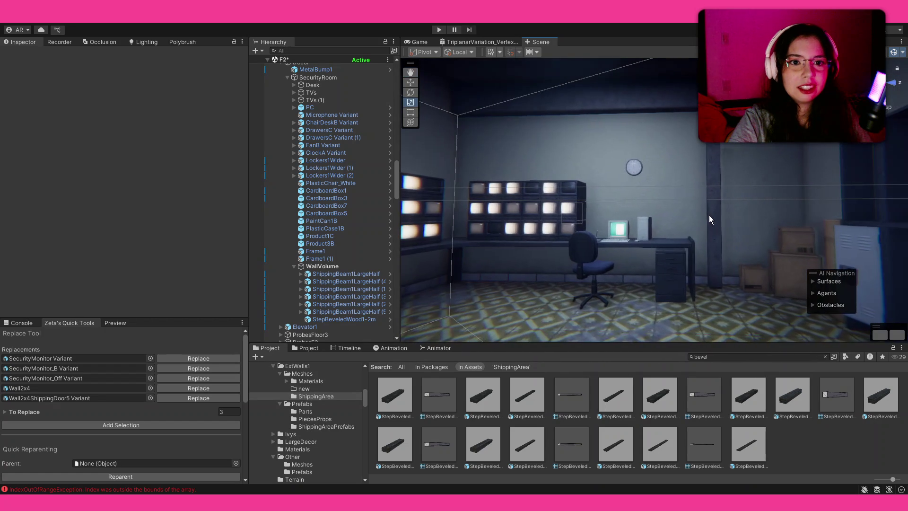
{"action": "left_click", "coordinate": [709, 214]}
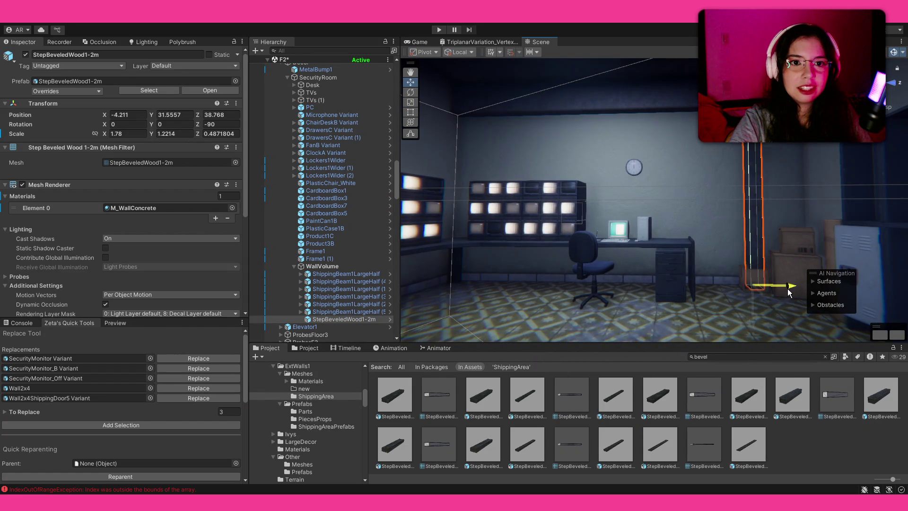